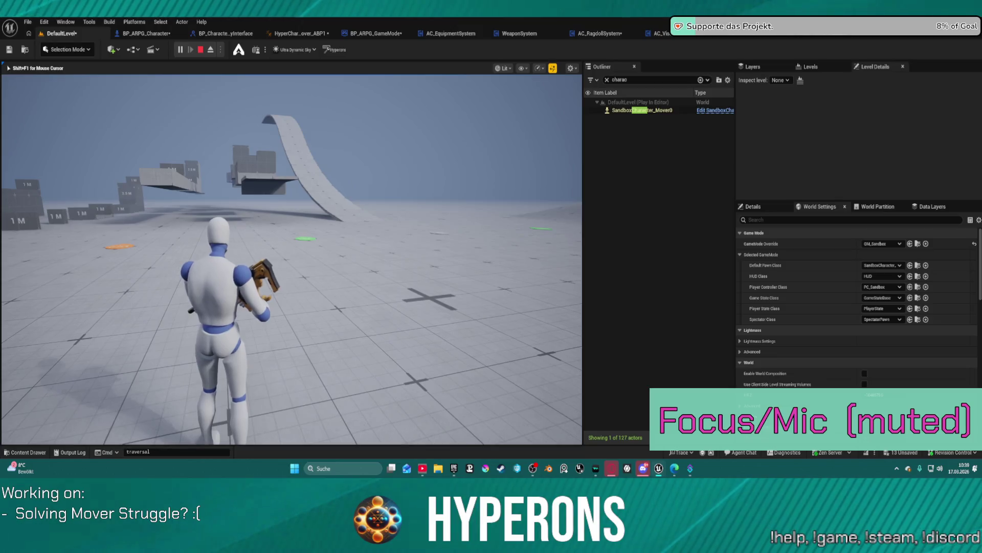
Run the character toward the ramp and across the floor in Play-in-Editor, then stop playing
{"action": "key", "text": "w"}
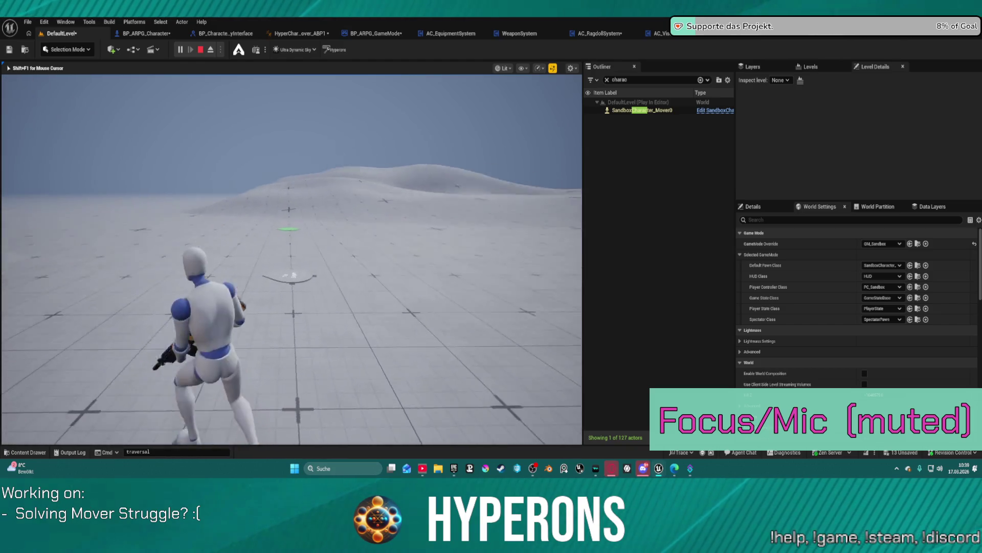
{"action": "key", "text": "w"}
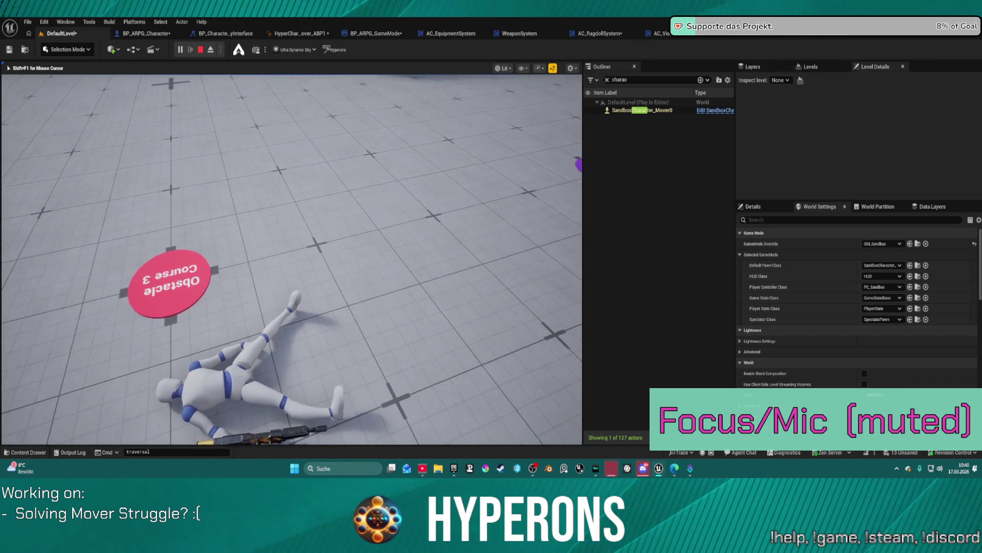
{"action": "key", "text": "Escape"}
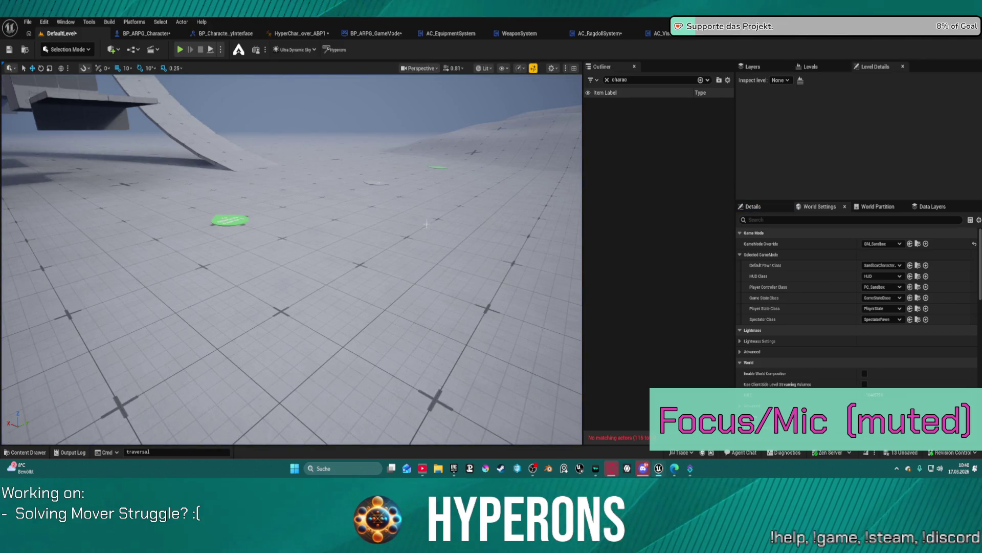
Switch to AC_RagdollSystem's Event Graph and frame the Ragdoll Inputs and Update Ragdoll on Tick comments
{"action": "left_click", "coordinate": [593, 35]}
{"action": "scroll", "coordinate": [328, 104], "scroll_direction": "down", "scroll_amount": 8}
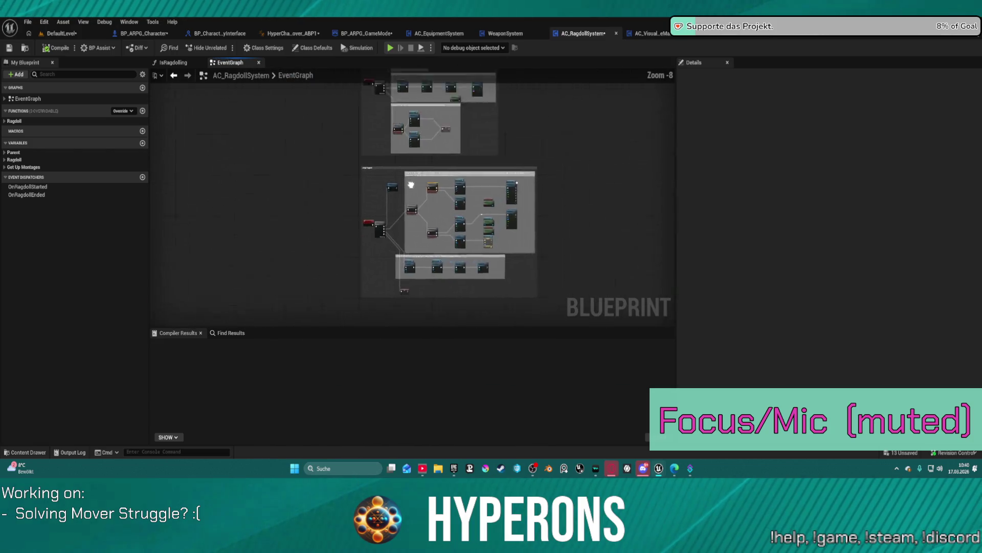
{"action": "scroll", "coordinate": [390, 234], "scroll_direction": "up", "scroll_amount": 4}
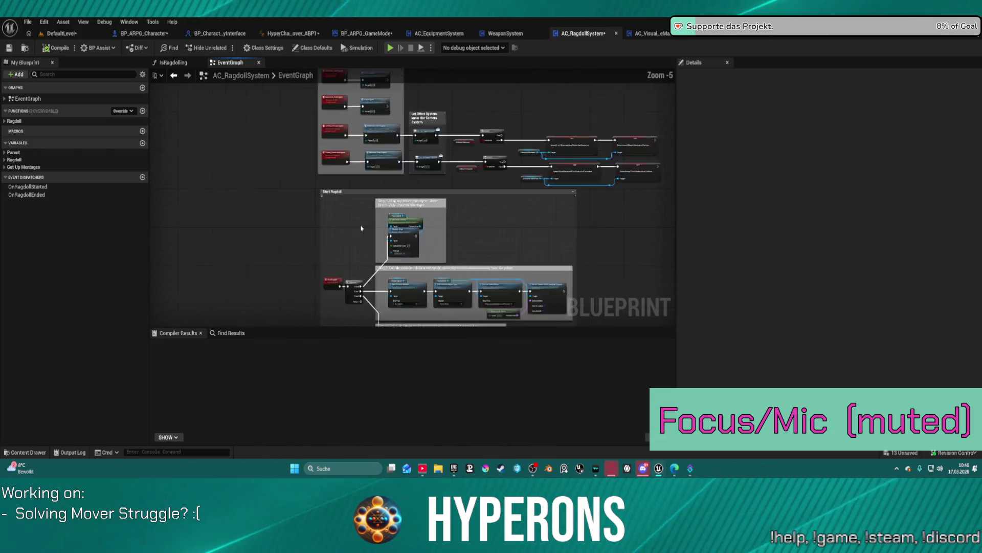
{"action": "scroll", "coordinate": [389, 234], "scroll_direction": "up", "scroll_amount": 2}
{"action": "mouse_move", "coordinate": [390, 233]}
{"action": "left_mouse_down"}
{"action": "mouse_move", "coordinate": [224, 101]}
{"action": "mouse_move", "coordinate": [293, 70]}
{"action": "mouse_move", "coordinate": [310, 427]}
{"action": "mouse_move", "coordinate": [353, 504]}
{"action": "mouse_move", "coordinate": [497, 319]}
{"action": "left_mouse_up"}
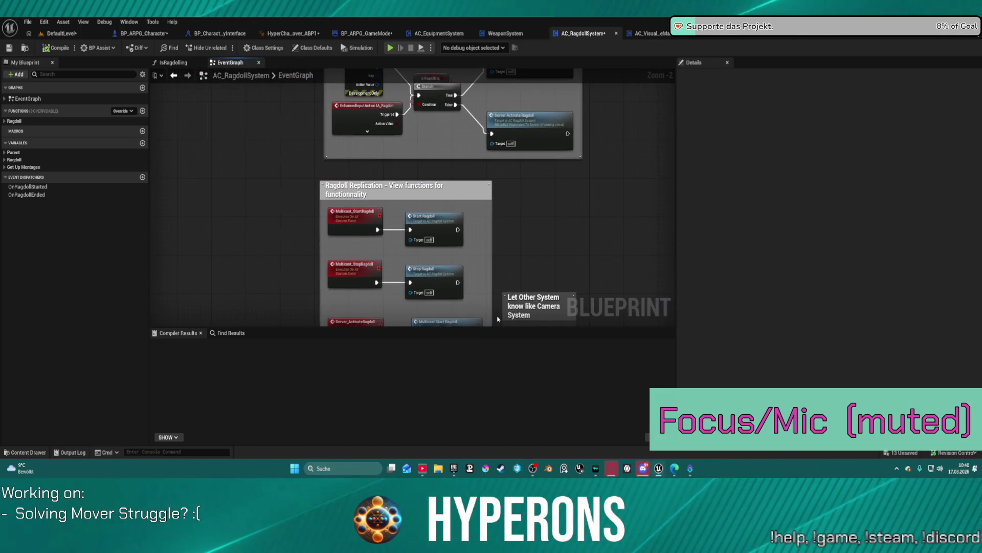
{"action": "mouse_move", "coordinate": [581, 203]}
{"action": "left_mouse_down"}
{"action": "mouse_move", "coordinate": [504, 298]}
{"action": "mouse_move", "coordinate": [483, 351]}
{"action": "mouse_move", "coordinate": [483, 393]}
{"action": "left_mouse_up"}
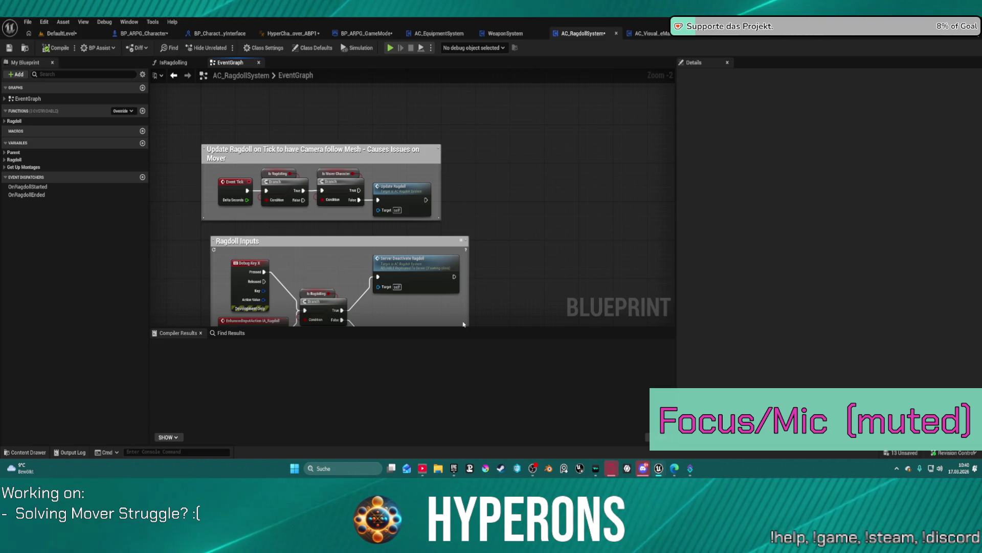
{"action": "left_click_drag", "start_coordinate": [462, 312], "coordinate": [459, 271]}
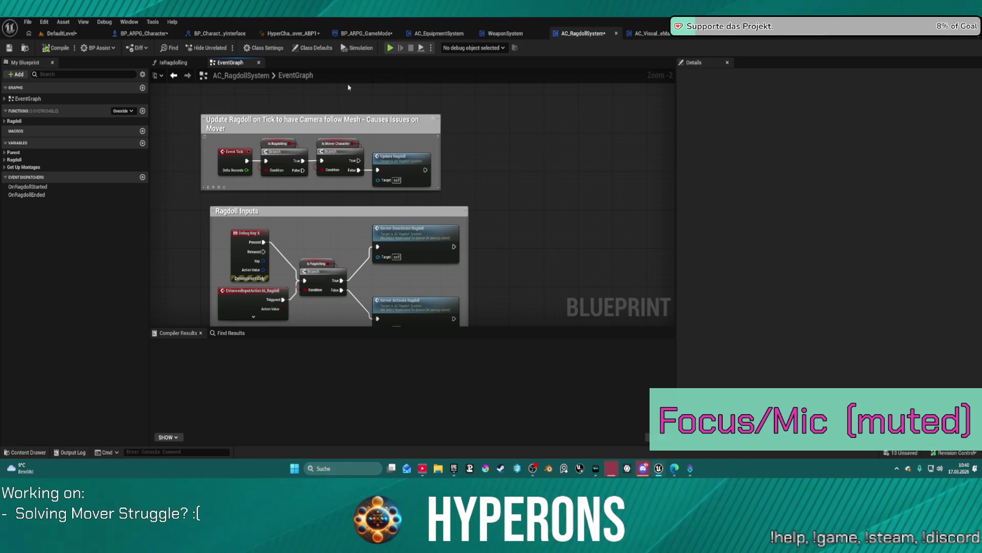
{"action": "scroll", "coordinate": [533, 131], "scroll_direction": "up", "scroll_amount": 2}
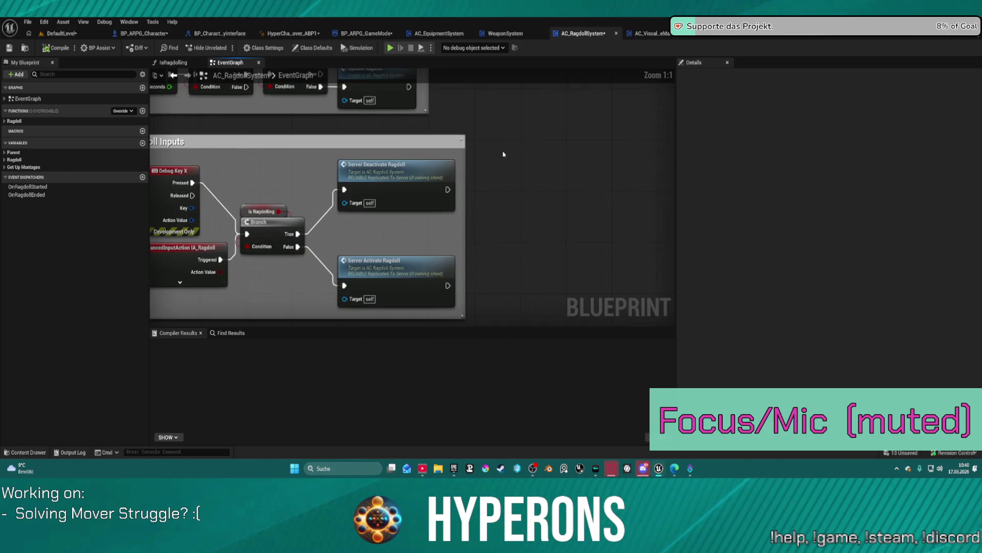
{"action": "left_click_drag", "start_coordinate": [503, 153], "coordinate": [616, 160]}
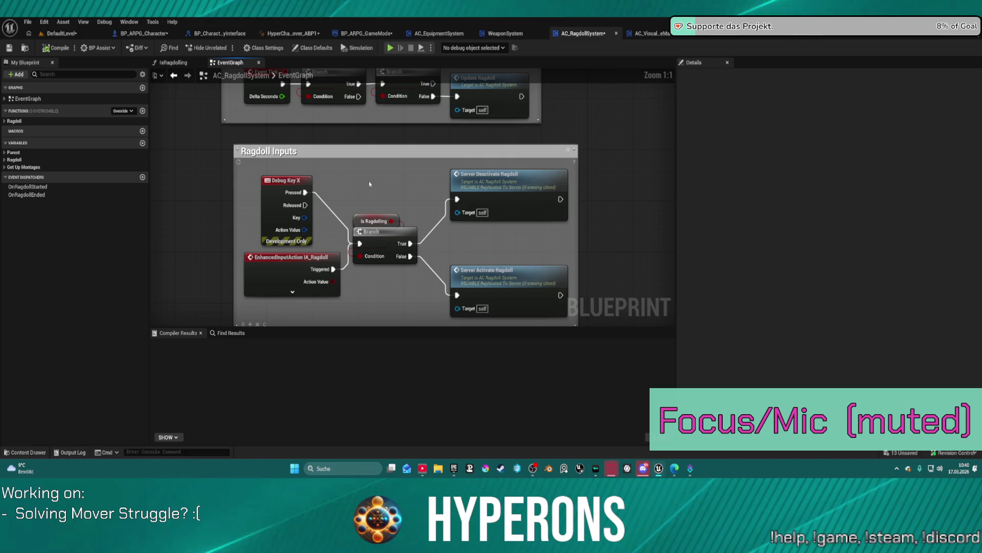
{"action": "mouse_move", "coordinate": [251, 128]}
{"action": "left_mouse_down"}
{"action": "mouse_move", "coordinate": [185, 203]}
{"action": "mouse_move", "coordinate": [236, 171]}
{"action": "left_mouse_up"}
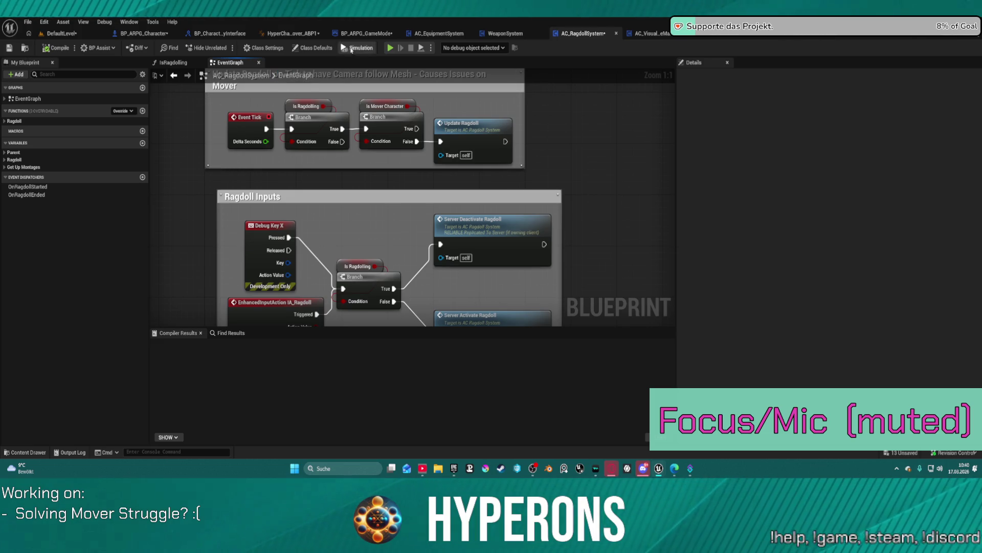
Switch to the WeaponSystem blueprint and jump to the first compiler error's node
{"action": "left_click", "coordinate": [502, 35]}
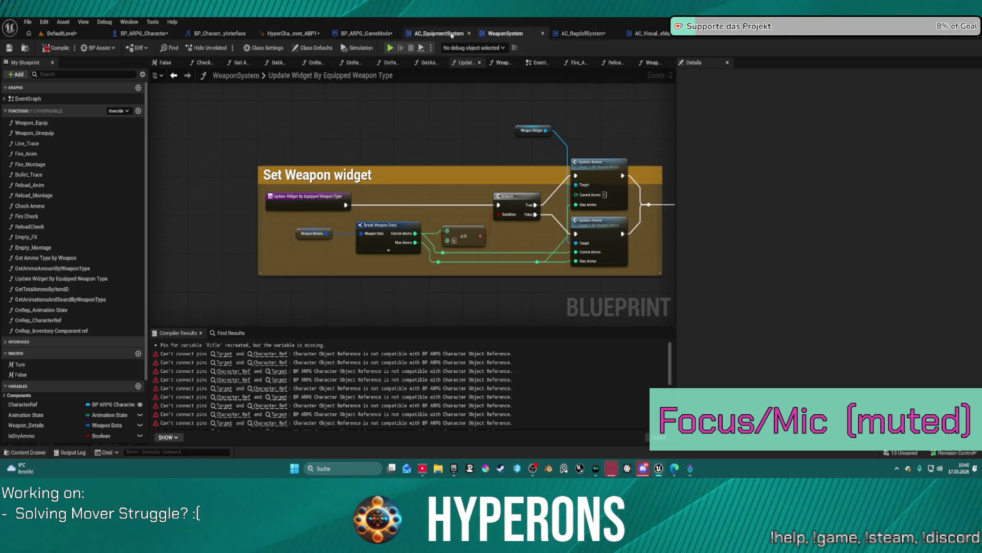
{"action": "left_click", "coordinate": [226, 354]}
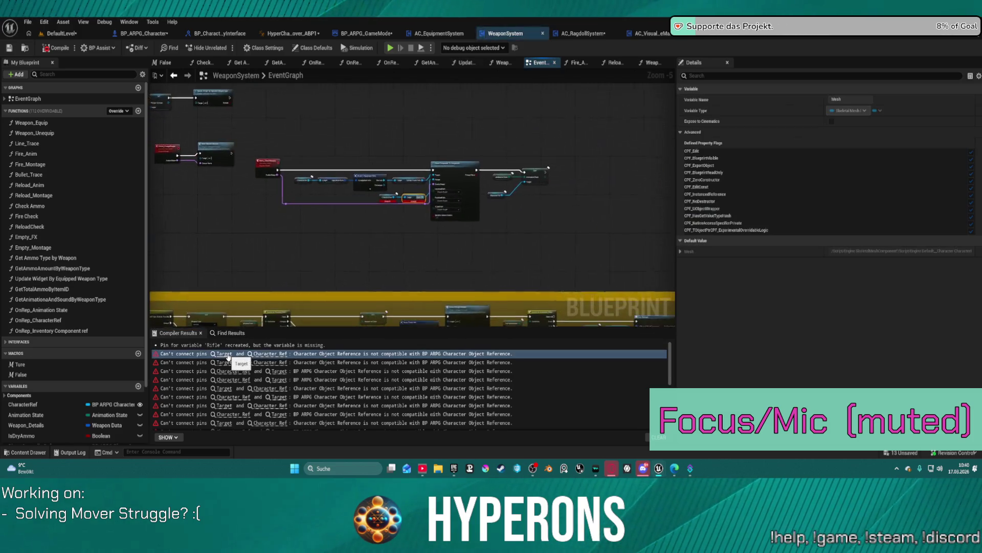
{"action": "left_click", "coordinate": [351, 240]}
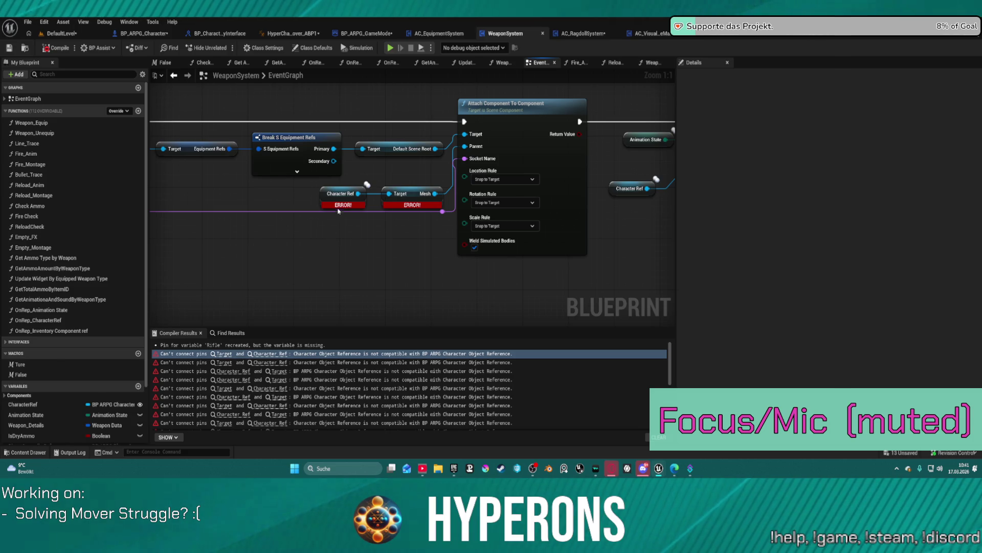
Add a Get Skeletal Mesh node from Character Ref and wire it to the attach Parent input
{"action": "mouse_move", "coordinate": [322, 198]}
{"action": "left_mouse_down"}
{"action": "mouse_move", "coordinate": [232, 199]}
{"action": "mouse_move", "coordinate": [318, 214]}
{"action": "left_mouse_up"}
{"action": "type", "text": "s"}
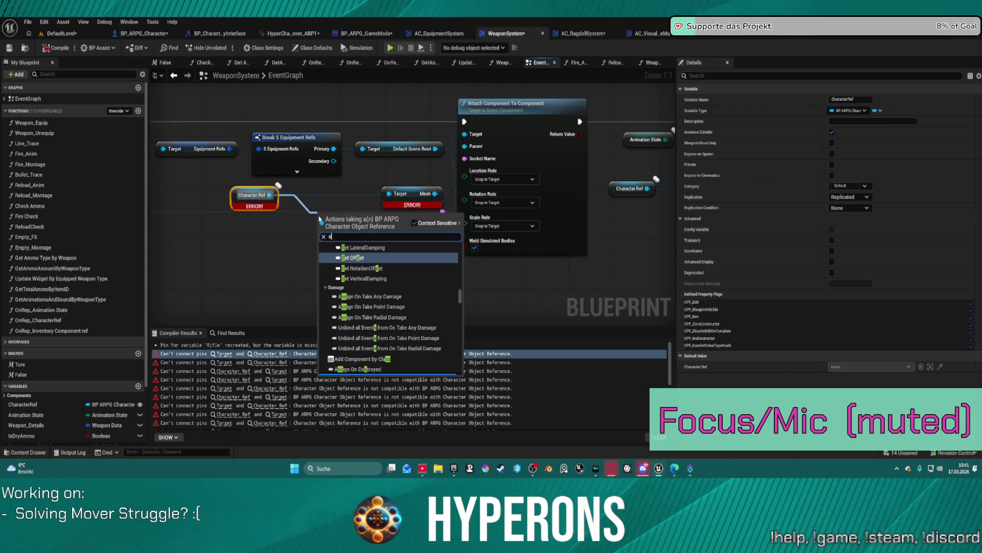
{"action": "type", "text": "kelet"}
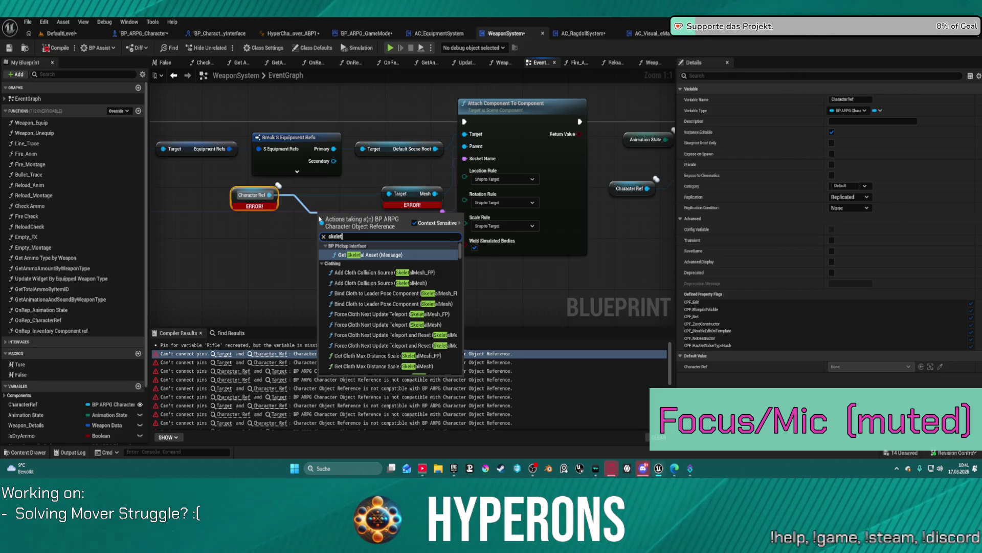
{"action": "type", "text": "alma"}
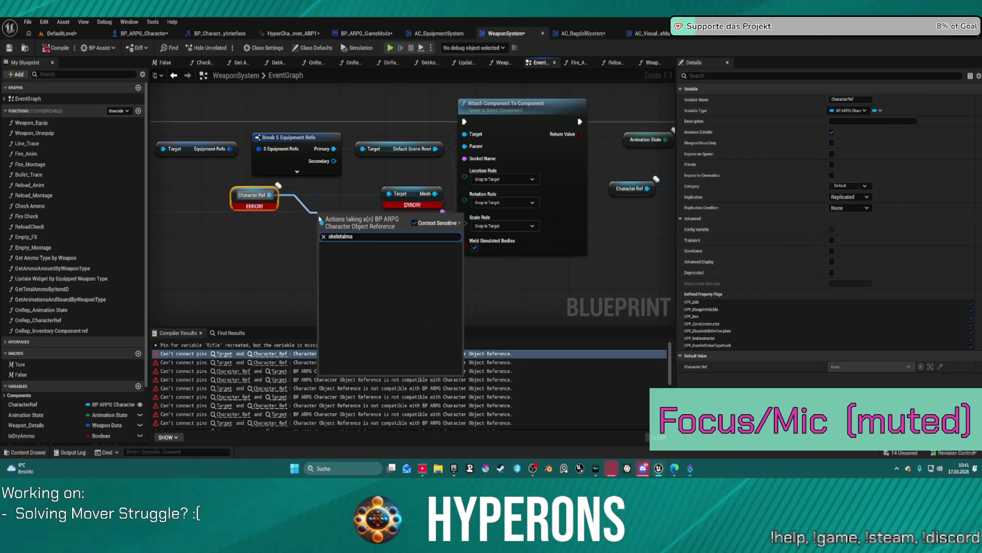
{"action": "key", "text": "BackSpace"}
{"action": "type", "text": "esh"}
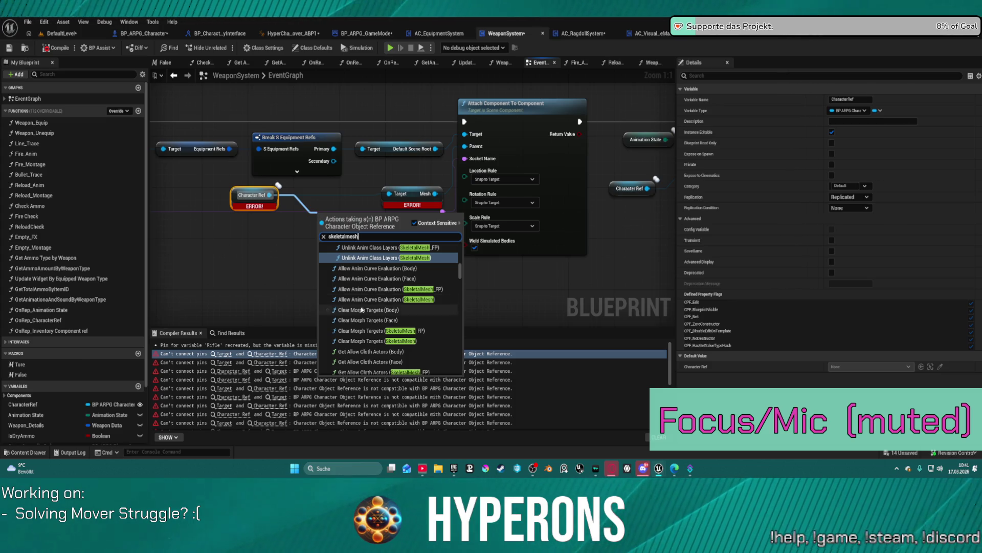
{"action": "scroll", "coordinate": [362, 310], "scroll_direction": "down", "scroll_amount": 15}
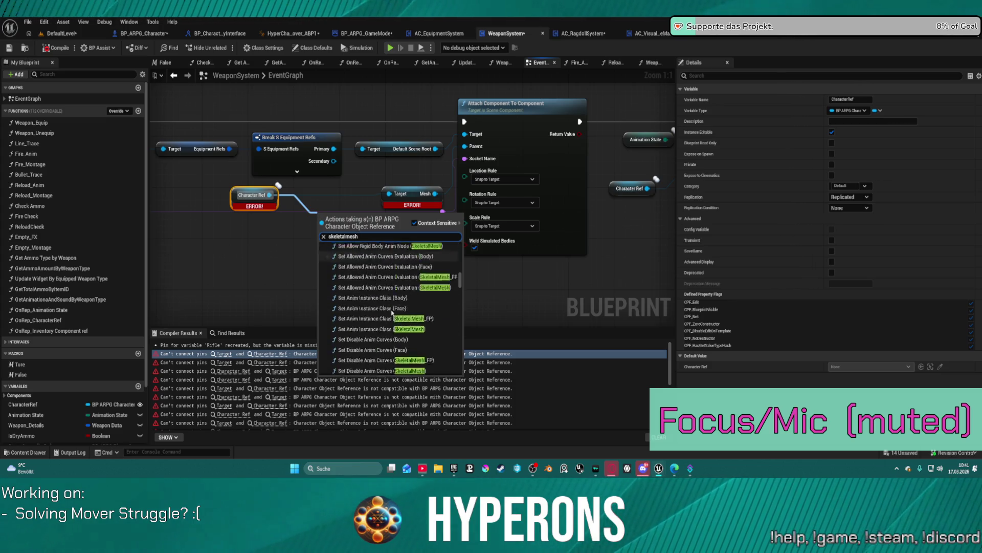
{"action": "scroll", "coordinate": [398, 321], "scroll_direction": "down", "scroll_amount": 15}
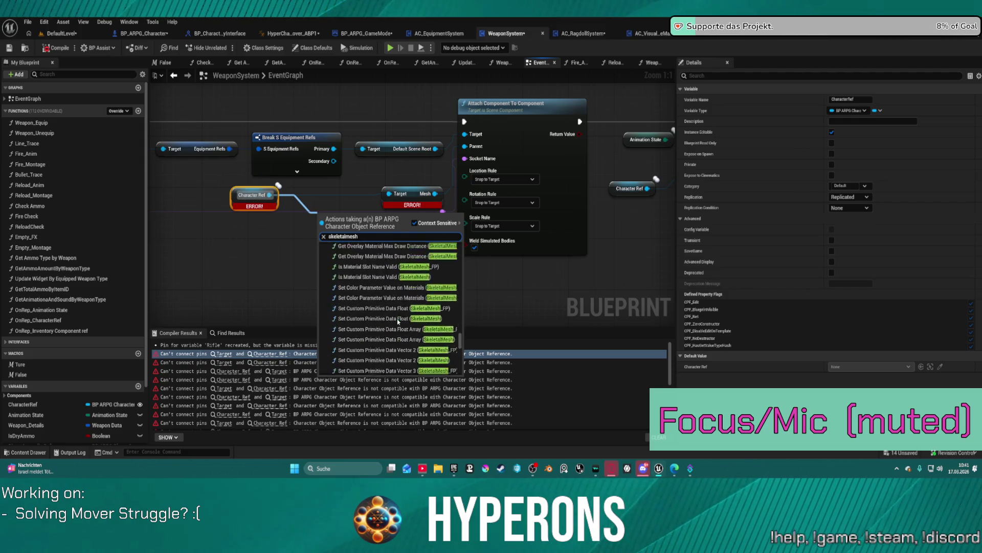
{"action": "scroll", "coordinate": [401, 339], "scroll_direction": "down", "scroll_amount": 5}
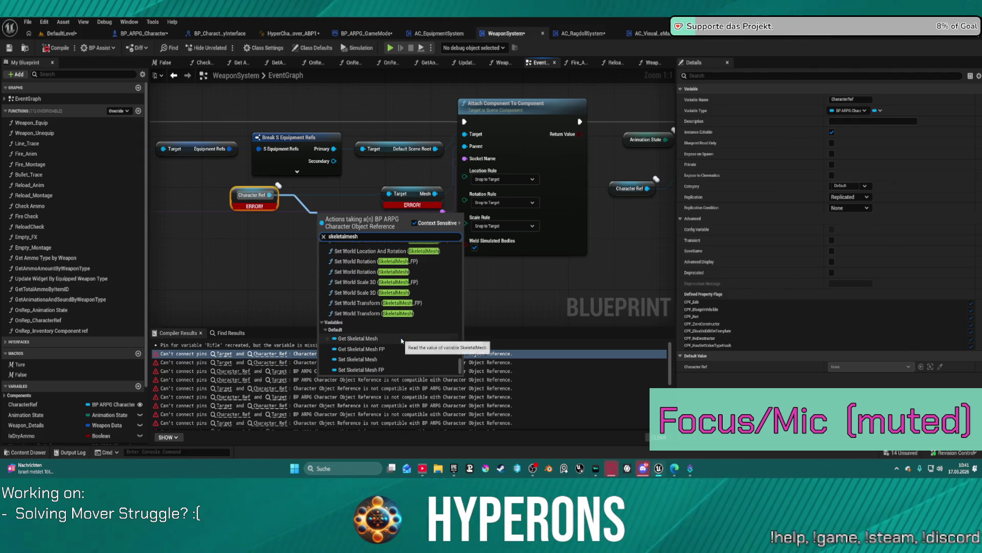
{"action": "left_click", "coordinate": [358, 338]}
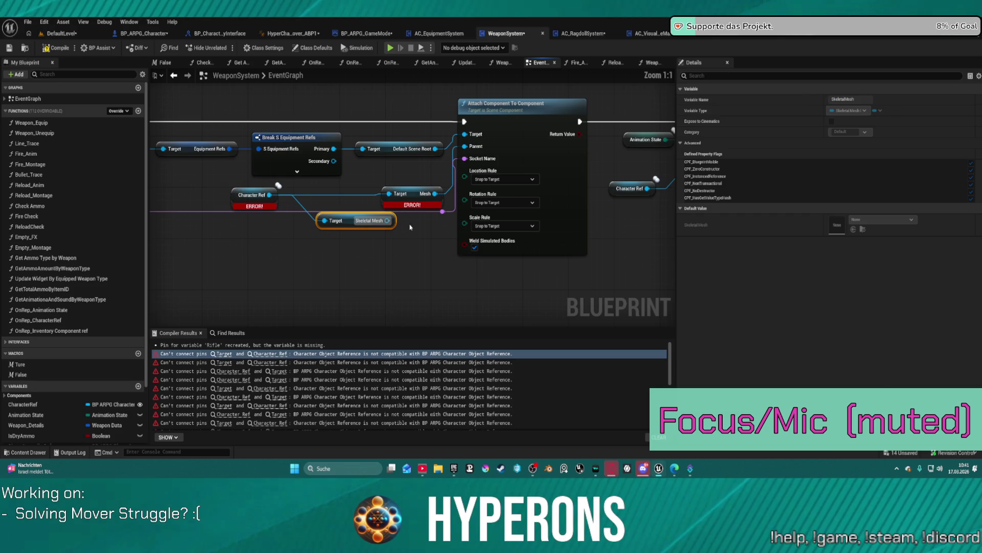
{"action": "mouse_move", "coordinate": [386, 221]}
{"action": "left_mouse_down"}
{"action": "mouse_move", "coordinate": [463, 175]}
{"action": "mouse_move", "coordinate": [469, 147]}
{"action": "left_mouse_up"}
Delete the broken Target/Mesh ERROR node and check the Character Ref and Skeletal Mesh pair
{"action": "left_click_drag", "start_coordinate": [409, 194], "coordinate": [362, 176]}
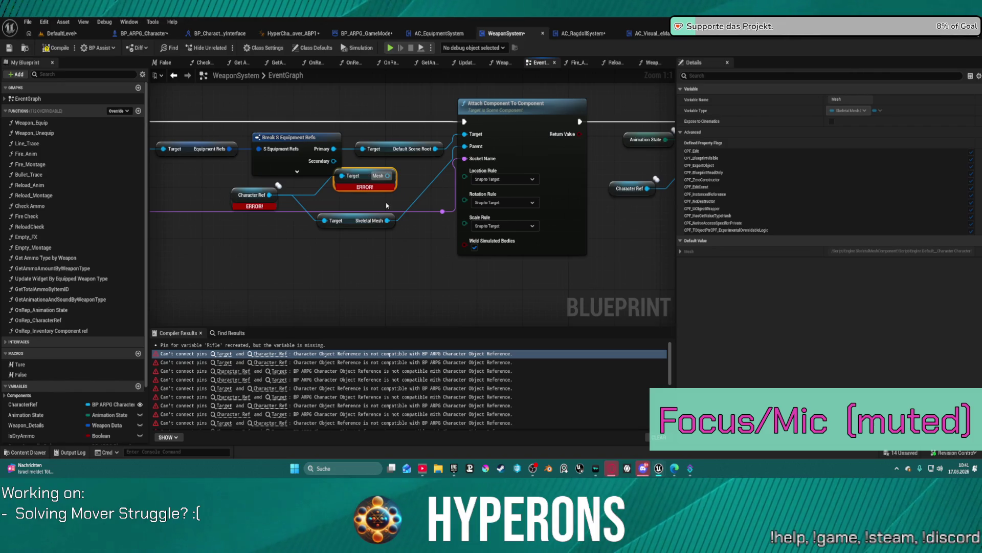
{"action": "key", "text": "Delete"}
{"action": "mouse_move", "coordinate": [215, 185]}
{"action": "left_mouse_down"}
{"action": "mouse_move", "coordinate": [338, 247]}
{"action": "mouse_move", "coordinate": [336, 262]}
{"action": "left_mouse_up"}
{"action": "scroll", "coordinate": [451, 274], "scroll_direction": "down", "scroll_amount": 5}
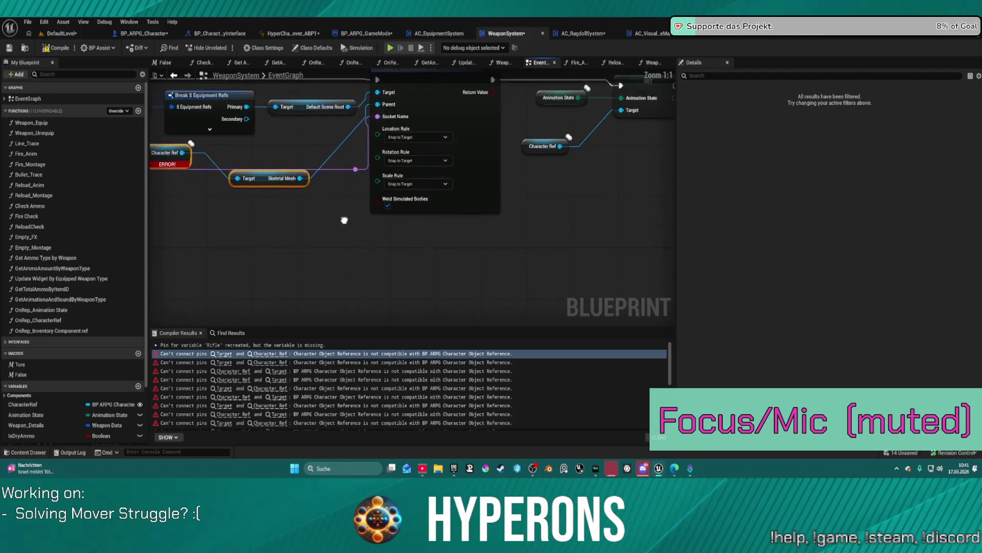
{"action": "scroll", "coordinate": [346, 163], "scroll_direction": "up", "scroll_amount": 5}
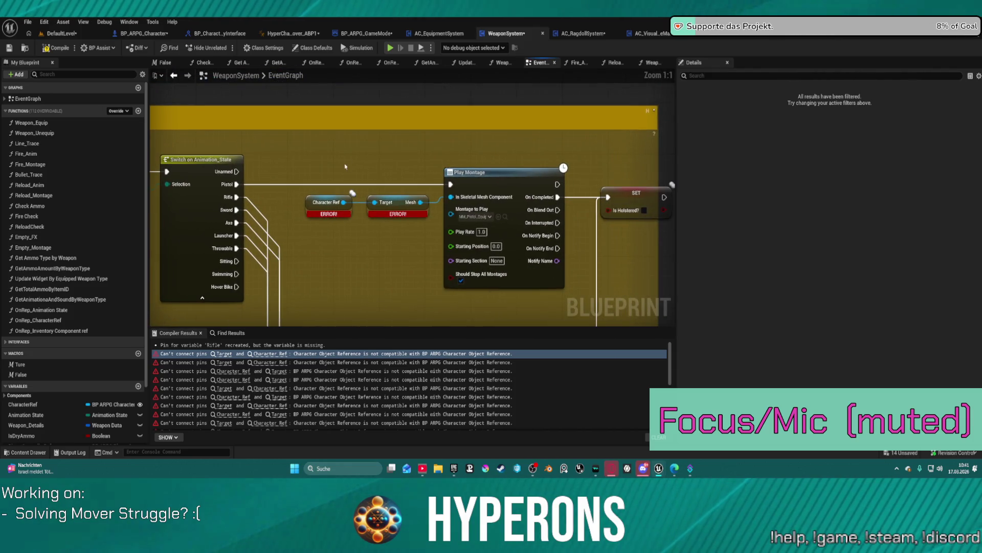
{"action": "left_click", "coordinate": [338, 258]}
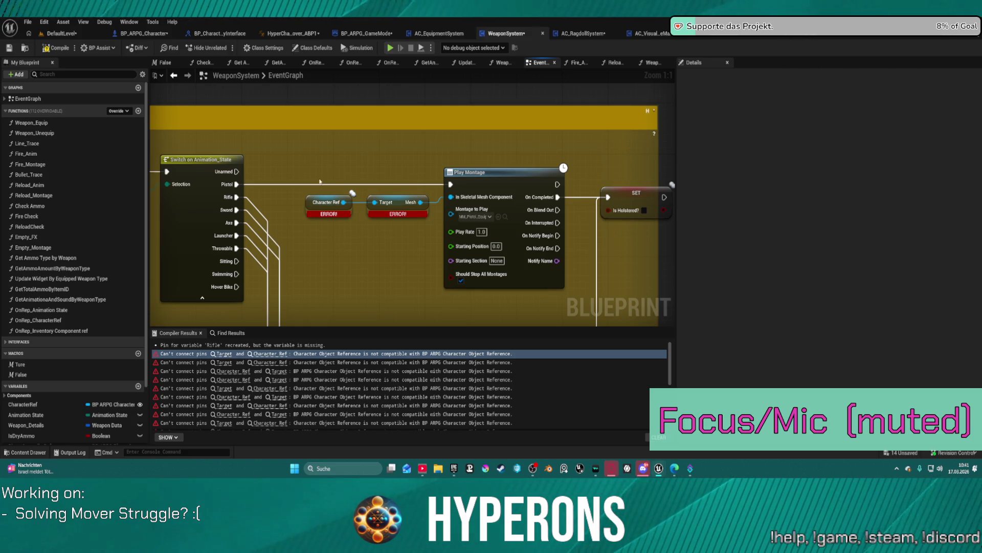
{"action": "scroll", "coordinate": [320, 182], "scroll_direction": "down", "scroll_amount": 4}
{"action": "scroll", "coordinate": [424, 227], "scroll_direction": "up", "scroll_amount": 3}
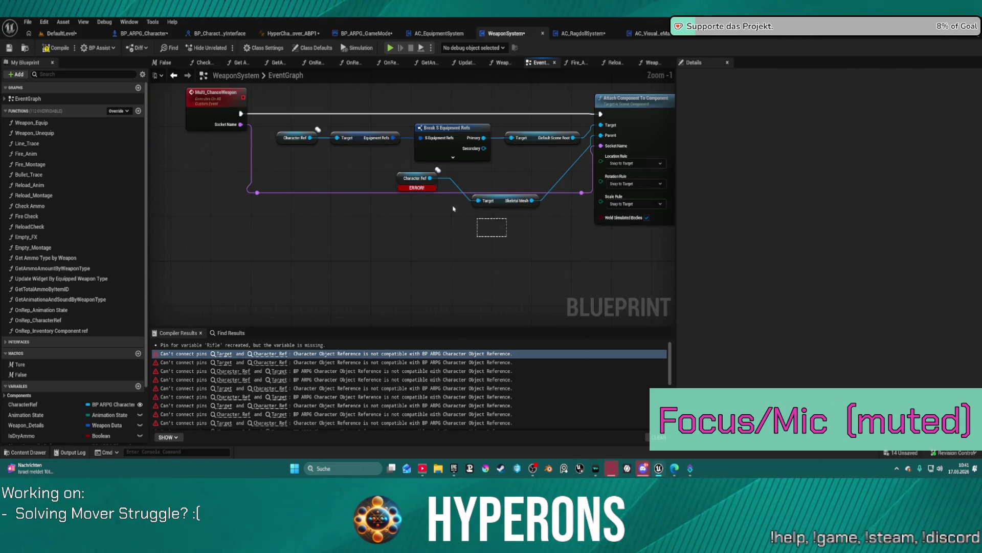
Select the working Character Ref and Skeletal Mesh nodes, then navigate back to the Animation State montage section
{"action": "left_click_drag", "start_coordinate": [507, 236], "coordinate": [395, 169]}
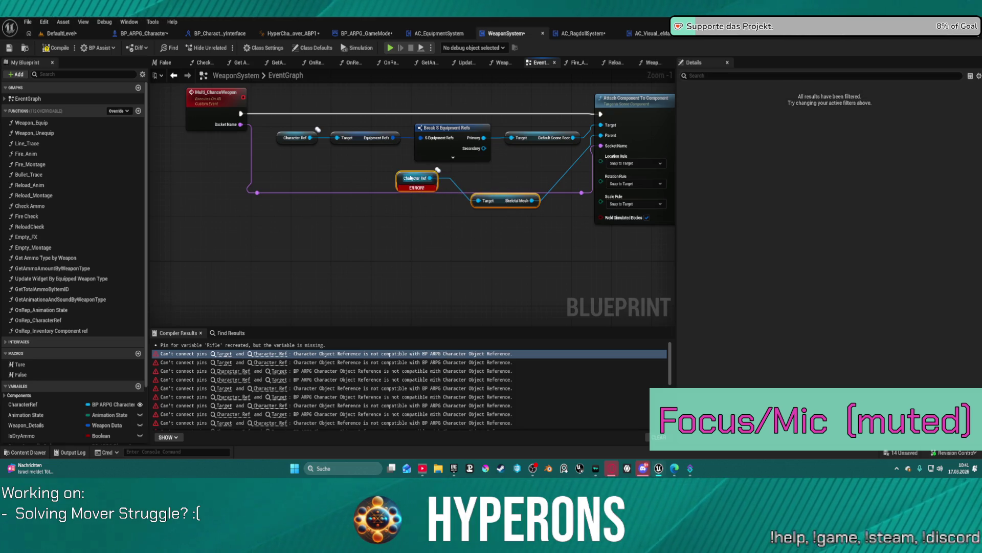
{"action": "left_click", "coordinate": [404, 177]}
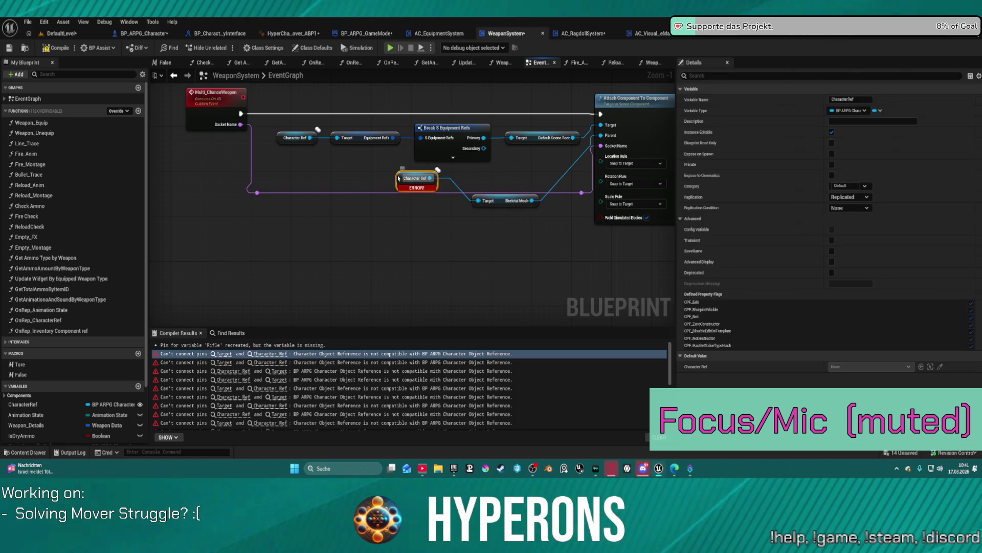
{"action": "scroll", "coordinate": [399, 178], "scroll_direction": "down", "scroll_amount": 11}
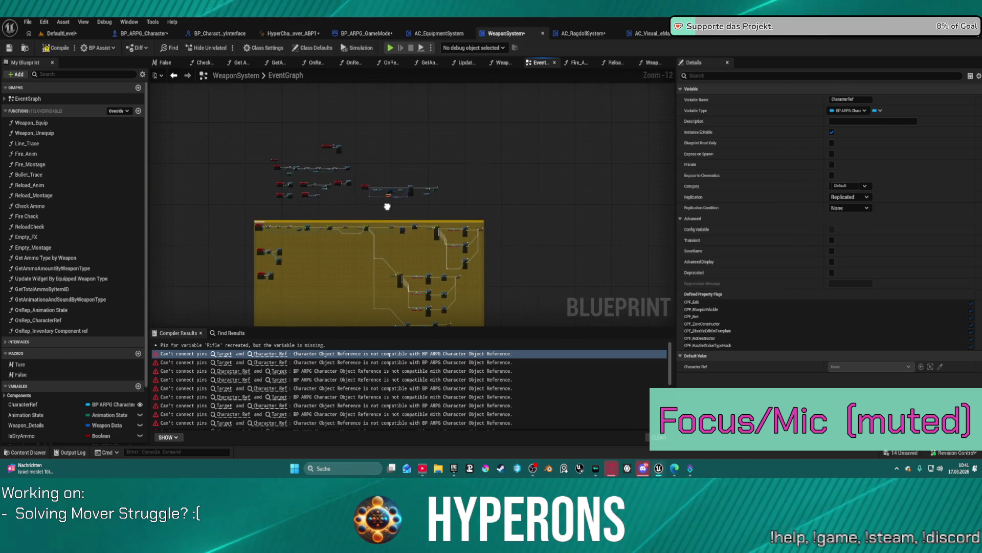
{"action": "left_click_drag", "start_coordinate": [388, 207], "coordinate": [329, 150]}
{"action": "scroll", "coordinate": [347, 154], "scroll_direction": "up", "scroll_amount": 4}
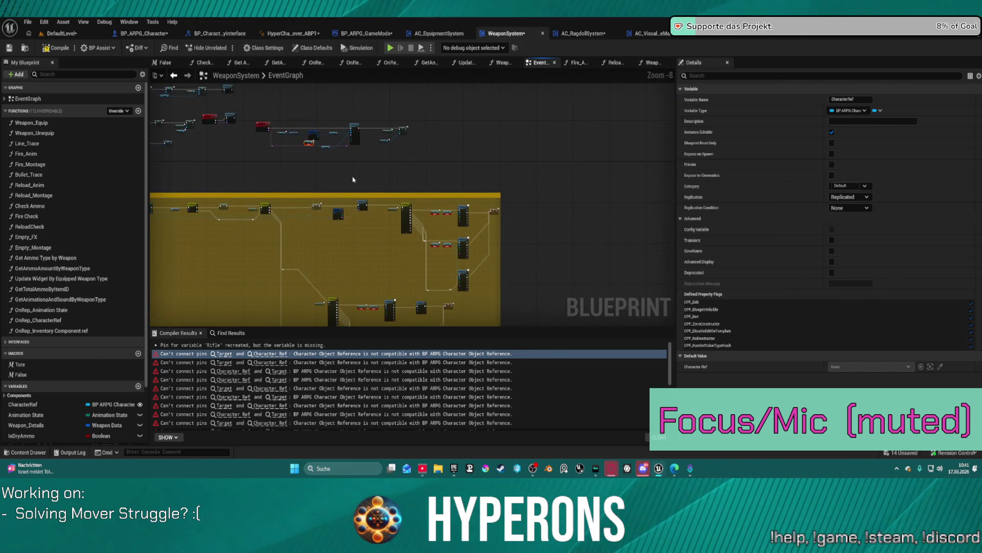
{"action": "scroll", "coordinate": [302, 152], "scroll_direction": "up", "scroll_amount": 6}
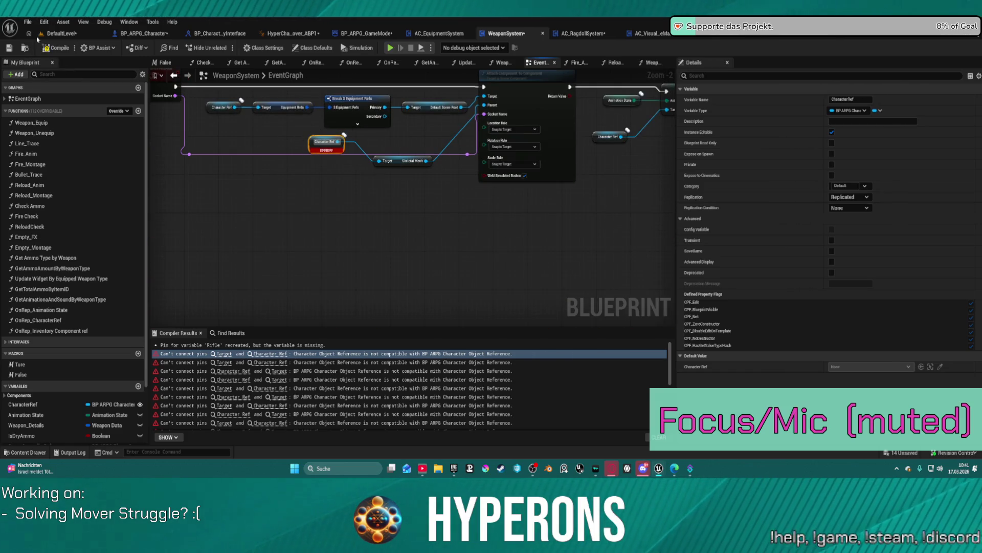
{"action": "left_click", "coordinate": [27, 22]}
{"action": "left_click", "coordinate": [78, 136]}
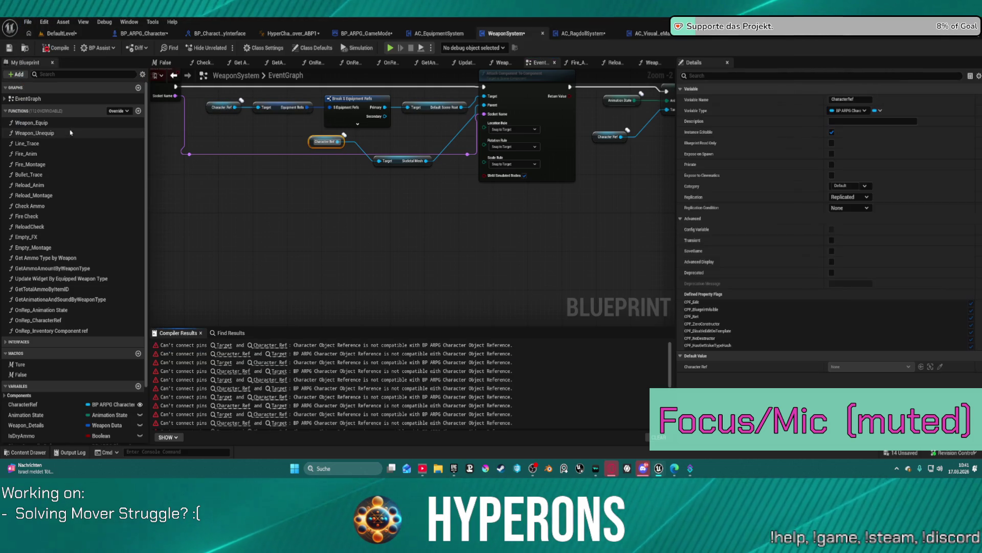
{"action": "left_click", "coordinate": [358, 169]}
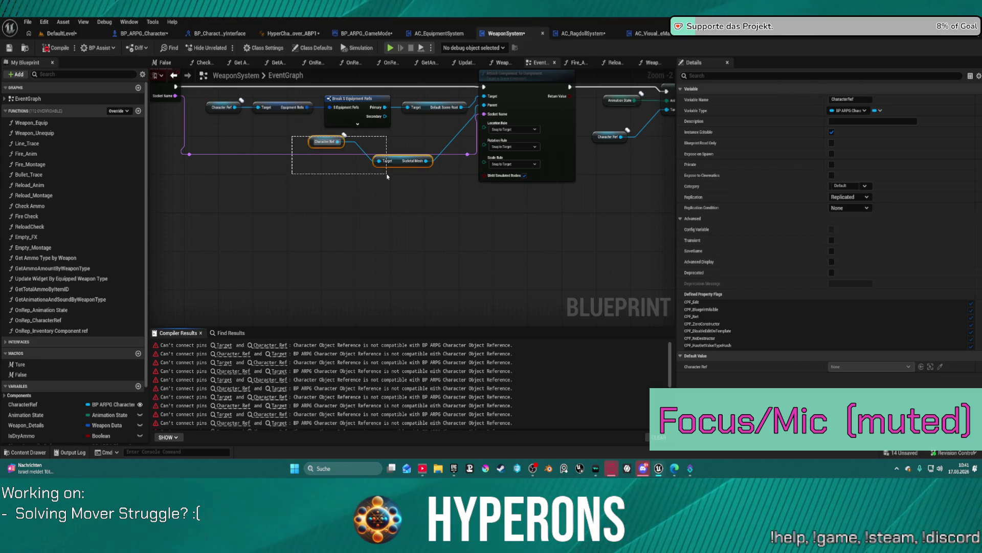
{"action": "key", "text": "alt+Left"}
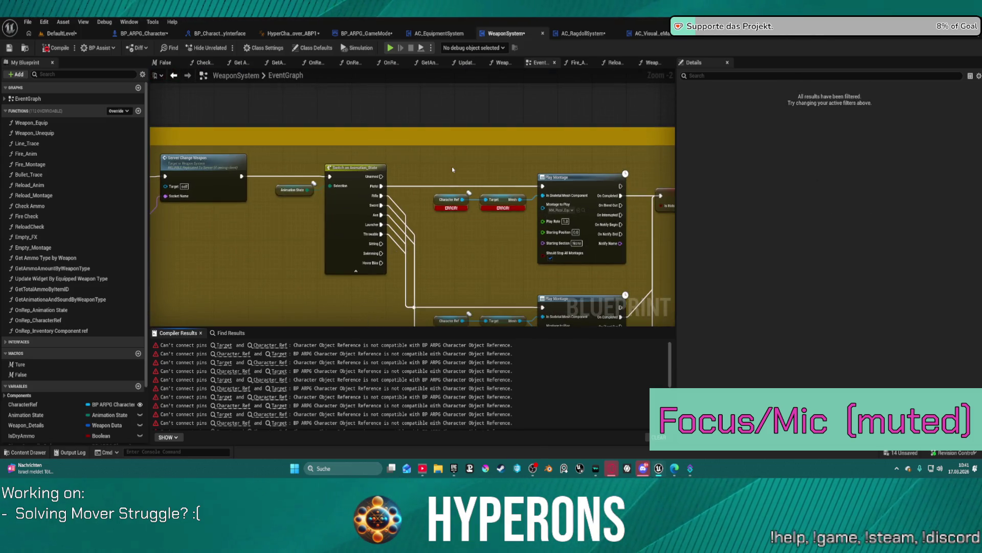
Paste two Character Ref and Skeletal Mesh pairs beside the Play Montage nodes and delete the broken nodes
{"action": "key", "text": "ctrl+v"}
{"action": "mouse_move", "coordinate": [406, 132]}
{"action": "left_mouse_down"}
{"action": "mouse_move", "coordinate": [400, 128]}
{"action": "mouse_move", "coordinate": [441, 158]}
{"action": "mouse_move", "coordinate": [444, 150]}
{"action": "left_mouse_up"}
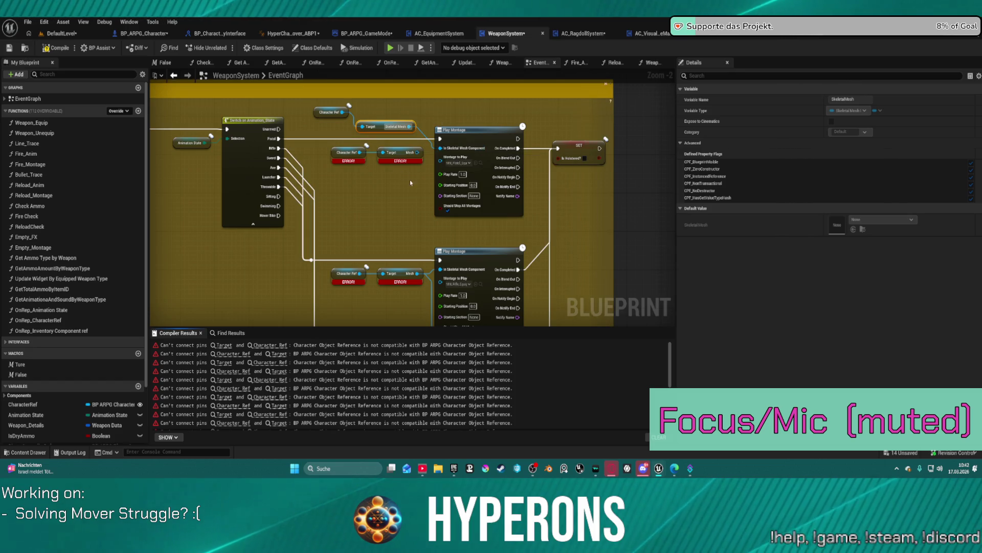
{"action": "key", "text": "ctrl+v"}
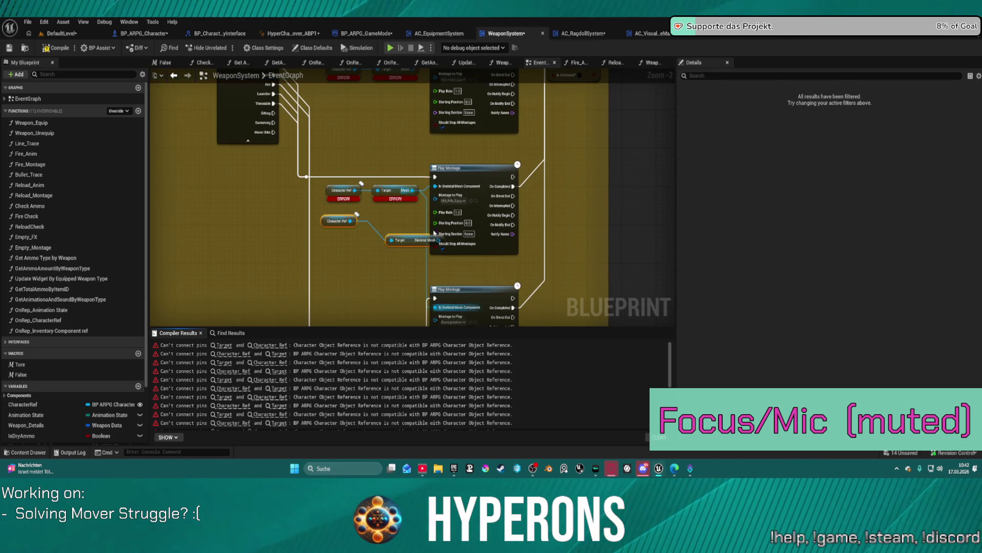
{"action": "mouse_move", "coordinate": [415, 239]}
{"action": "left_mouse_down"}
{"action": "mouse_move", "coordinate": [390, 227]}
{"action": "mouse_move", "coordinate": [436, 186]}
{"action": "left_mouse_up"}
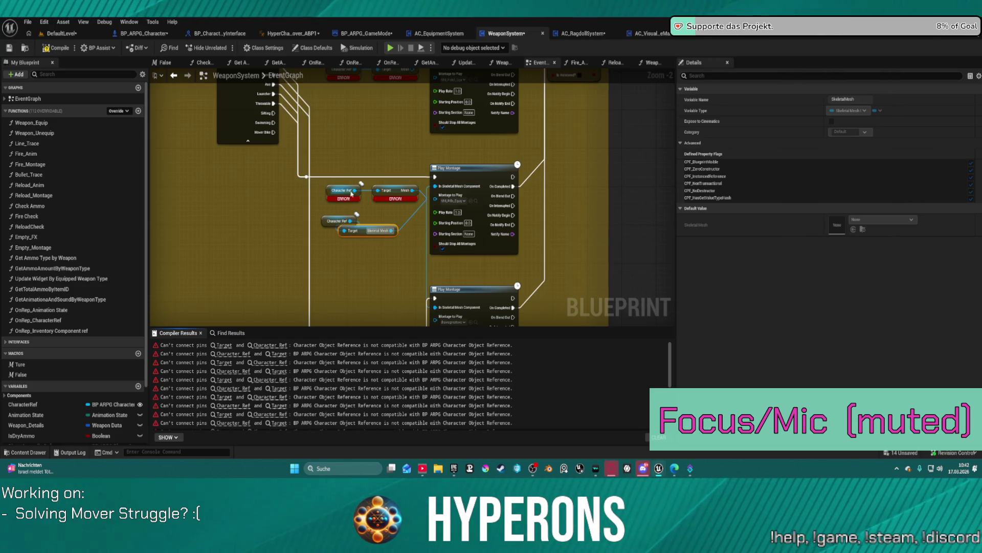
{"action": "right_click", "coordinate": [382, 213]}
{"action": "left_click", "coordinate": [417, 225]}
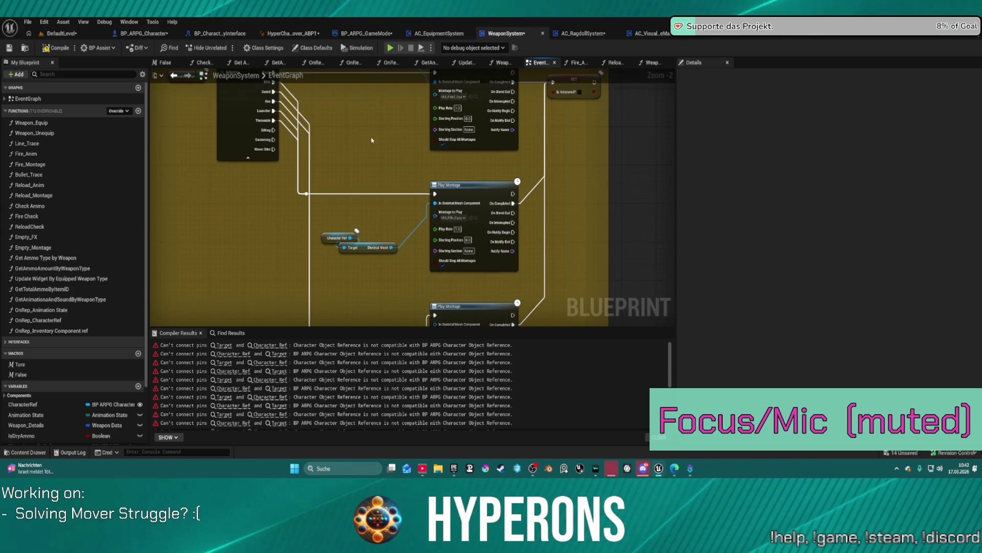
Paste two more pairs beside the next Play Montages and delete the upper Character Ref and Mesh ERROR nodes
{"action": "scroll", "coordinate": [382, 106], "scroll_direction": "down", "scroll_amount": 5}
{"action": "scroll", "coordinate": [414, 113], "scroll_direction": "down", "scroll_amount": 3}
{"action": "scroll", "coordinate": [414, 113], "scroll_direction": "left", "scroll_amount": 8}
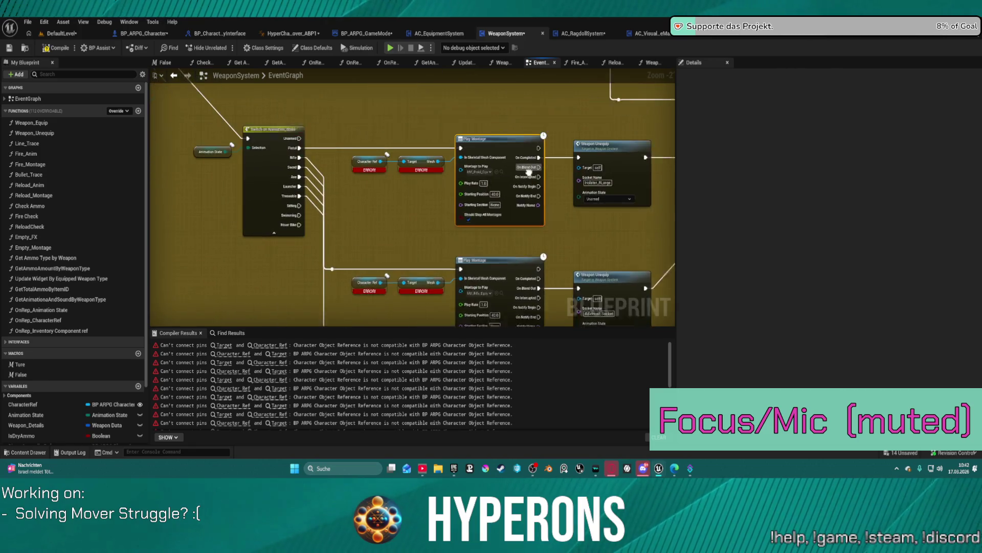
{"action": "key", "text": "ctrl+v"}
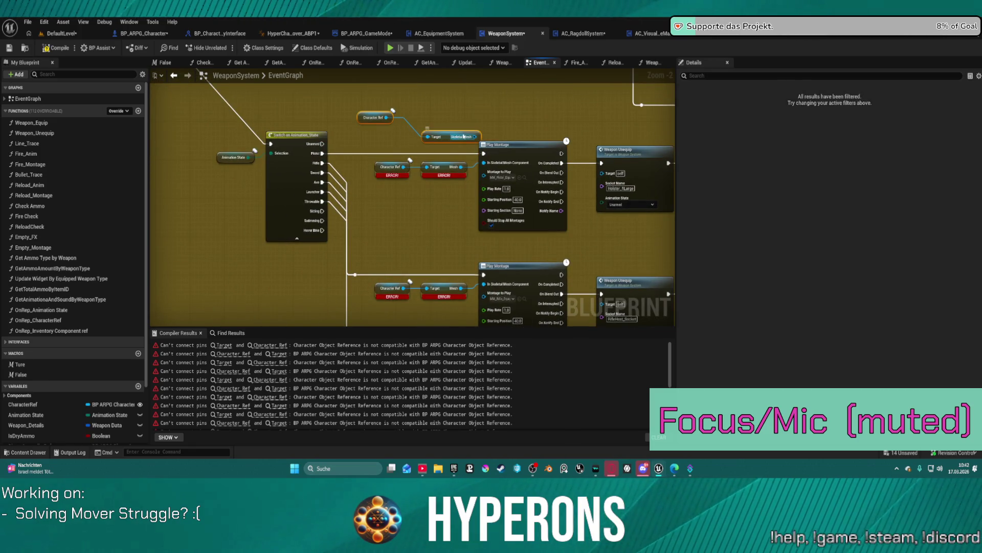
{"action": "left_click_drag", "start_coordinate": [465, 137], "coordinate": [433, 135]}
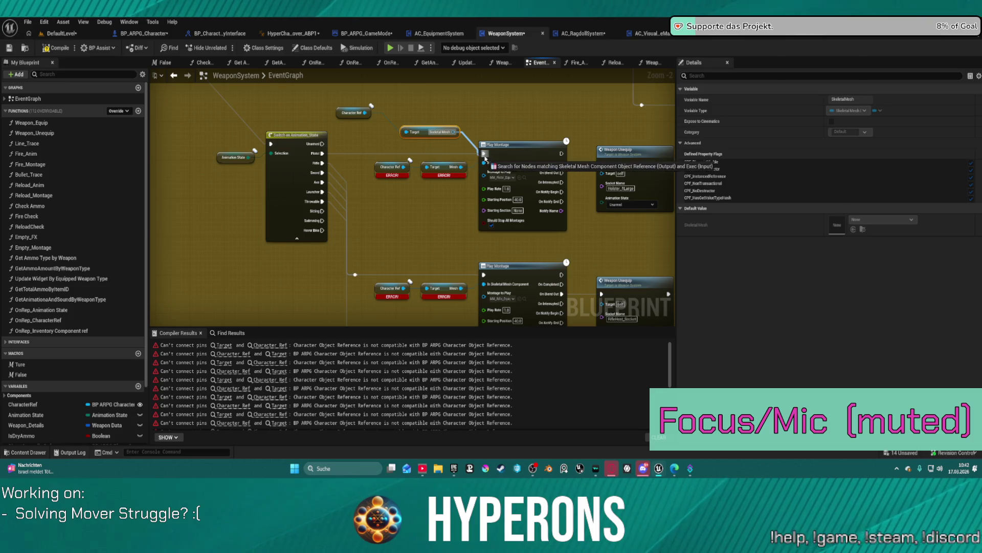
{"action": "left_click_drag", "start_coordinate": [398, 233], "coordinate": [373, 167]}
{"action": "key", "text": "ctrl+v"}
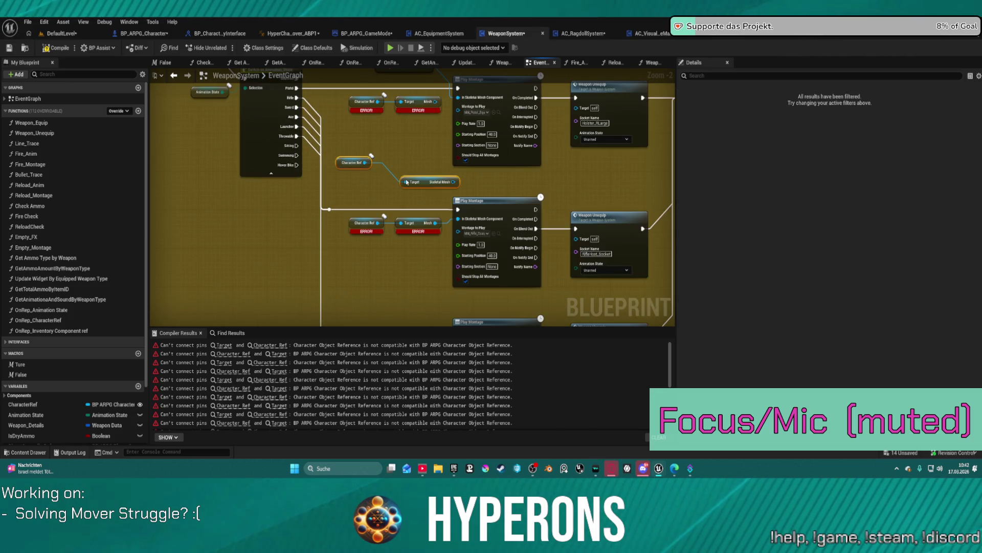
{"action": "left_click", "coordinate": [451, 183]}
{"action": "left_click_drag", "start_coordinate": [413, 126], "coordinate": [375, 112]}
{"action": "key", "text": "Delete"}
Wire Skeletal Mesh into the lower Play Montage row and delete the remaining two ERROR nodes
{"action": "left_click_drag", "start_coordinate": [379, 241], "coordinate": [349, 108]}
{"action": "key", "text": "ctrl+z"}
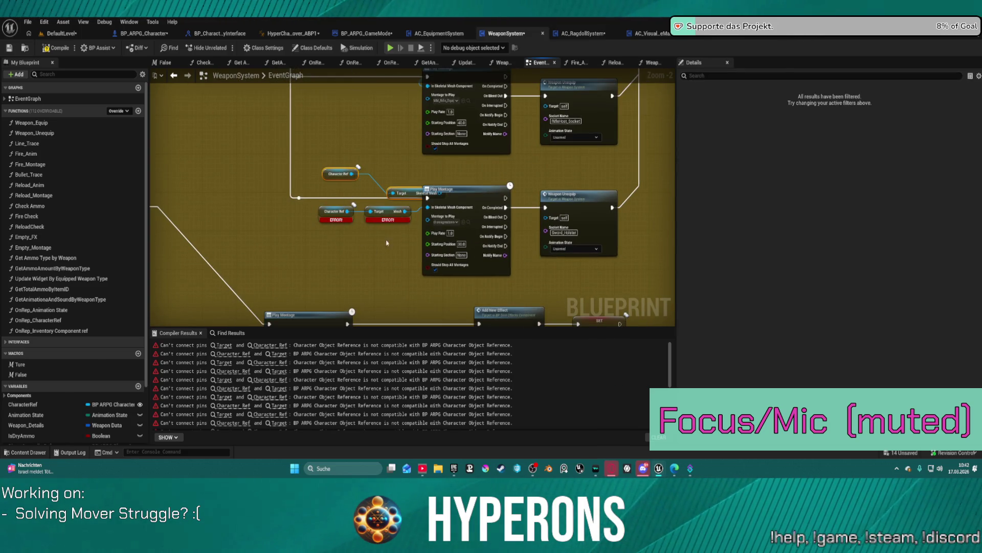
{"action": "mouse_move", "coordinate": [409, 188]}
{"action": "left_mouse_down"}
{"action": "mouse_move", "coordinate": [353, 167]}
{"action": "mouse_move", "coordinate": [428, 207]}
{"action": "left_mouse_up"}
{"action": "mouse_move", "coordinate": [307, 203]}
{"action": "left_mouse_down"}
{"action": "mouse_move", "coordinate": [389, 233]}
{"action": "mouse_move", "coordinate": [365, 227]}
{"action": "left_mouse_up"}
{"action": "left_click", "coordinate": [365, 226]}
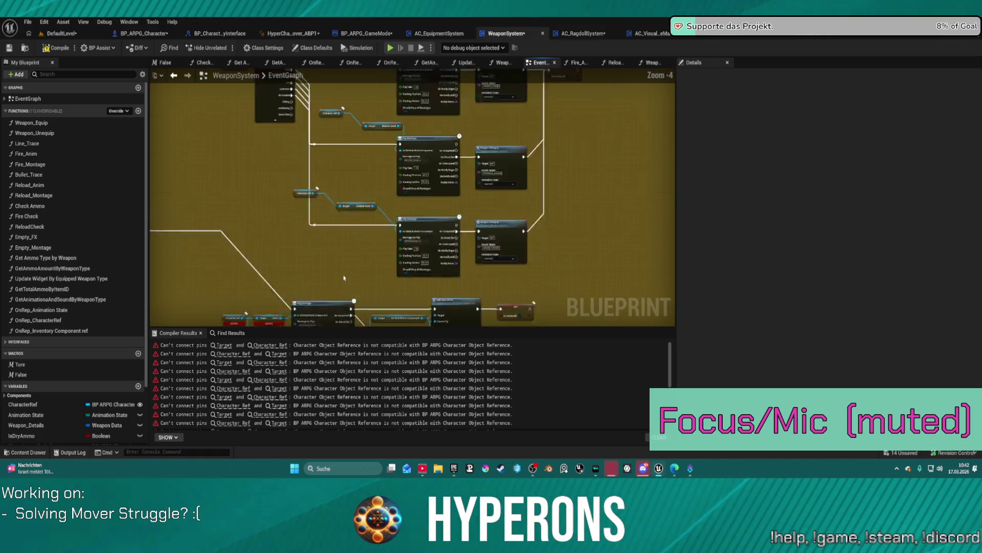
{"action": "scroll", "coordinate": [306, 173], "scroll_direction": "up", "scroll_amount": 2}
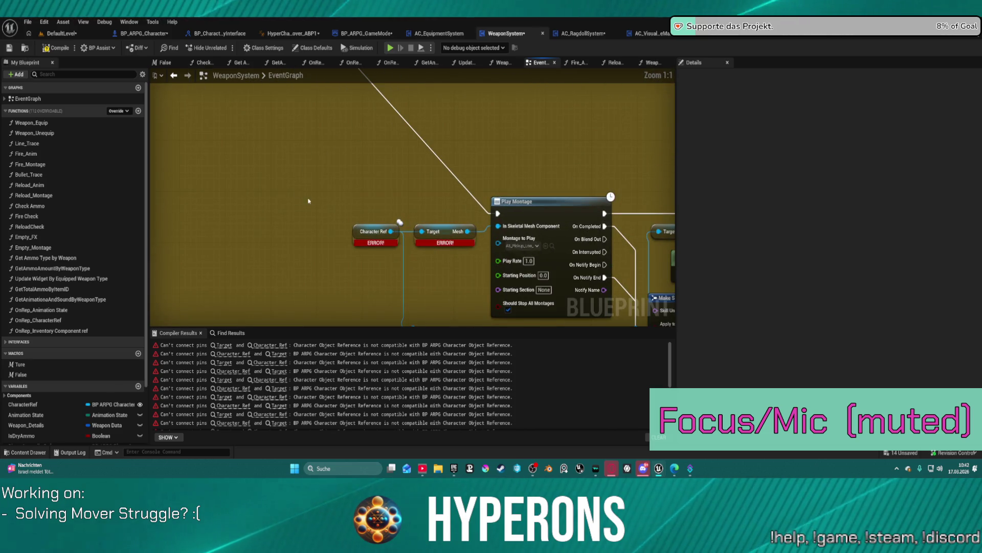
{"action": "left_click_drag", "start_coordinate": [410, 211], "coordinate": [497, 227]}
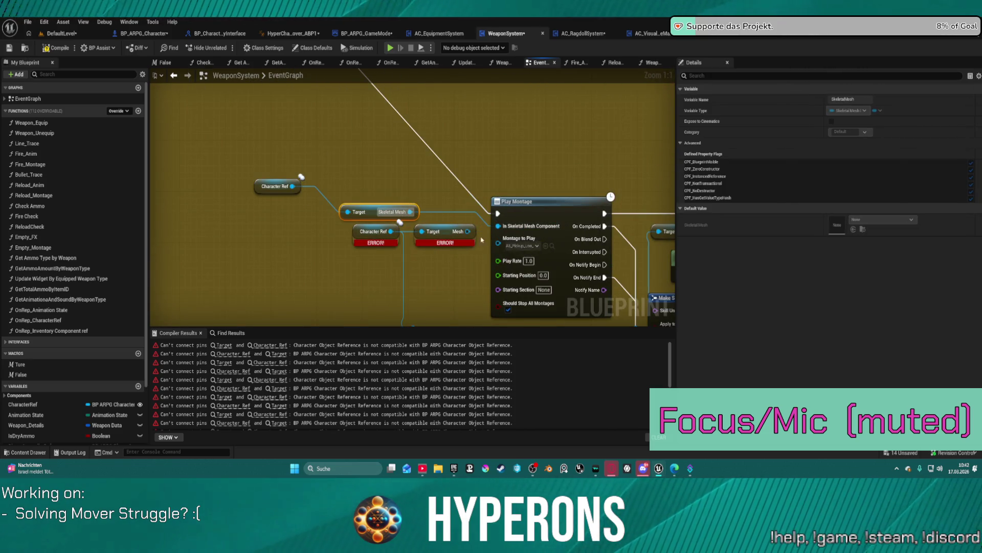
{"action": "left_click_drag", "start_coordinate": [459, 262], "coordinate": [398, 232]}
{"action": "key", "text": "Delete"}
Add a new Play Montage node wired from the Skeletal Mesh getter
{"action": "scroll", "coordinate": [398, 232], "scroll_direction": "down", "scroll_amount": 4}
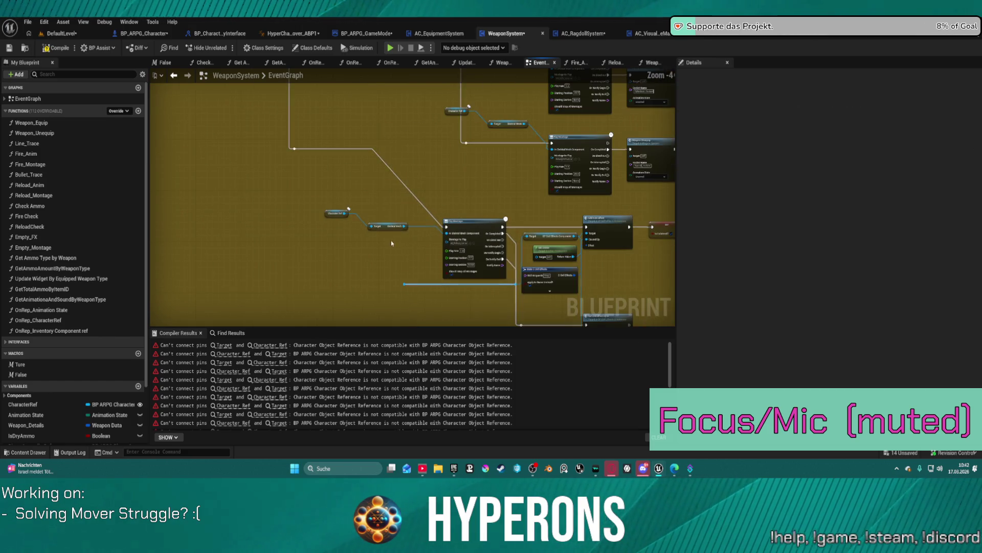
{"action": "scroll", "coordinate": [388, 236], "scroll_direction": "up", "scroll_amount": 2}
{"action": "mouse_move", "coordinate": [392, 301]}
{"action": "left_mouse_down"}
{"action": "mouse_move", "coordinate": [404, 236]}
{"action": "mouse_move", "coordinate": [393, 214]}
{"action": "left_mouse_up"}
{"action": "key", "text": "Escape"}
{"action": "left_click", "coordinate": [393, 214]}
{"action": "mouse_move", "coordinate": [391, 301]}
{"action": "left_mouse_down"}
{"action": "mouse_move", "coordinate": [401, 307]}
{"action": "mouse_move", "coordinate": [401, 280]}
{"action": "mouse_move", "coordinate": [393, 297]}
{"action": "left_mouse_up"}
{"action": "type", "text": "play montage"}
{"action": "left_click", "coordinate": [457, 162]}
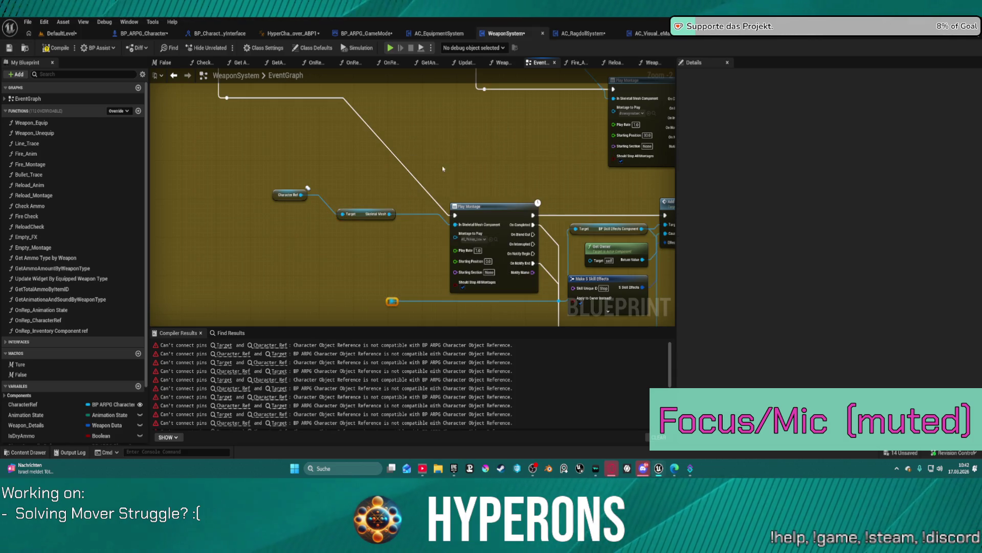
Connect Character Ref to the reroute point and review the montage wiring
{"action": "mouse_move", "coordinate": [300, 195]}
{"action": "left_mouse_down"}
{"action": "mouse_move", "coordinate": [401, 307]}
{"action": "mouse_move", "coordinate": [390, 300]}
{"action": "left_mouse_up"}
{"action": "left_click_drag", "start_coordinate": [531, 218], "coordinate": [313, 198]}
{"action": "scroll", "coordinate": [383, 168], "scroll_direction": "down", "scroll_amount": 5}
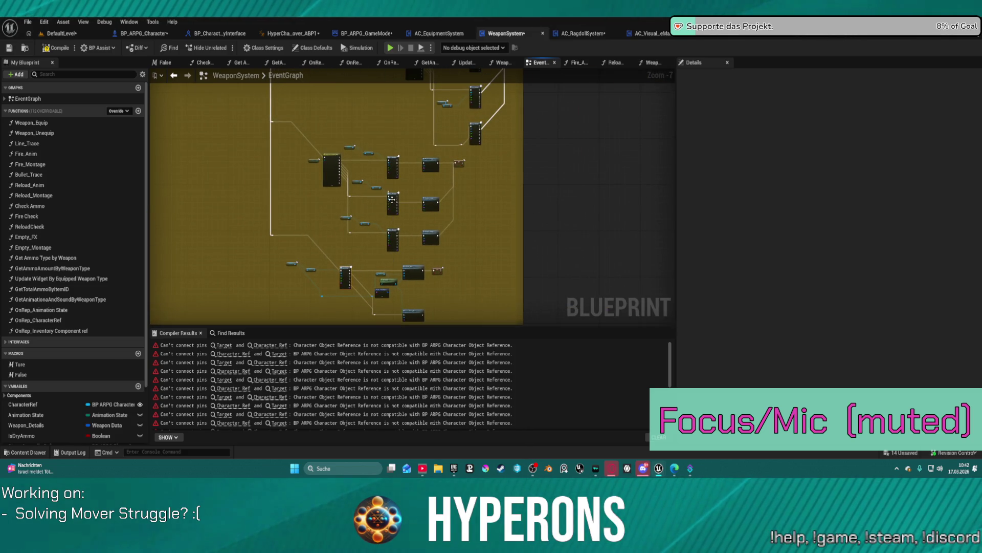
{"action": "scroll", "coordinate": [392, 199], "scroll_direction": "down", "scroll_amount": 5}
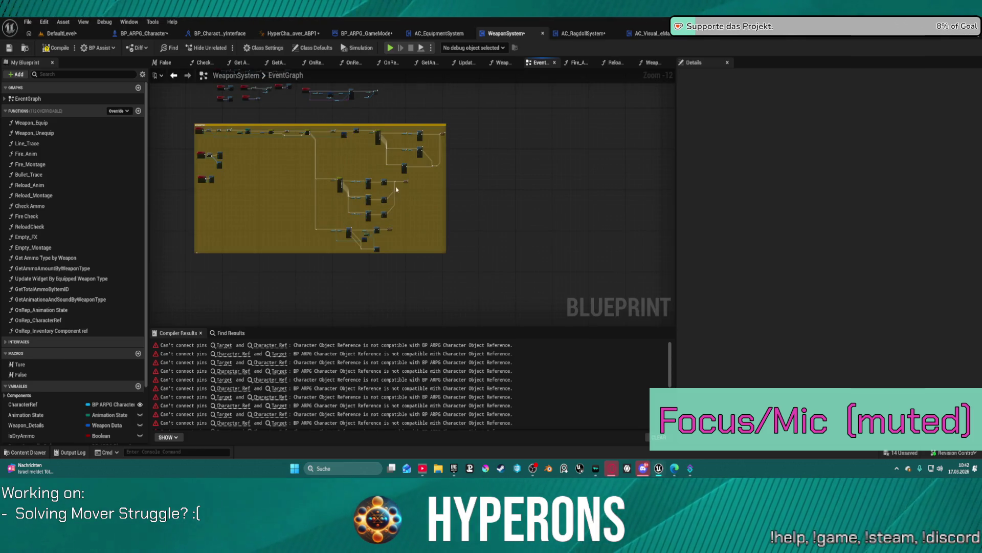
{"action": "scroll", "coordinate": [228, 166], "scroll_direction": "up", "scroll_amount": 3}
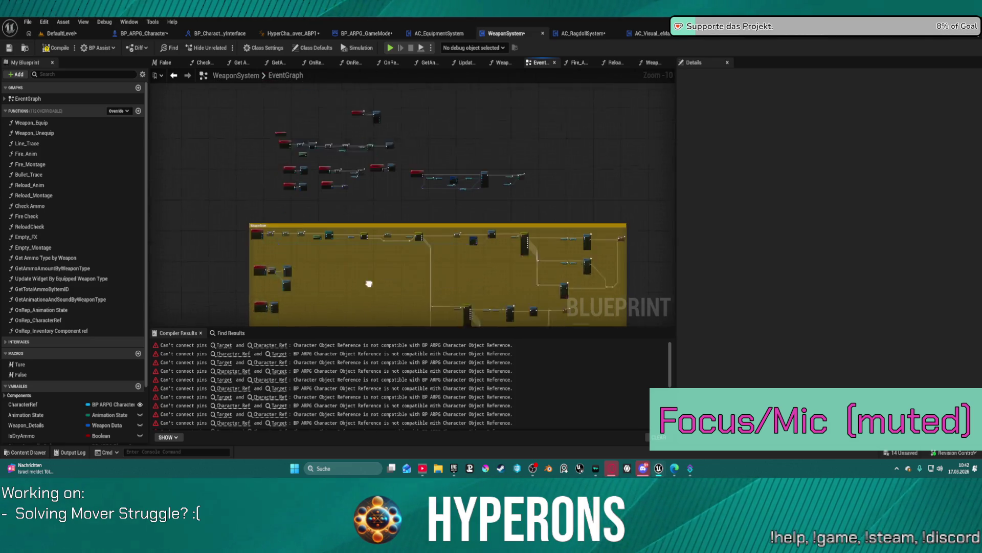
{"action": "scroll", "coordinate": [369, 280], "scroll_direction": "down", "scroll_amount": 1}
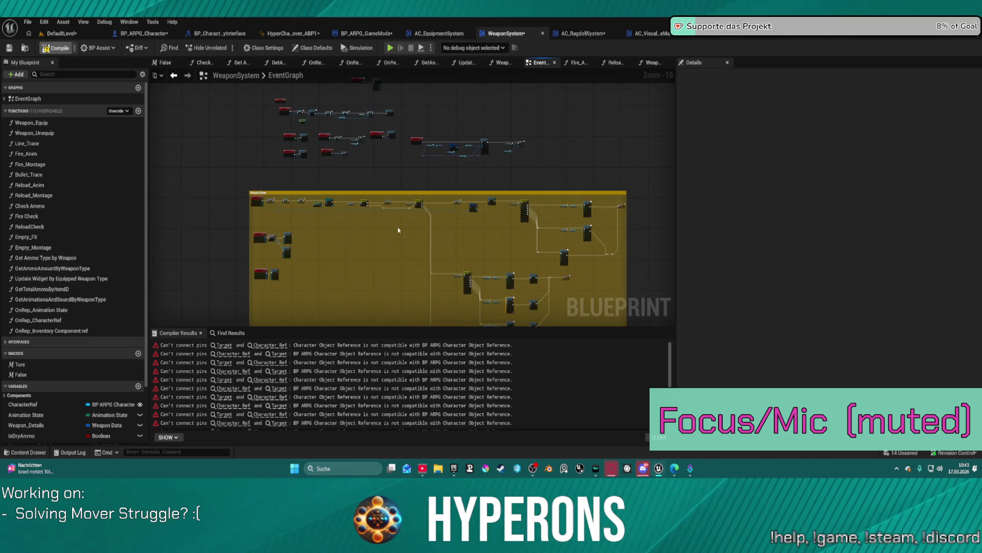
In Weapon_Equip, wire a pasted Skeletal Mesh getter into the attach Parent and delete the broken nodes
{"action": "left_click", "coordinate": [230, 345]}
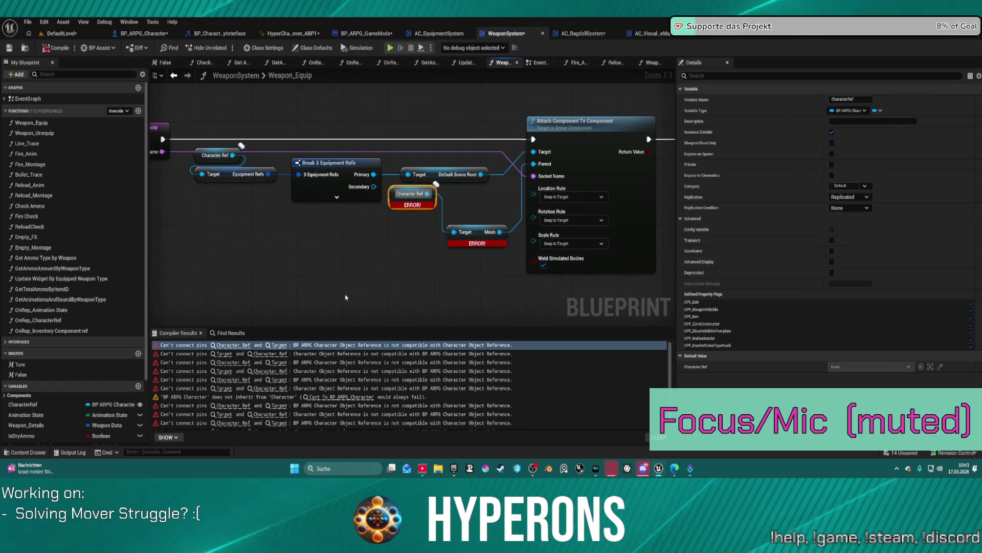
{"action": "left_click", "coordinate": [348, 293]}
{"action": "key", "text": "ctrl+v"}
{"action": "mouse_move", "coordinate": [460, 308]}
{"action": "left_mouse_down"}
{"action": "mouse_move", "coordinate": [475, 295]}
{"action": "mouse_move", "coordinate": [533, 163]}
{"action": "left_mouse_up"}
{"action": "left_click_drag", "start_coordinate": [472, 280], "coordinate": [411, 204]}
{"action": "key", "text": "Delete"}
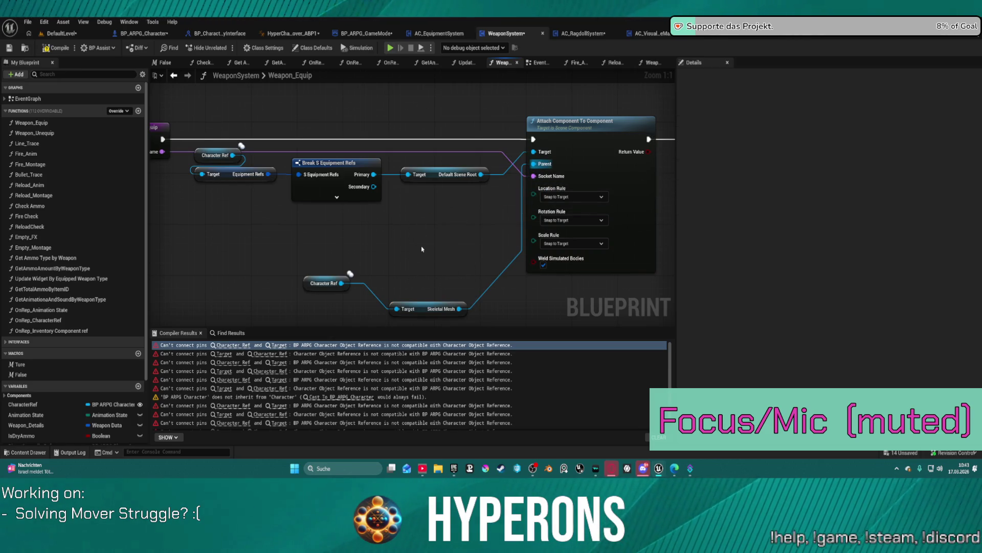
In Weapon_Unequip, replace the broken Mesh node with a pasted Skeletal Mesh getter, then recompile
{"action": "left_click", "coordinate": [226, 353]}
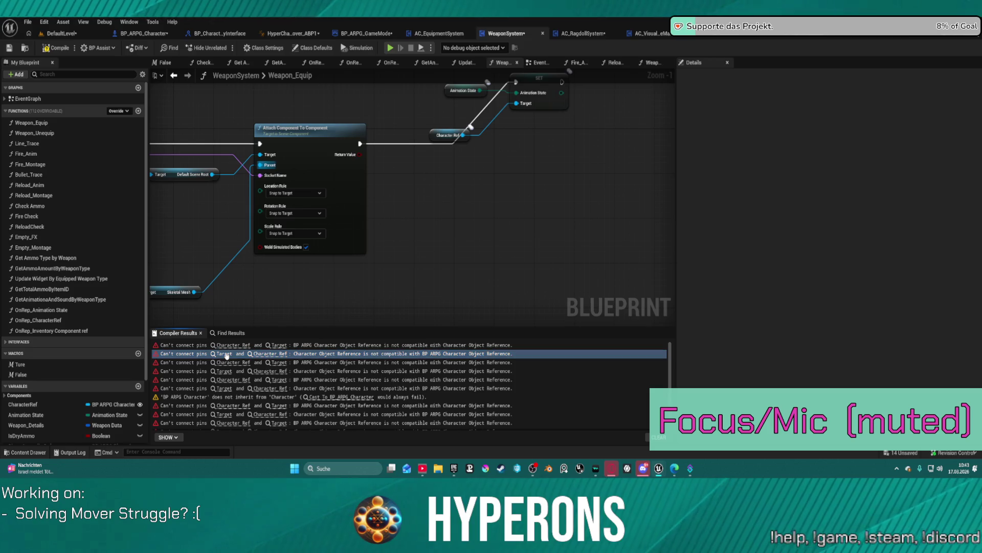
{"action": "left_click", "coordinate": [231, 362]}
{"action": "left_click", "coordinate": [354, 241]}
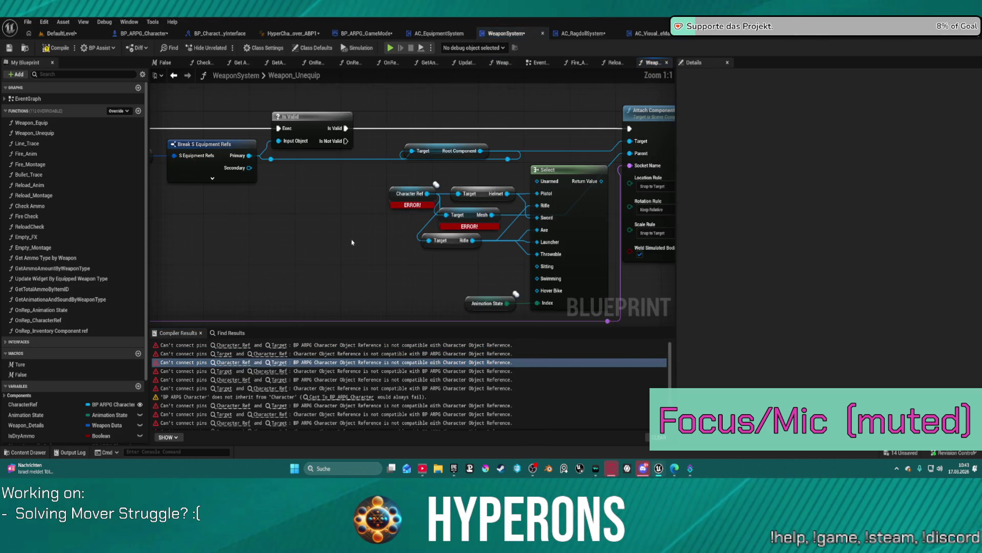
{"action": "key", "text": "ctrl+v"}
{"action": "left_click_drag", "start_coordinate": [428, 265], "coordinate": [596, 180]}
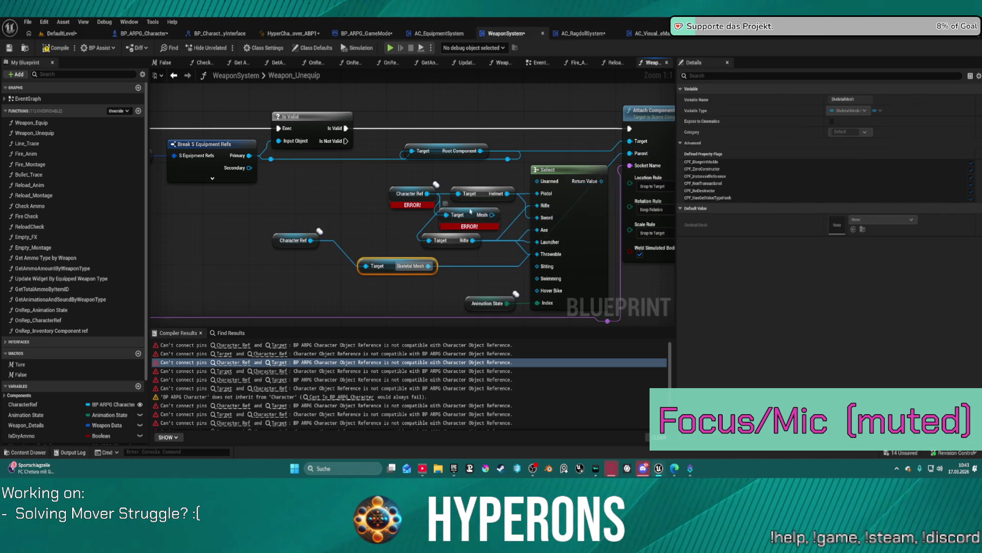
{"action": "left_click", "coordinate": [473, 214]}
{"action": "key", "text": "Delete"}
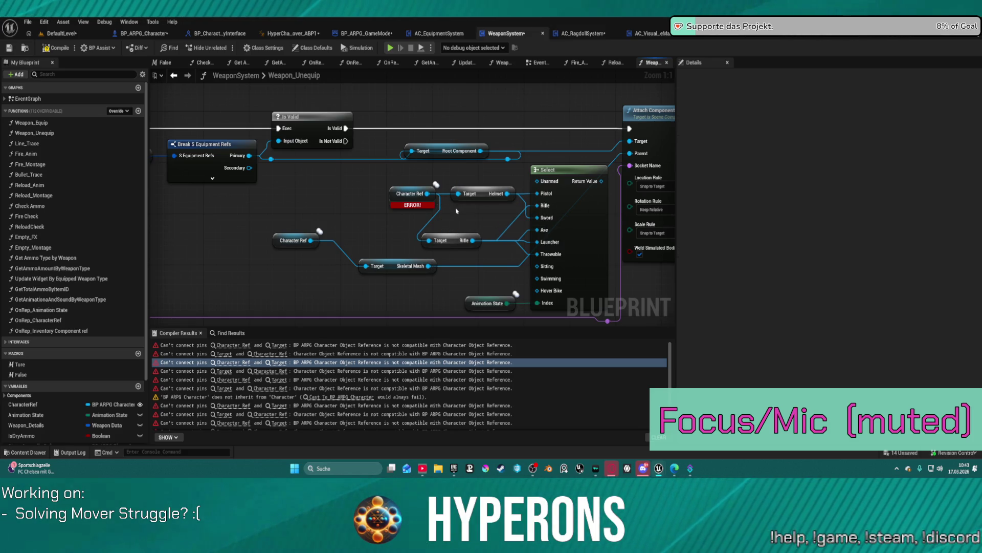
{"action": "mouse_move", "coordinate": [399, 194]}
{"action": "left_mouse_down"}
{"action": "mouse_move", "coordinate": [346, 203]}
{"action": "mouse_move", "coordinate": [323, 194]}
{"action": "left_mouse_up"}
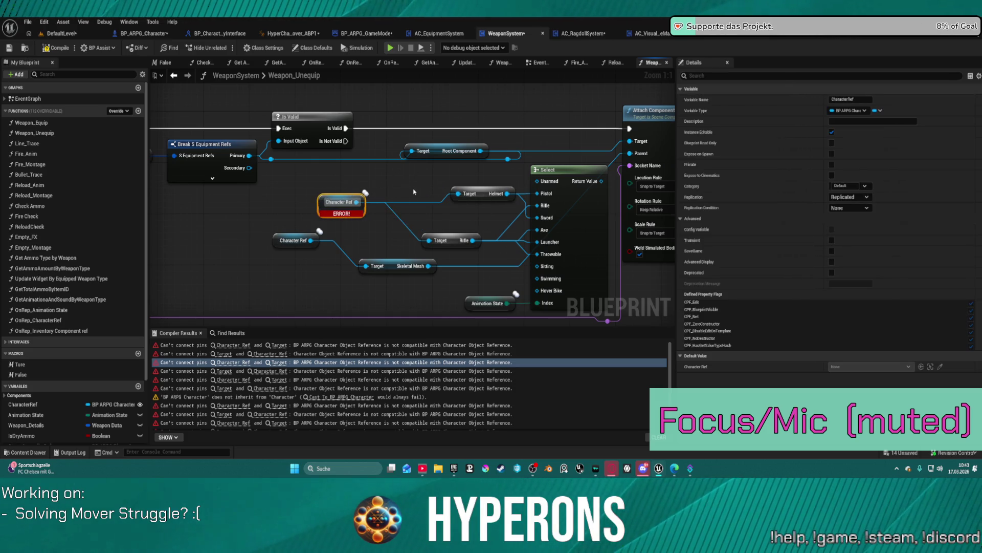
{"action": "left_click_drag", "start_coordinate": [412, 200], "coordinate": [254, 206]}
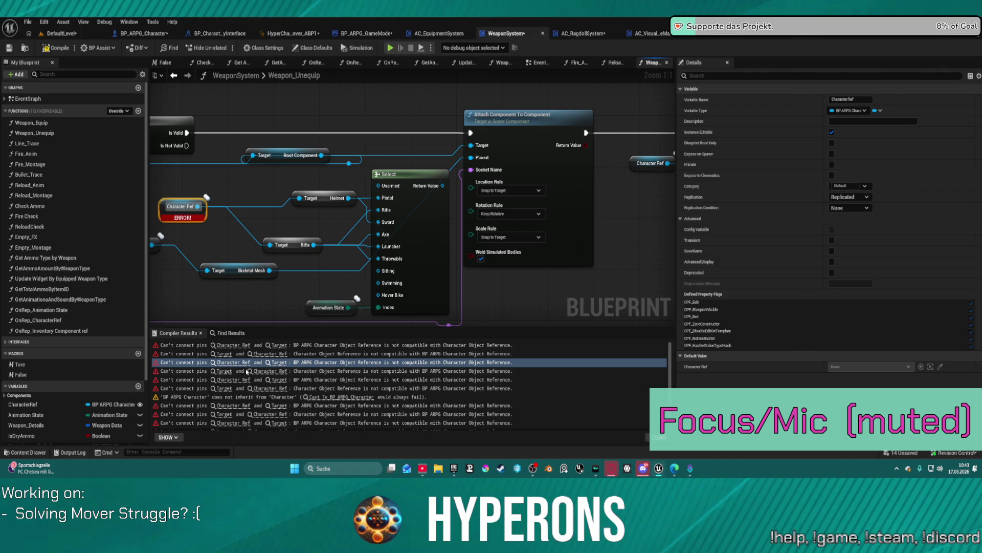
{"action": "left_click", "coordinate": [60, 49]}
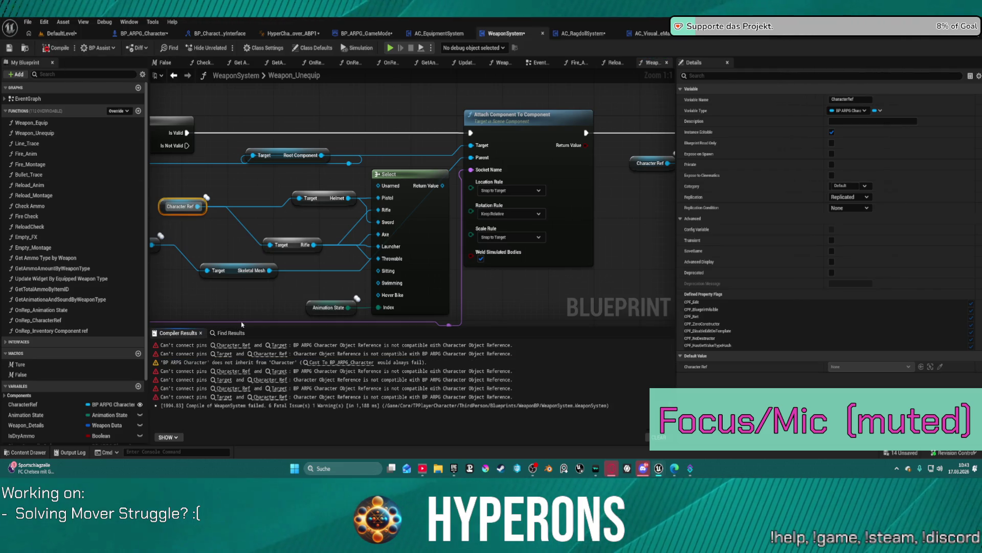
{"action": "left_click", "coordinate": [236, 348]}
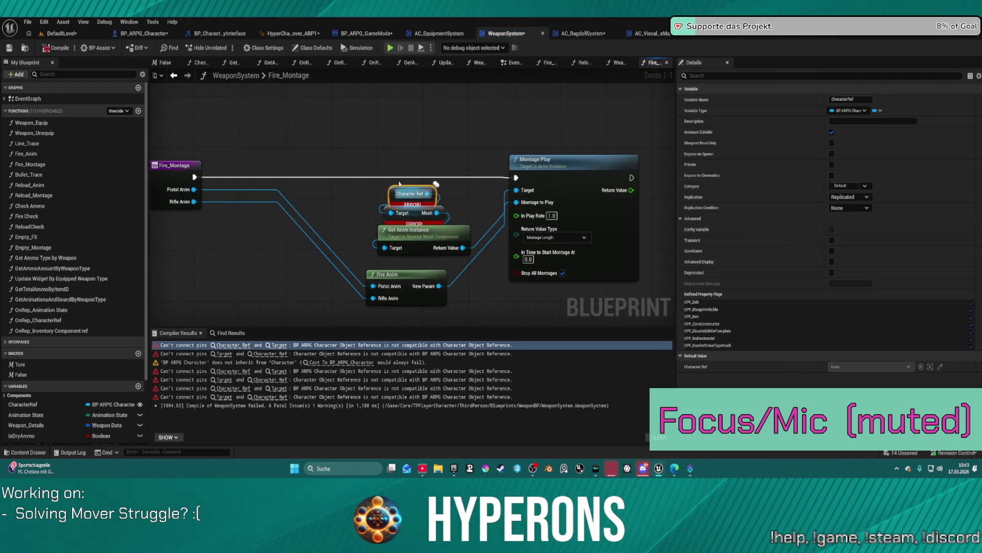
In Fire_Montage, swap the erroring nodes for a pasted Character Ref and Skeletal Mesh pair, then recompile
{"action": "key", "text": "ctrl+v"}
{"action": "left_click", "coordinate": [412, 199]}
{"action": "left_click_drag", "start_coordinate": [412, 198], "coordinate": [355, 192]}
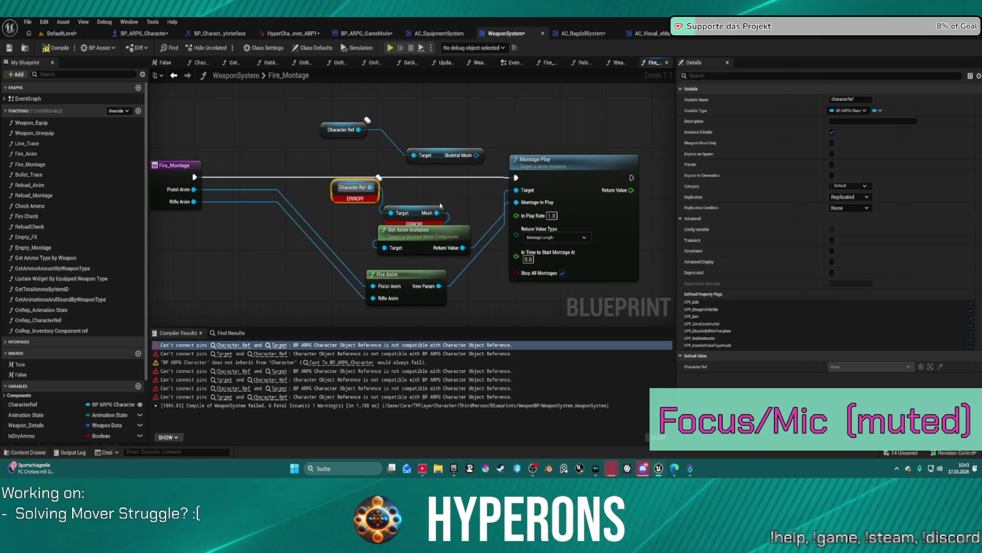
{"action": "left_click", "coordinate": [424, 213]}
{"action": "right_click", "coordinate": [413, 190]}
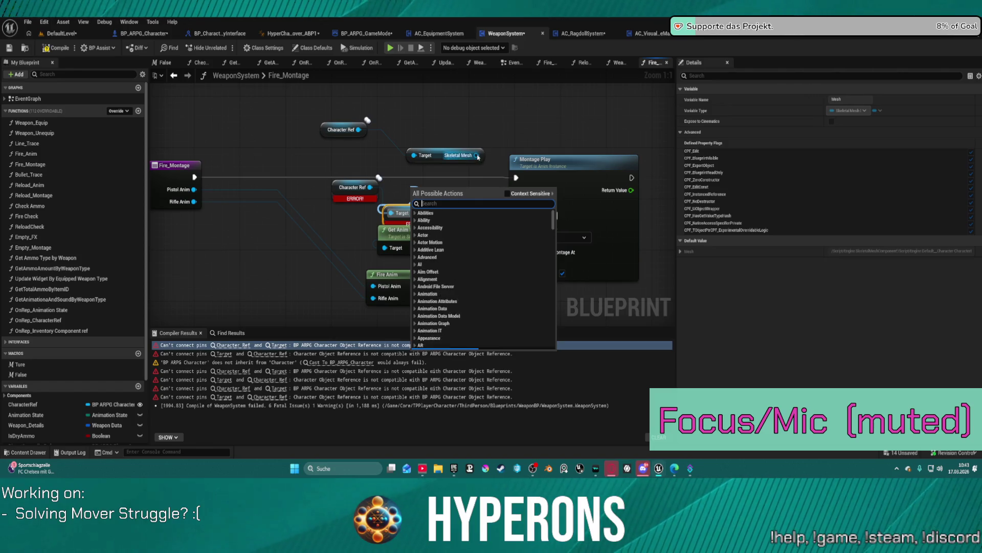
{"action": "left_click", "coordinate": [477, 157]}
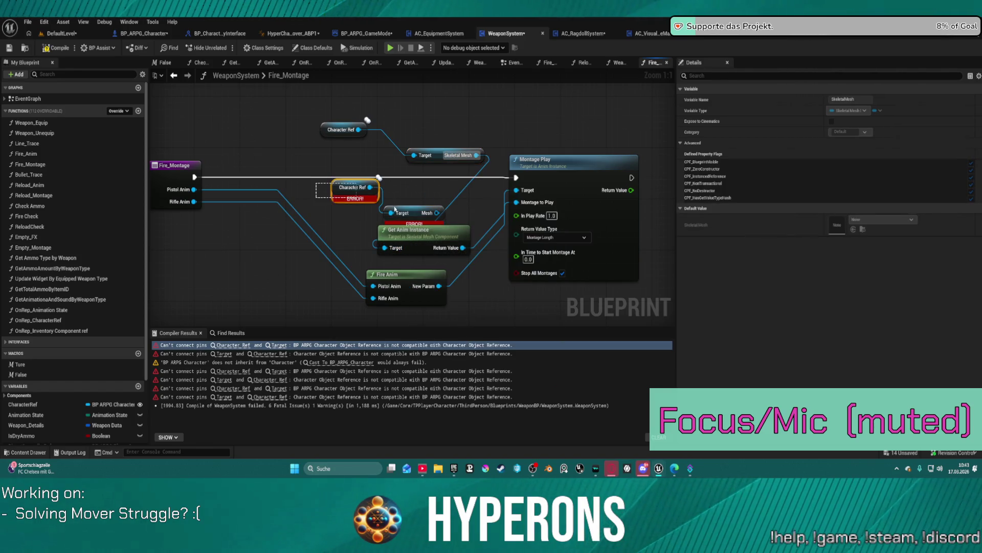
{"action": "left_click_drag", "start_coordinate": [393, 209], "coordinate": [404, 211]}
{"action": "key", "text": "Delete"}
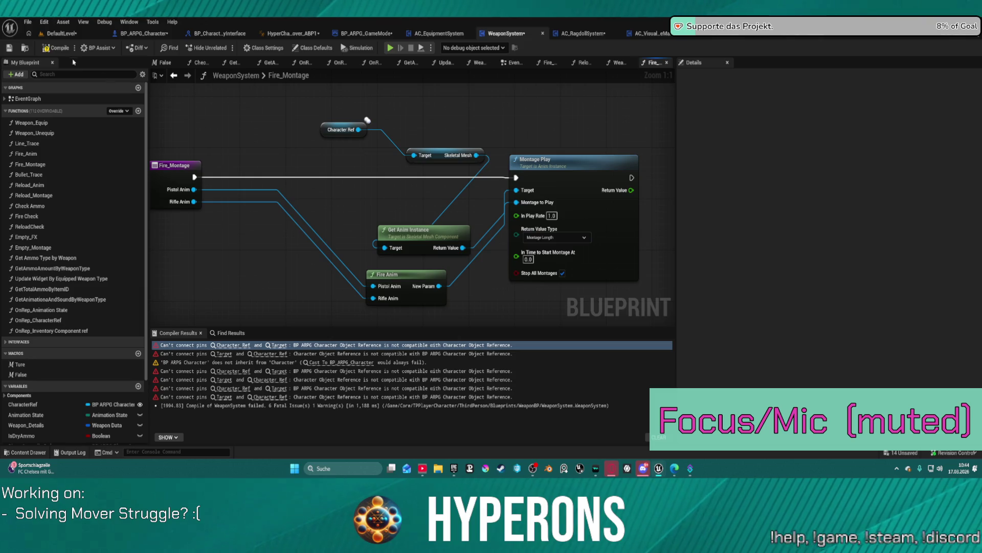
{"action": "key", "text": "F7"}
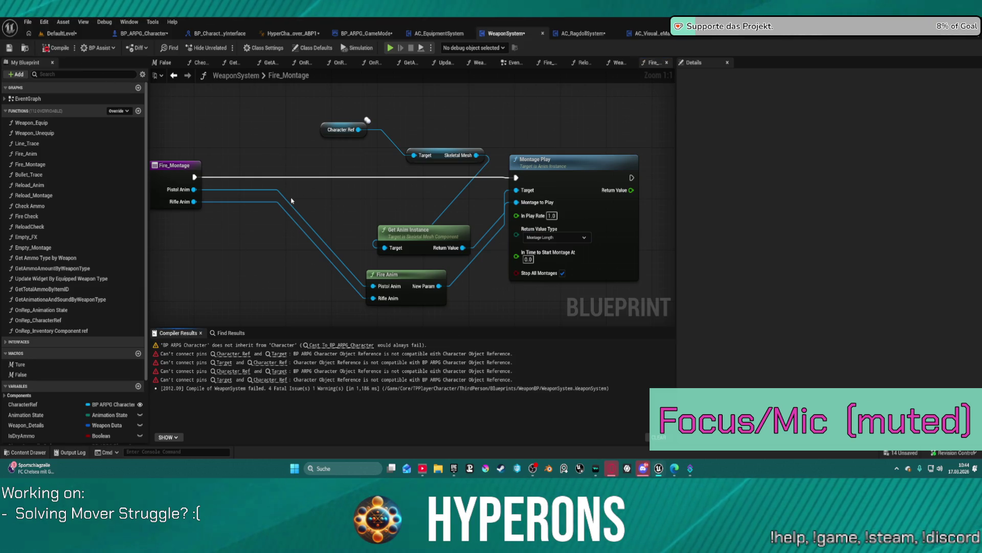
In Reload_Montage, feed a pasted Skeletal Mesh into Get Anim Instance, delete the error nodes, recompile
{"action": "left_click", "coordinate": [233, 353]}
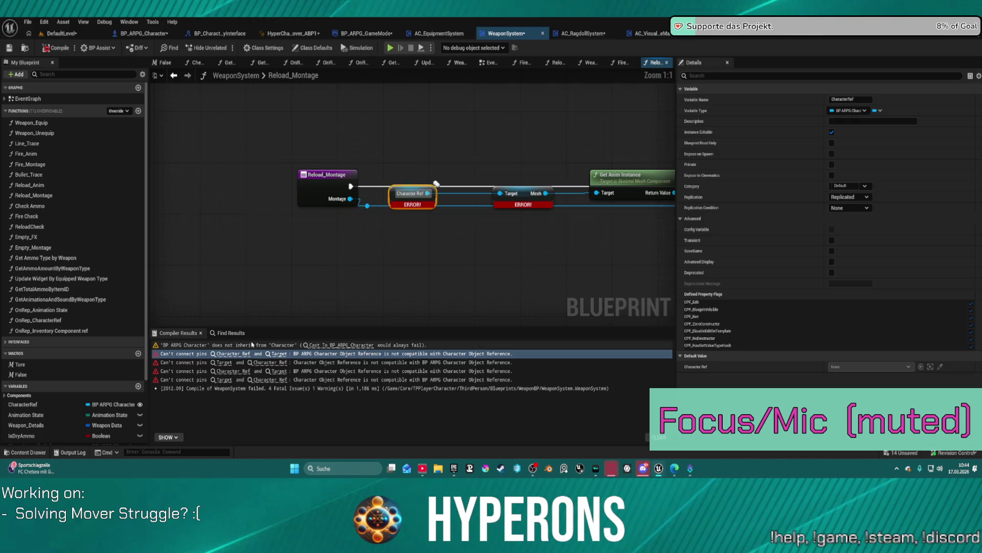
{"action": "key", "text": "ctrl+v"}
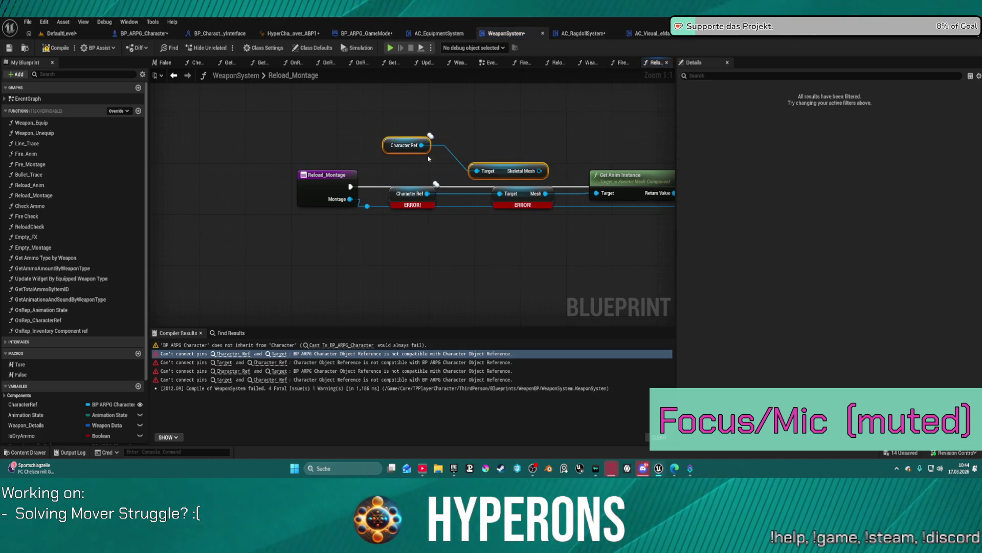
{"action": "left_click_drag", "start_coordinate": [540, 170], "coordinate": [597, 193]}
{"action": "left_click_drag", "start_coordinate": [538, 228], "coordinate": [413, 194]}
{"action": "key", "text": "Delete"}
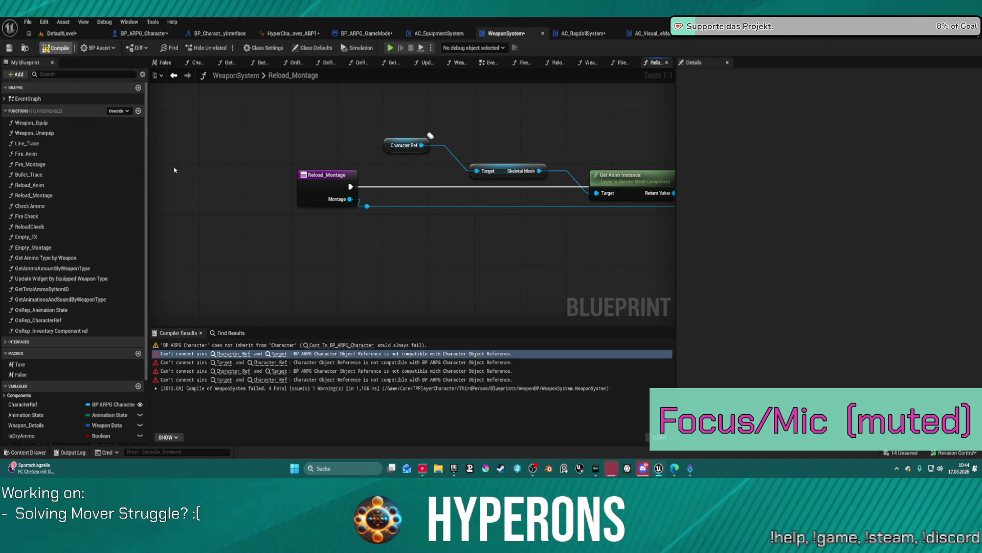
{"action": "key", "text": "F7"}
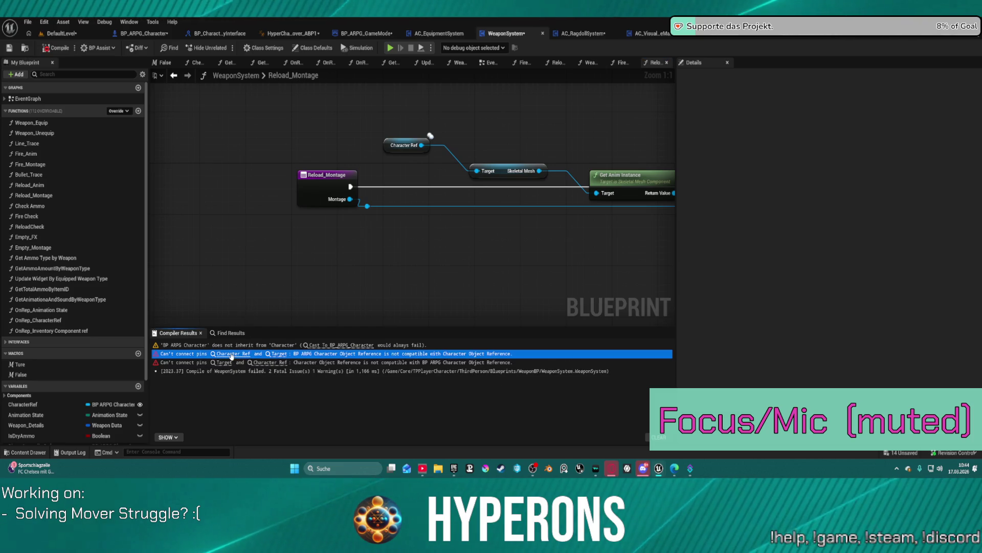
In Empty_Montage, wire a pasted Skeletal Mesh into Get Anim Instance and delete the erroring nodes
{"action": "left_click", "coordinate": [256, 353]}
{"action": "key", "text": "ctrl+v"}
{"action": "mouse_move", "coordinate": [460, 151]}
{"action": "left_mouse_down"}
{"action": "mouse_move", "coordinate": [394, 246]}
{"action": "mouse_move", "coordinate": [387, 232]}
{"action": "mouse_move", "coordinate": [447, 225]}
{"action": "left_mouse_up"}
{"action": "key", "text": "Delete"}
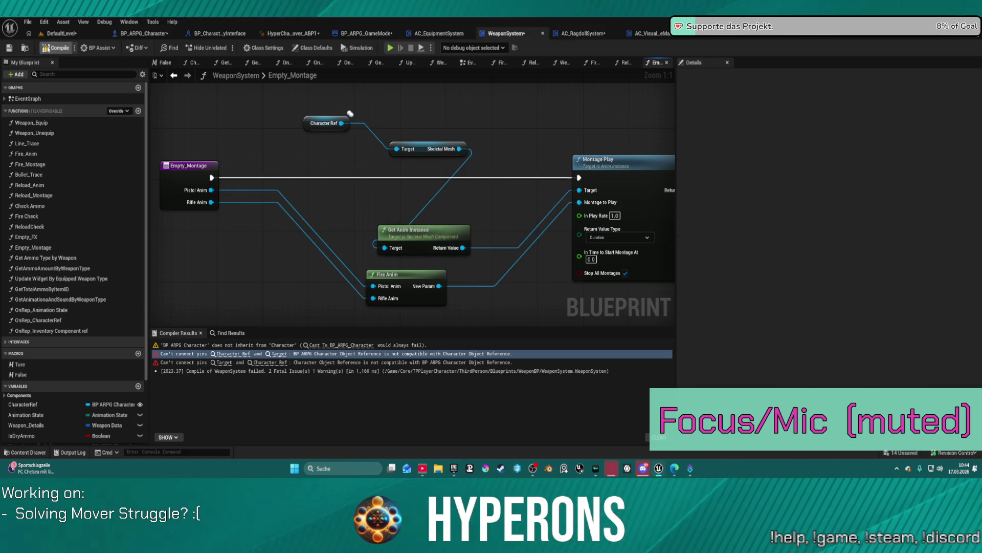
Feed a Get Owner node into Reload_Anim's Cast To BP_ARPG_Character Object input and recompile
{"action": "key", "text": "F7"}
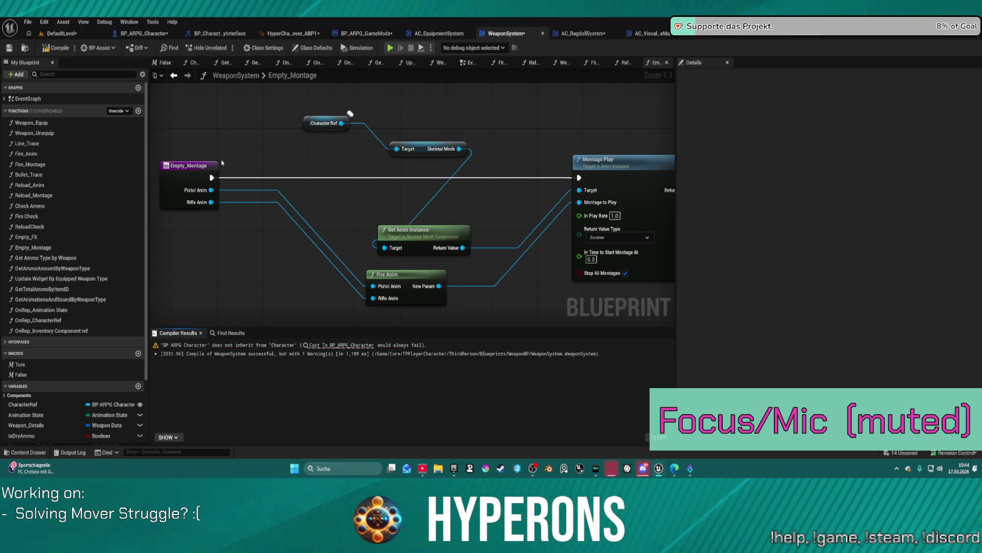
{"action": "left_click", "coordinate": [330, 347]}
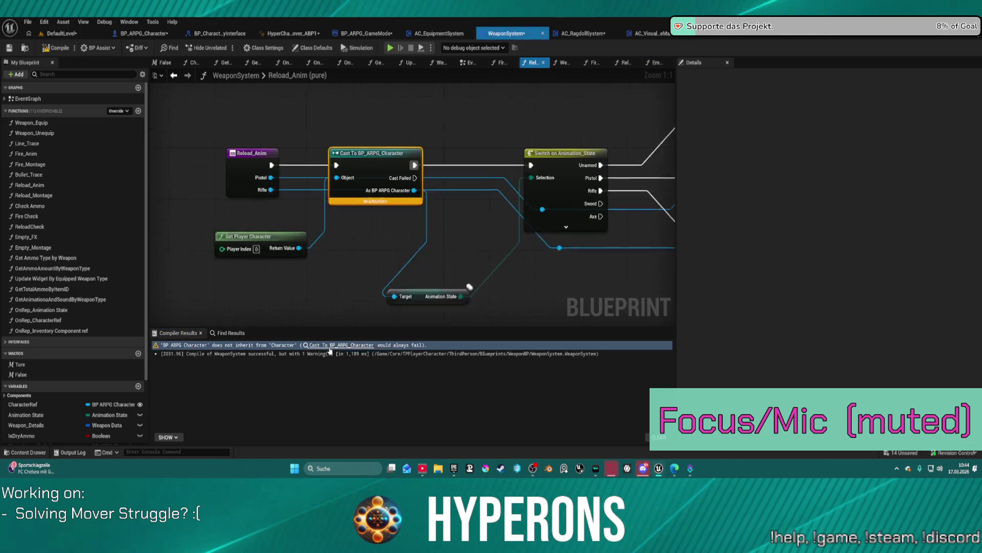
{"action": "left_click_drag", "start_coordinate": [505, 150], "coordinate": [460, 136]}
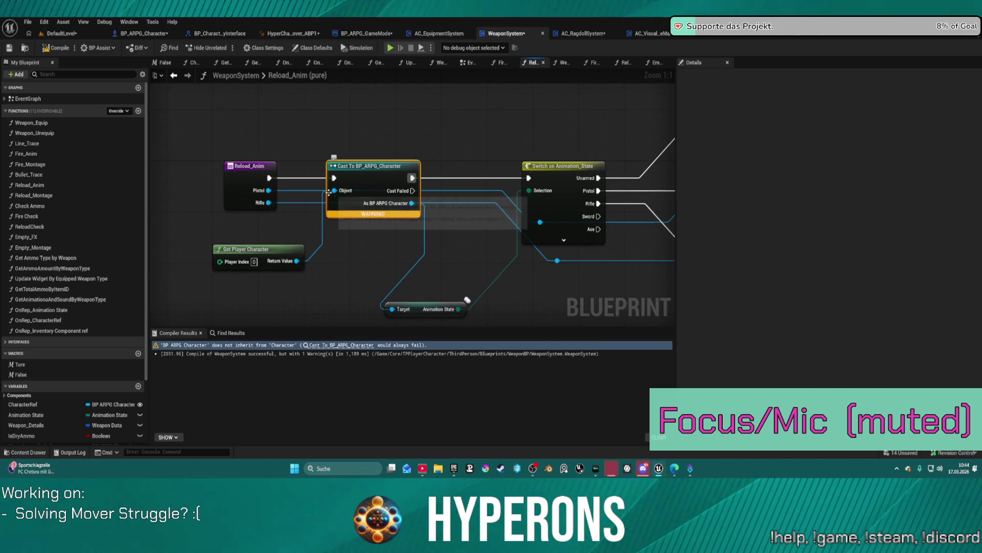
{"action": "left_click_drag", "start_coordinate": [337, 192], "coordinate": [250, 110]}
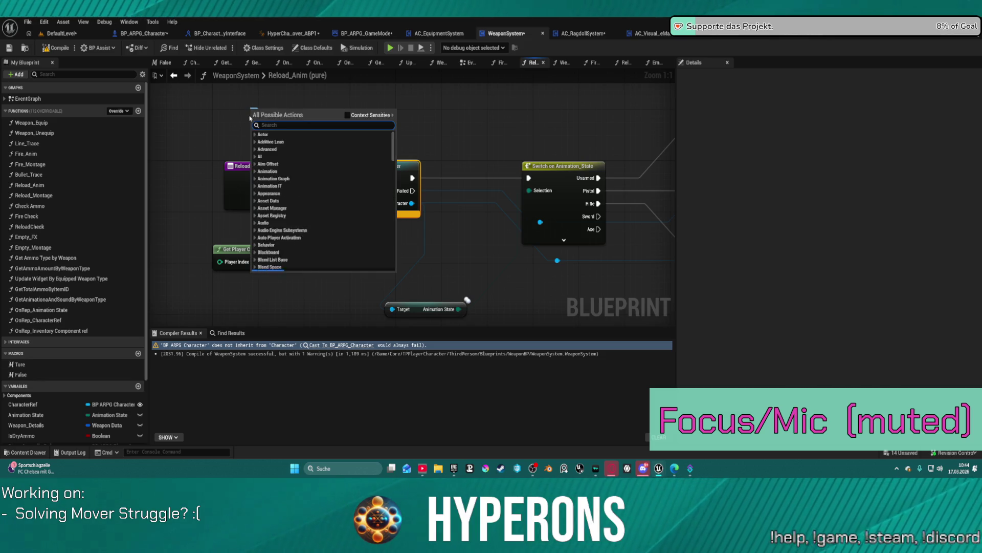
{"action": "type", "text": "owner"}
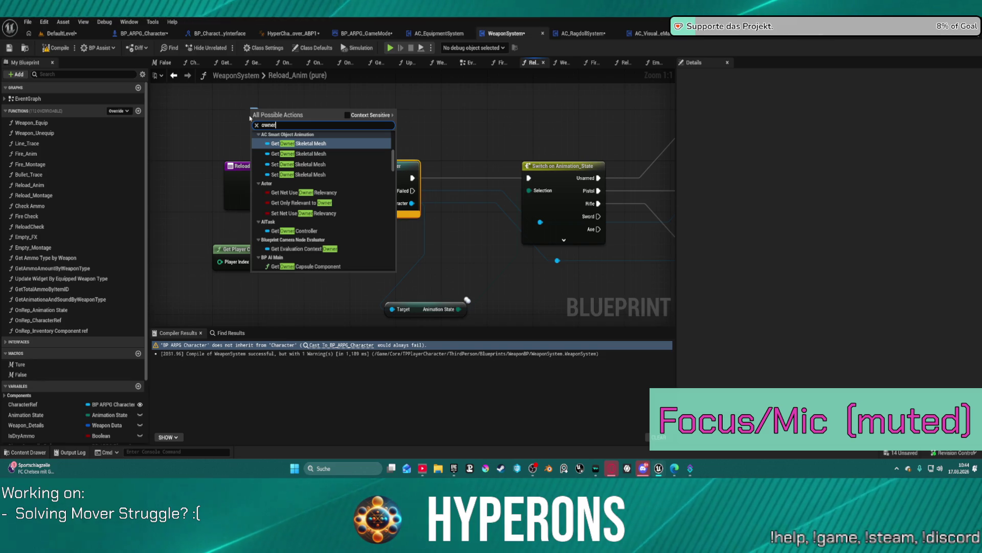
{"action": "key", "text": "Home"}
{"action": "type", "text": "get"}
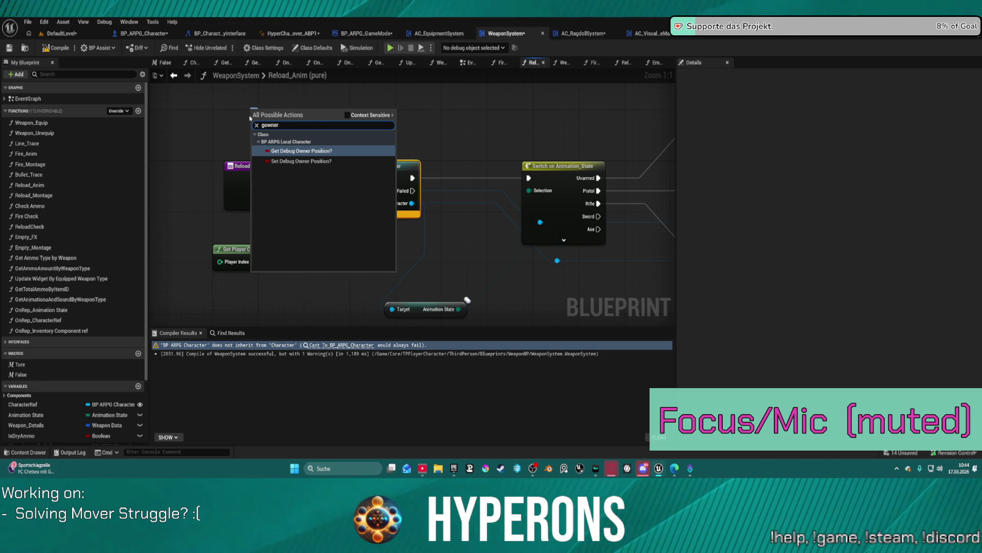
{"action": "scroll", "coordinate": [327, 195], "scroll_direction": "up", "scroll_amount": 5}
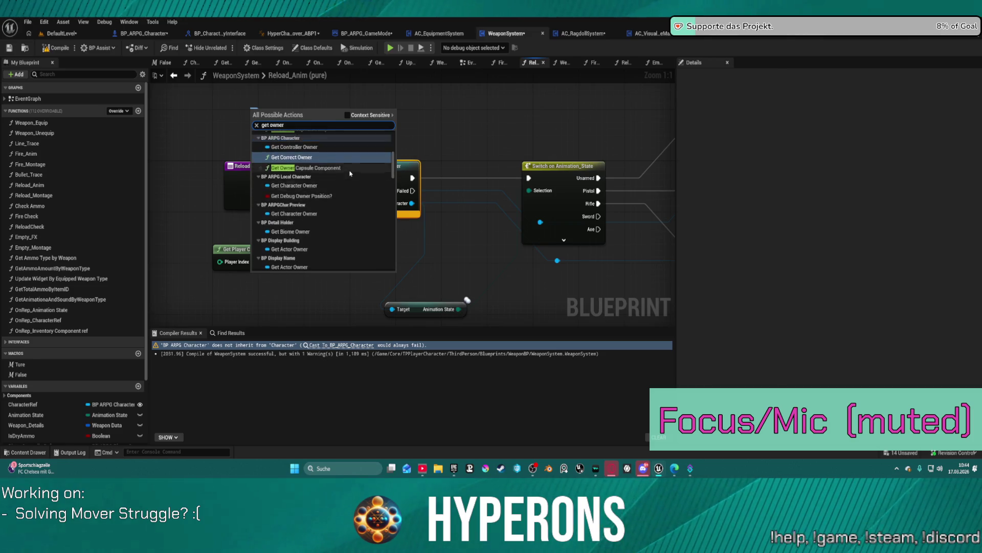
{"action": "scroll", "coordinate": [351, 174], "scroll_direction": "up", "scroll_amount": 3}
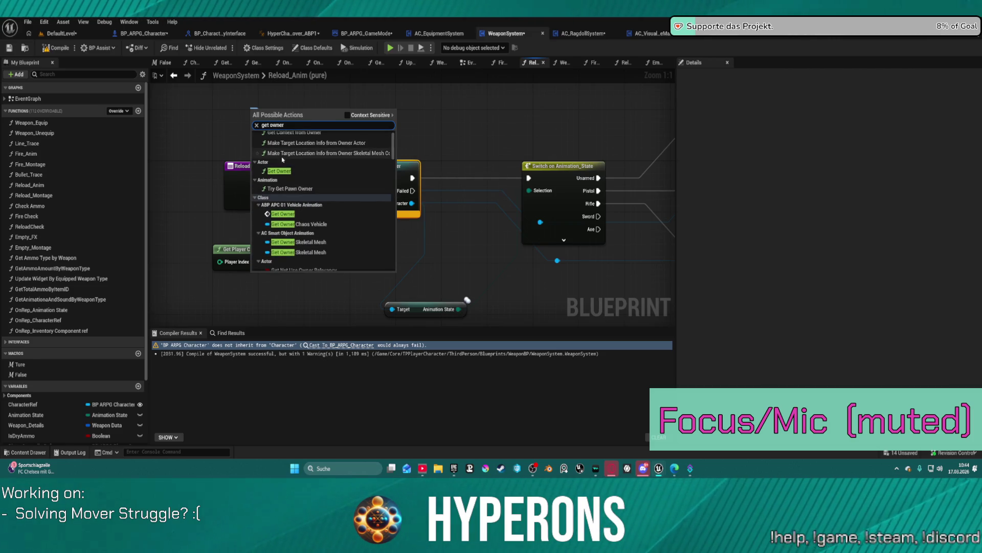
{"action": "left_click", "coordinate": [279, 153]}
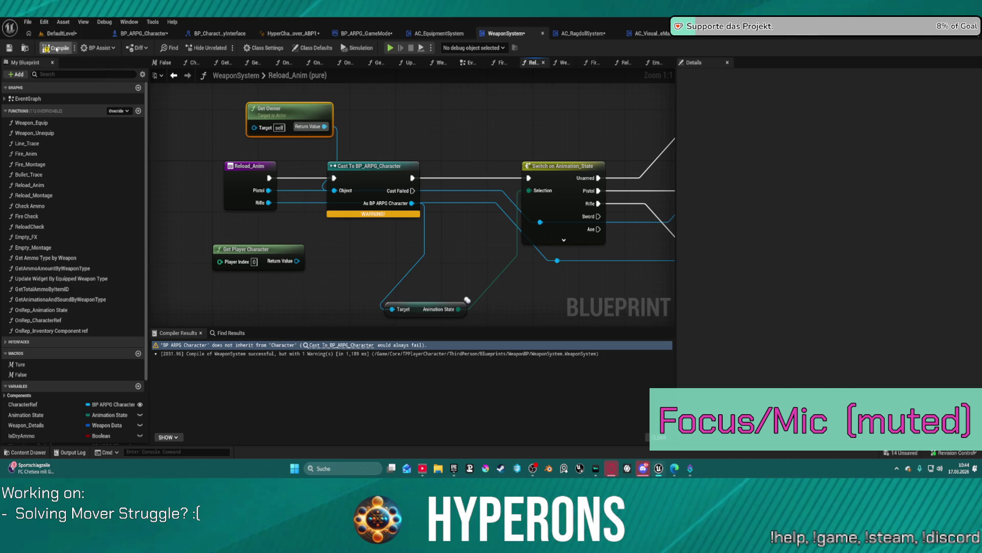
{"action": "left_click", "coordinate": [57, 48]}
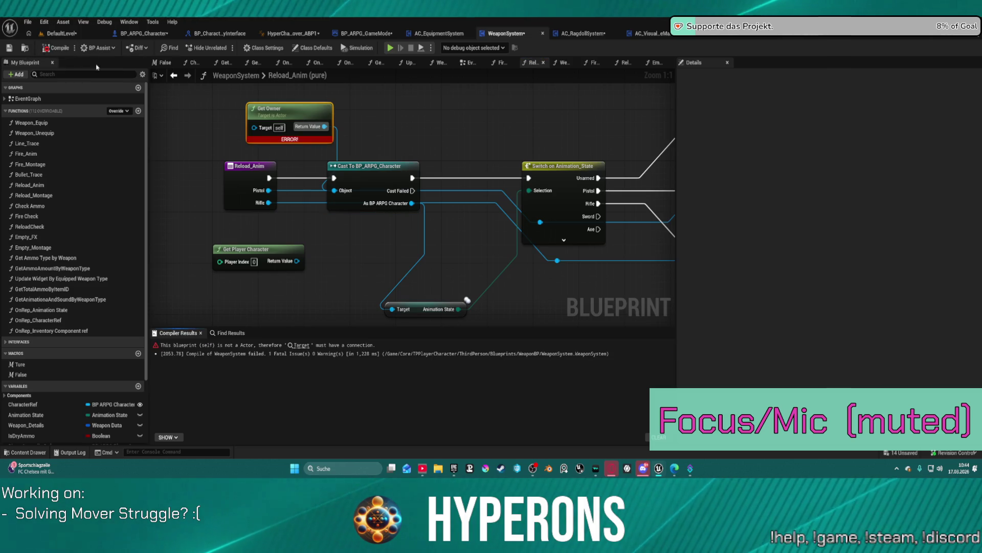
Delete the failing Get Owner node from Reload_Anim and cancel a search for 'owner' from the cast's Object pin
{"action": "left_click_drag", "start_coordinate": [302, 110], "coordinate": [259, 113]}
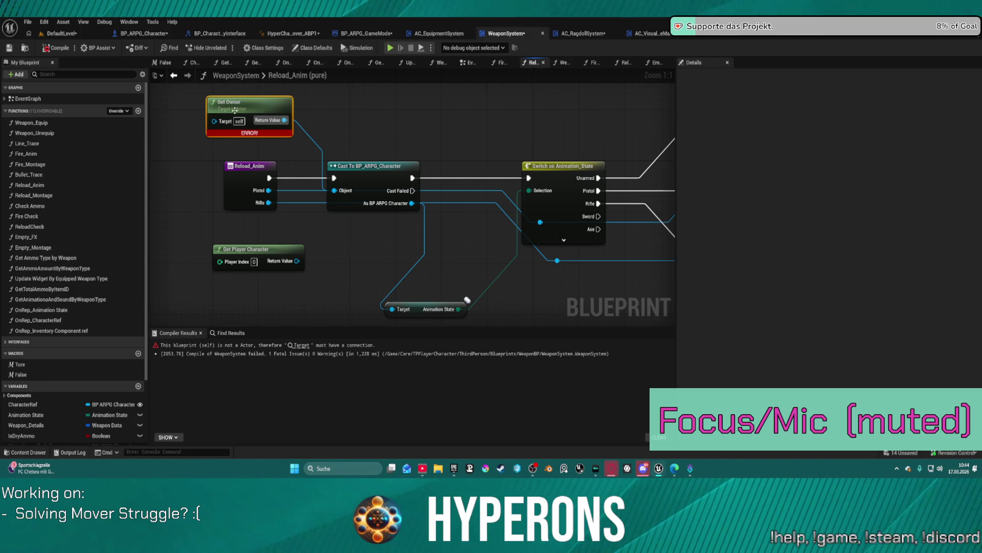
{"action": "key", "text": "Delete"}
{"action": "left_click_drag", "start_coordinate": [335, 197], "coordinate": [276, 111]}
{"action": "type", "text": "owner"}
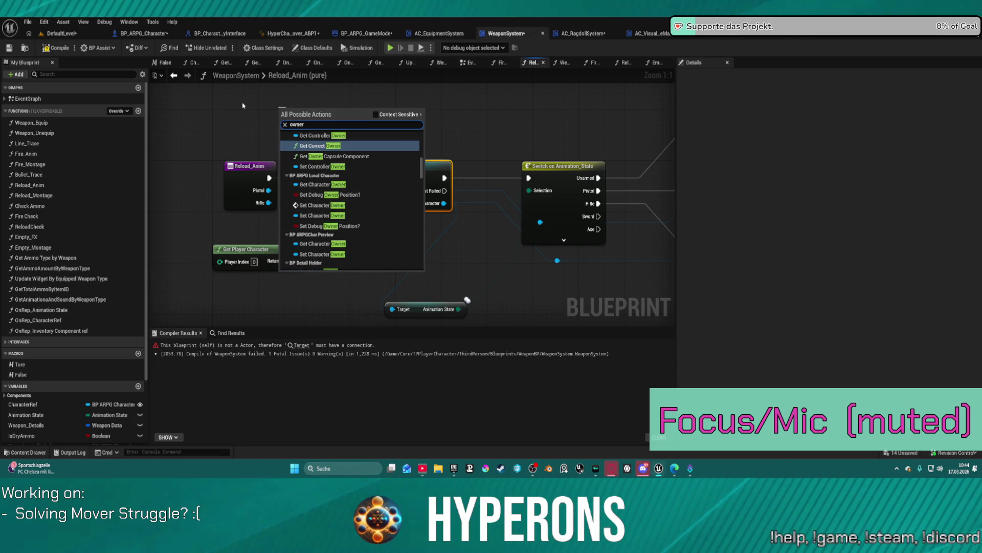
{"action": "key", "text": "Escape"}
Place a Character Ref getter beside the cast and recompile WeaponSystem
{"action": "left_click_drag", "start_coordinate": [336, 197], "coordinate": [285, 121]}
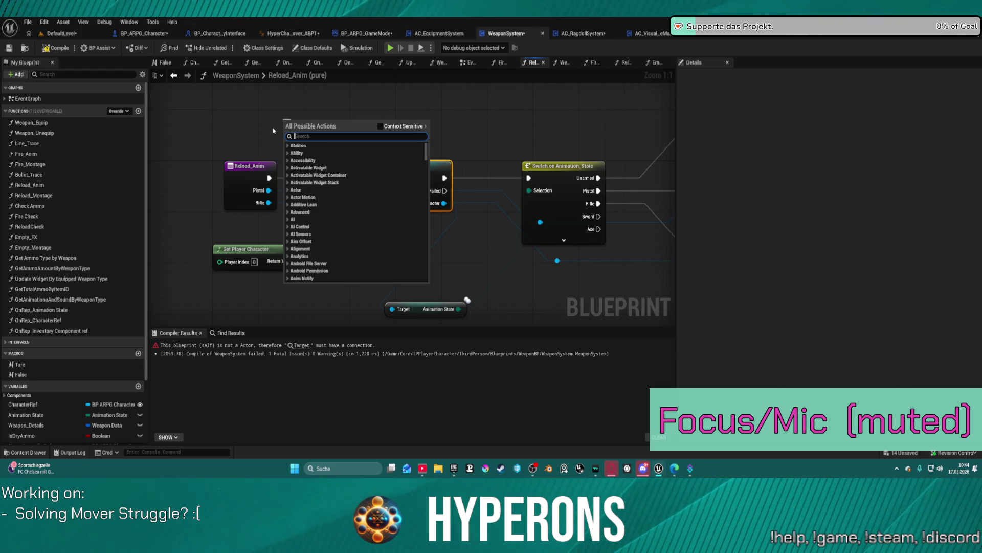
{"action": "mouse_move", "coordinate": [23, 404]}
{"action": "left_mouse_down"}
{"action": "mouse_move", "coordinate": [117, 333]}
{"action": "mouse_move", "coordinate": [272, 123]}
{"action": "mouse_move", "coordinate": [336, 198]}
{"action": "left_mouse_up"}
{"action": "left_click", "coordinate": [267, 128]}
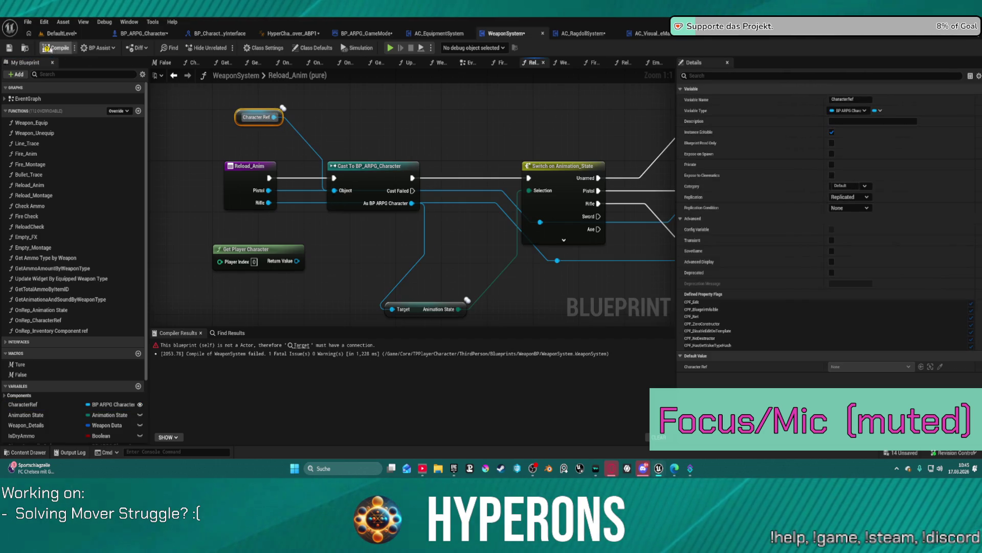
{"action": "key", "text": "F7"}
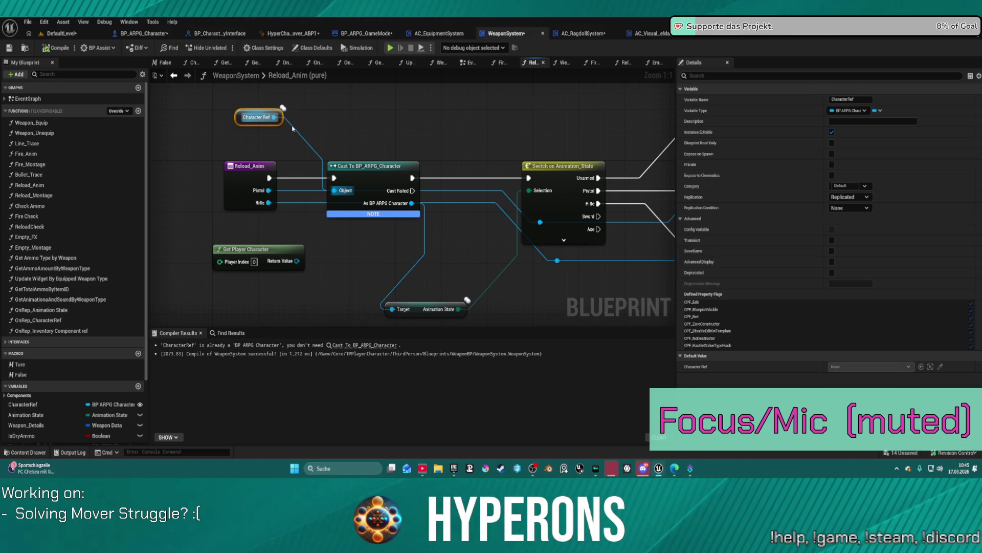
Unlink Character Ref from the cast's Object input and search 'get owner' again
{"action": "key", "text": "ctrl+z"}
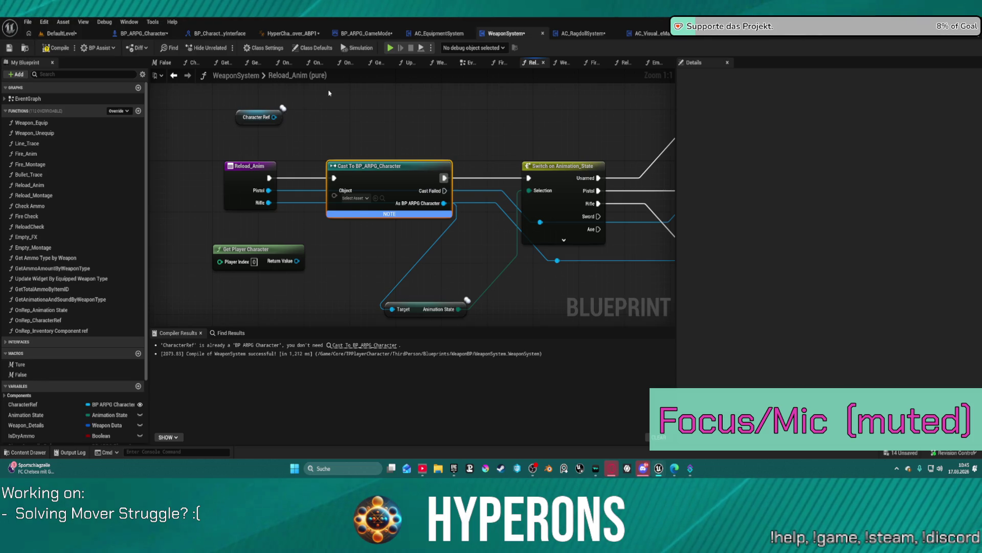
{"action": "right_click", "coordinate": [329, 93]}
{"action": "type", "text": "owner"}
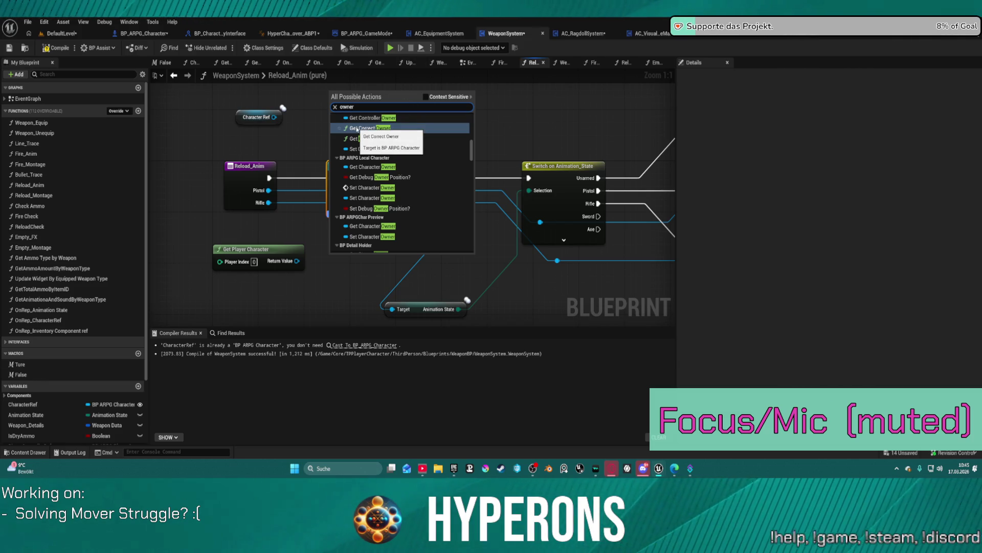
{"action": "scroll", "coordinate": [357, 128], "scroll_direction": "up", "scroll_amount": 3}
{"action": "scroll", "coordinate": [435, 157], "scroll_direction": "up", "scroll_amount": 5}
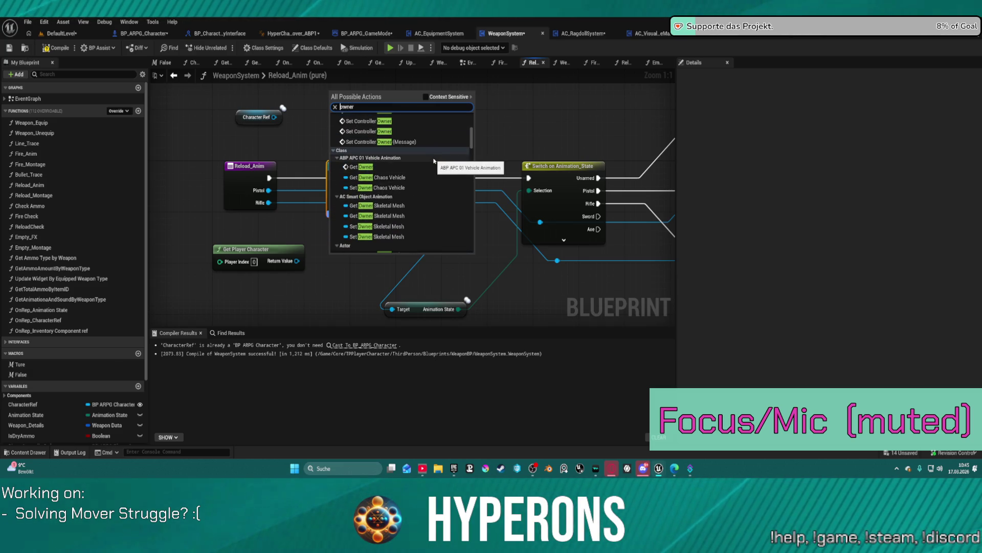
{"action": "type", "text": "get"}
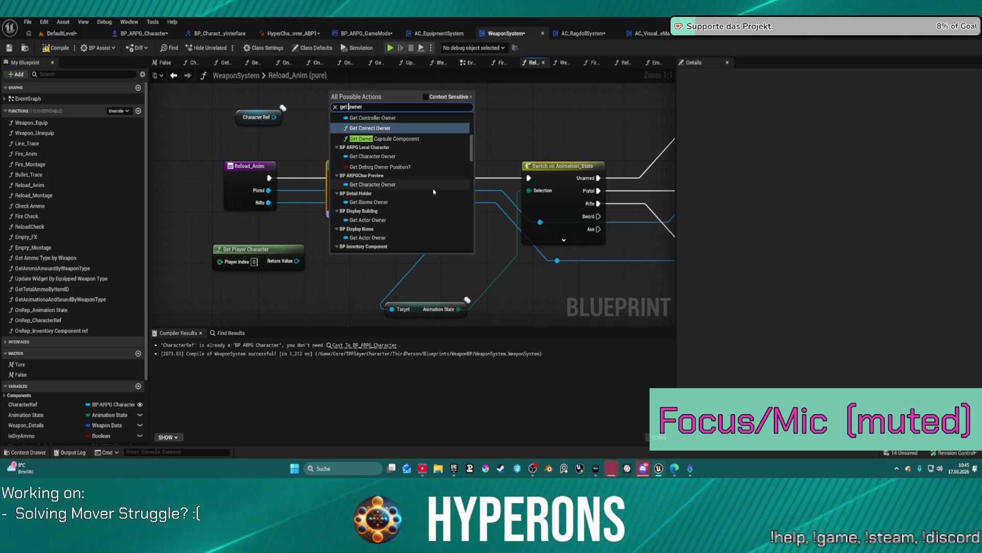
Feed a Get Owner node into the BP_ARPG_Character cast's Object pin and compile WeaponSystem
{"action": "scroll", "coordinate": [436, 194], "scroll_direction": "down", "scroll_amount": 15}
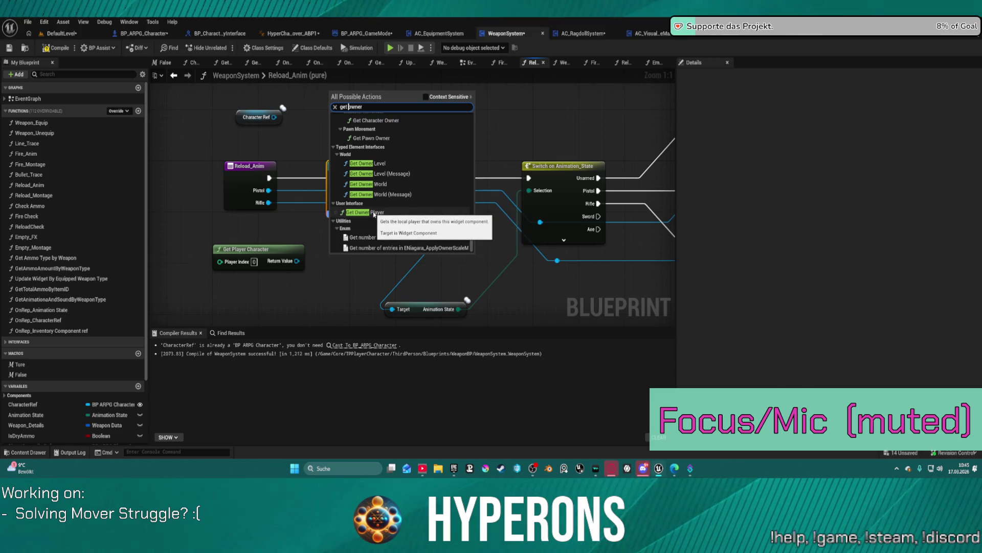
{"action": "scroll", "coordinate": [399, 194], "scroll_direction": "up", "scroll_amount": 10}
{"action": "scroll", "coordinate": [395, 177], "scroll_direction": "up", "scroll_amount": 10}
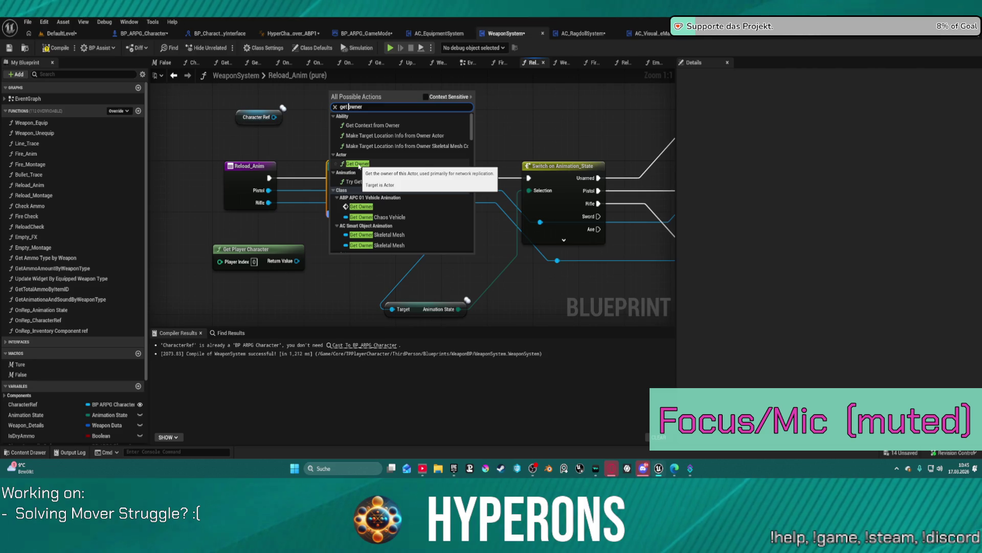
{"action": "left_click", "coordinate": [359, 164]}
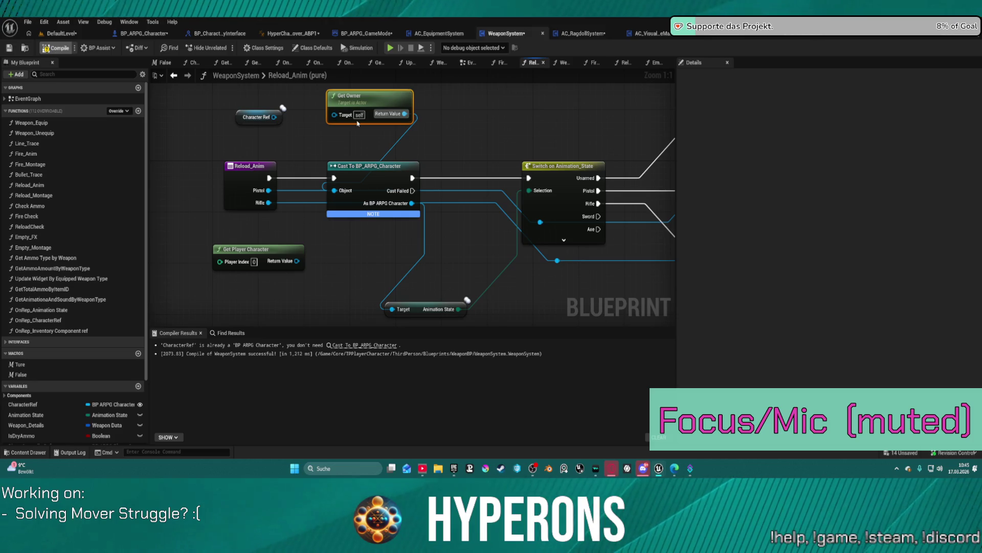
{"action": "key", "text": "F7"}
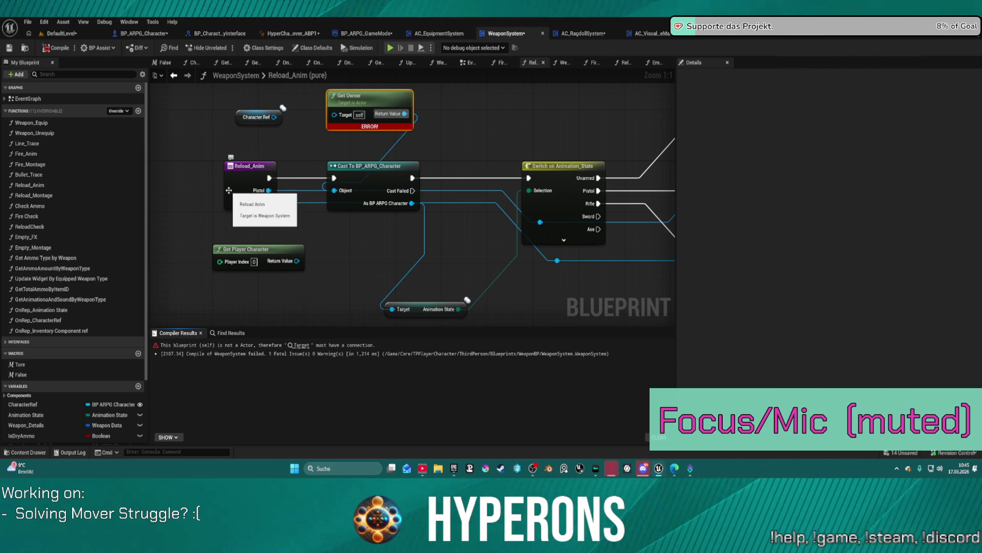
Wire Character Ref into the cast's Target input, then return to the DefaultLevel view
{"action": "mouse_move", "coordinate": [374, 181]}
{"action": "left_mouse_down"}
{"action": "mouse_move", "coordinate": [362, 248]}
{"action": "mouse_move", "coordinate": [386, 174]}
{"action": "mouse_move", "coordinate": [416, 169]}
{"action": "mouse_move", "coordinate": [370, 179]}
{"action": "left_mouse_up"}
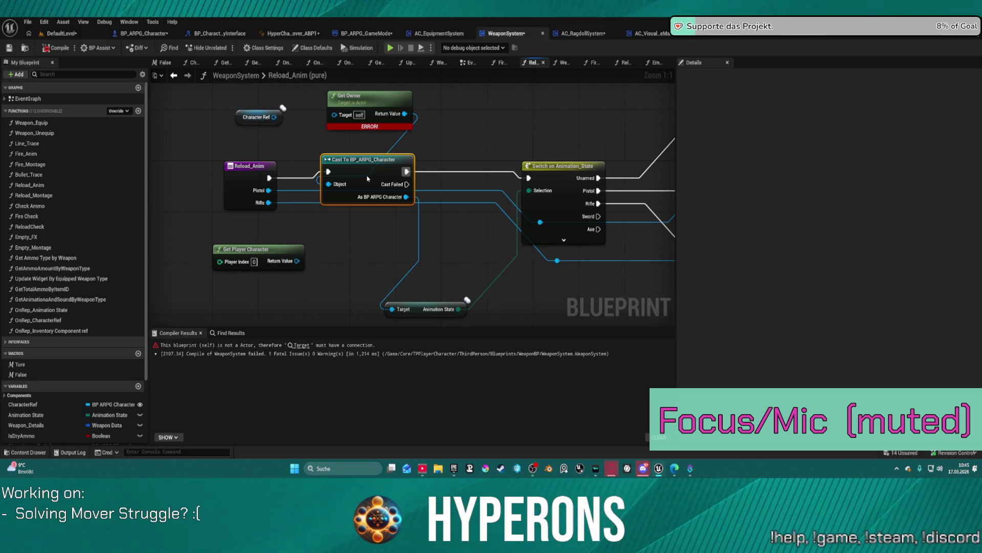
{"action": "left_click", "coordinate": [276, 124]}
{"action": "left_click_drag", "start_coordinate": [275, 117], "coordinate": [392, 309]}
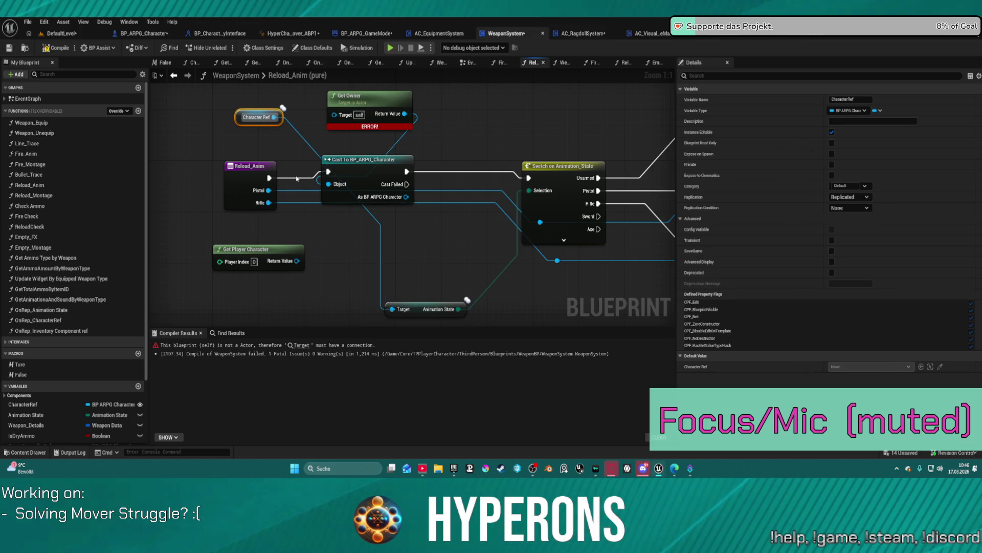
{"action": "left_click", "coordinate": [248, 176]}
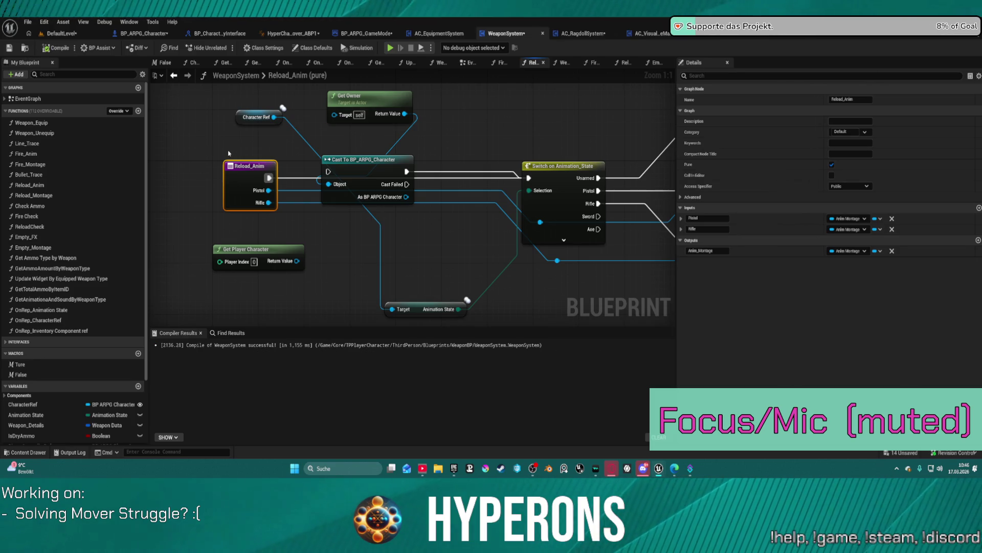
{"action": "left_click", "coordinate": [78, 35]}
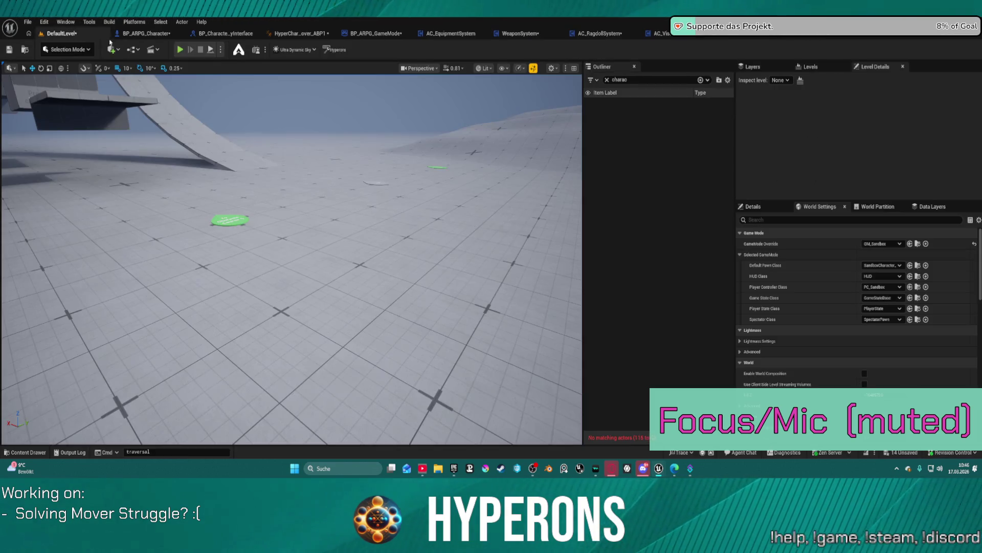
Set the level's GameMode Override to BP_ARPG_GameMode and start playing in the editor
{"action": "left_click", "coordinate": [891, 244]}
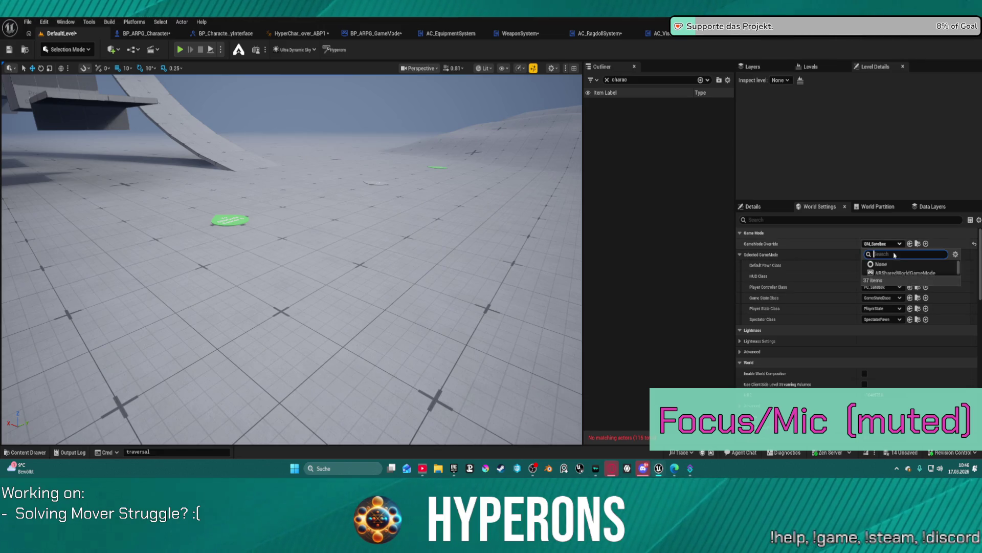
{"action": "left_click", "coordinate": [913, 282]}
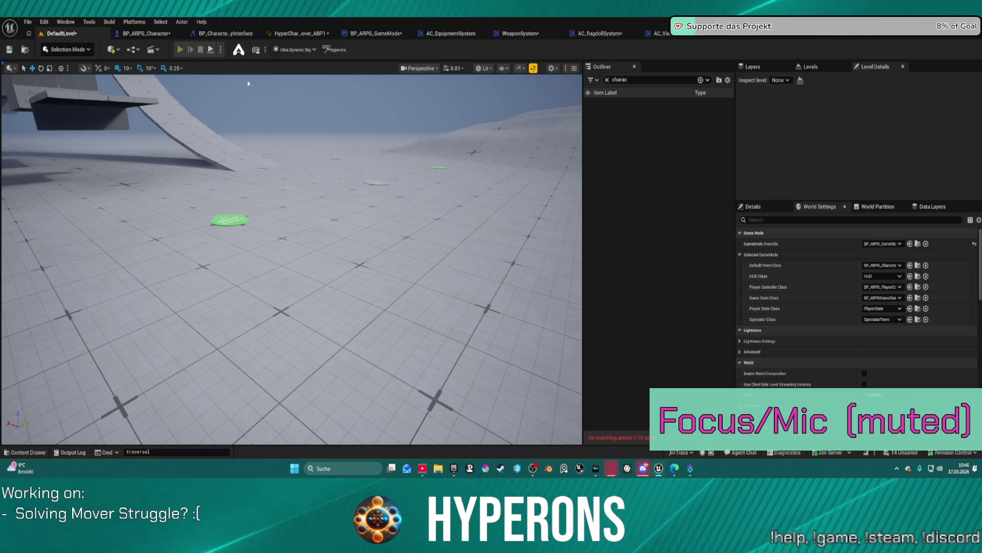
{"action": "key", "text": "alt+p"}
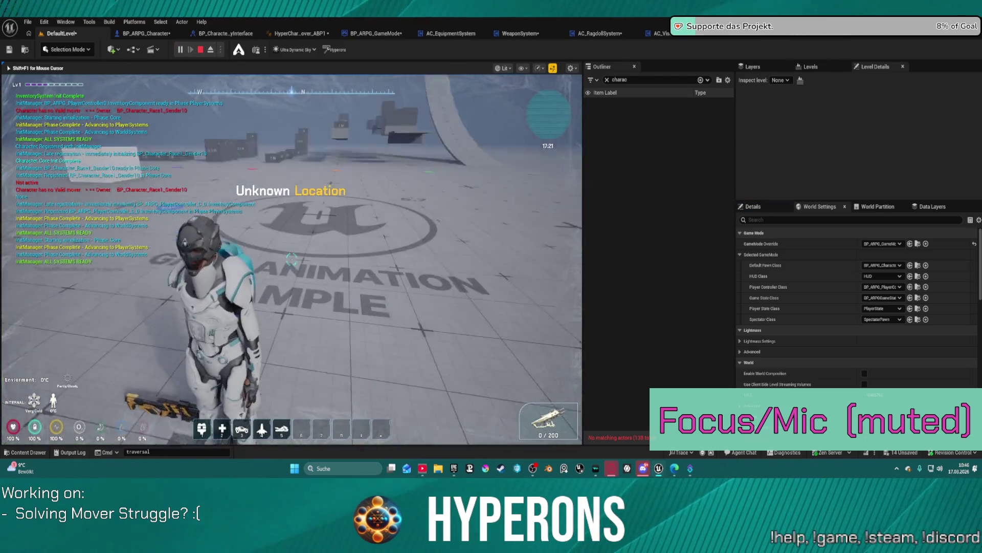
Walk the character toward the floor pads and blocks with W, then stop the session
{"action": "key", "text": "w"}
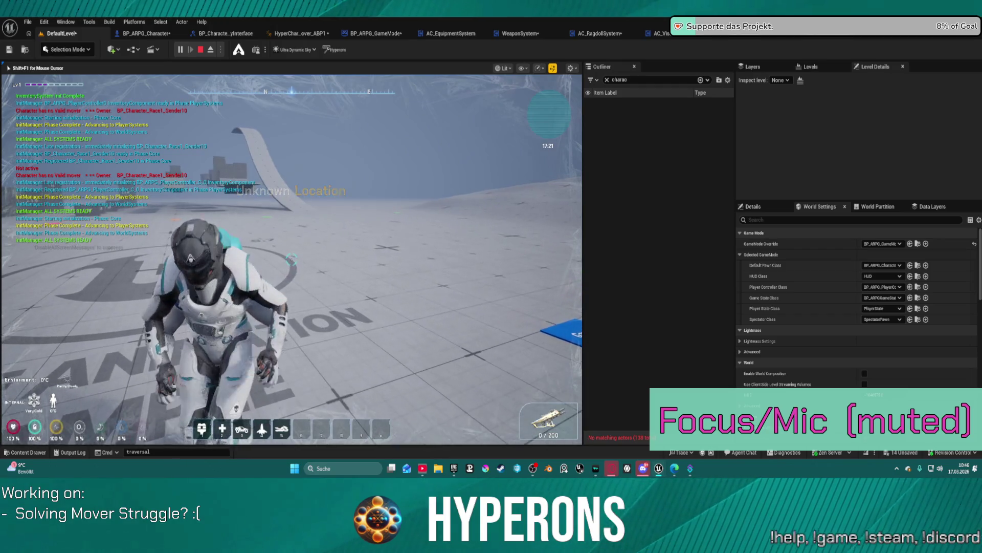
{"action": "key", "text": "w"}
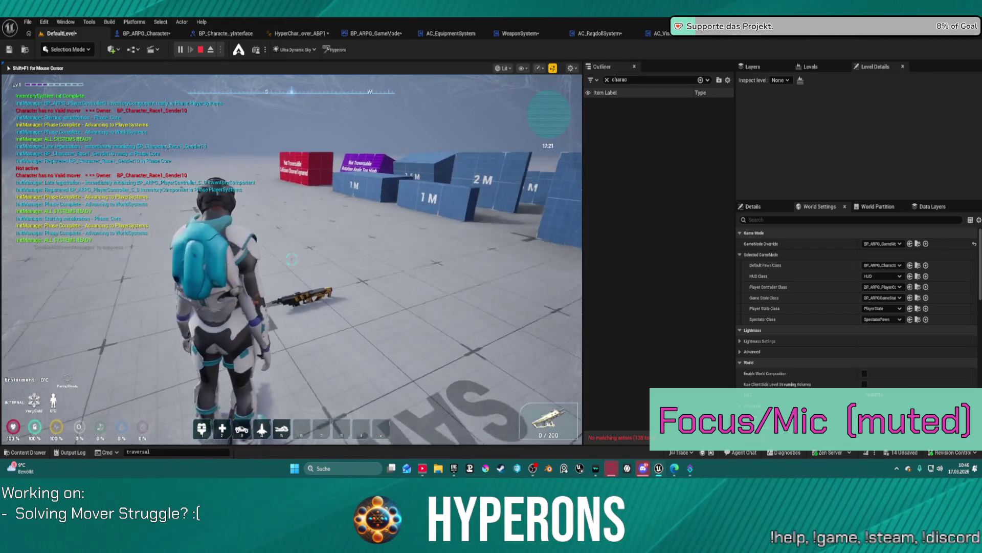
{"action": "key", "text": "w"}
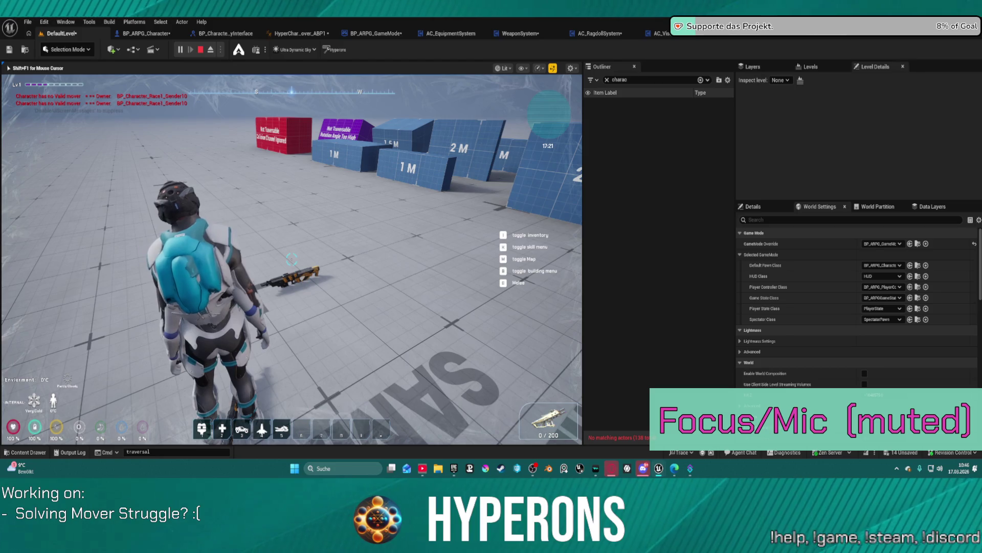
{"action": "key", "text": "Escape"}
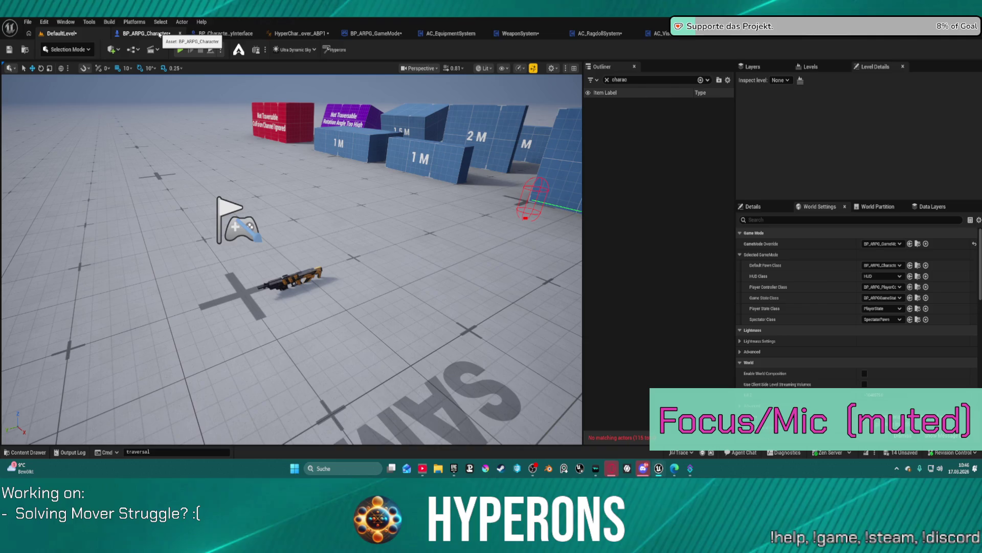
{"action": "left_click", "coordinate": [160, 35]}
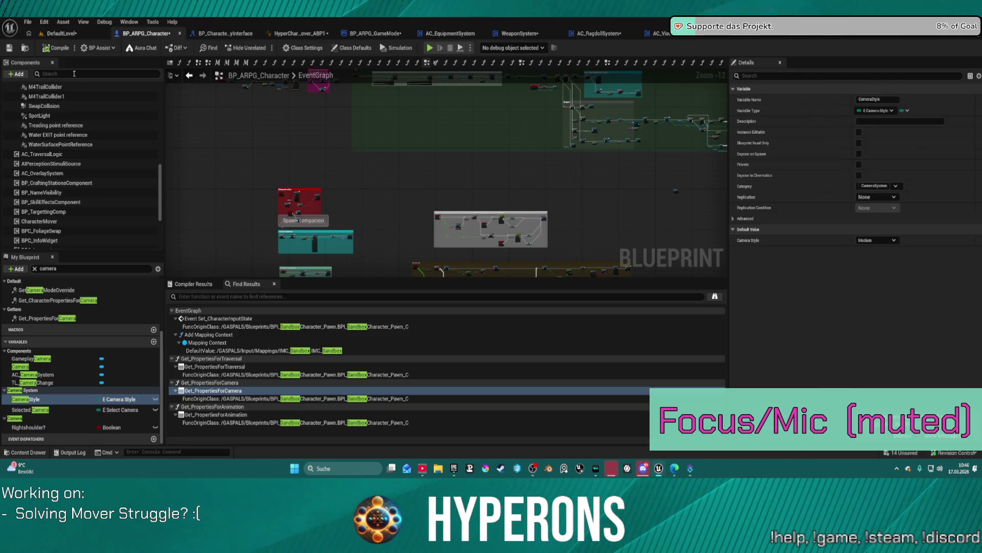
Set CharacterMover's Starting Movement Mode to Walking and play-test despite the compile errors
{"action": "type", "text": "mover"}
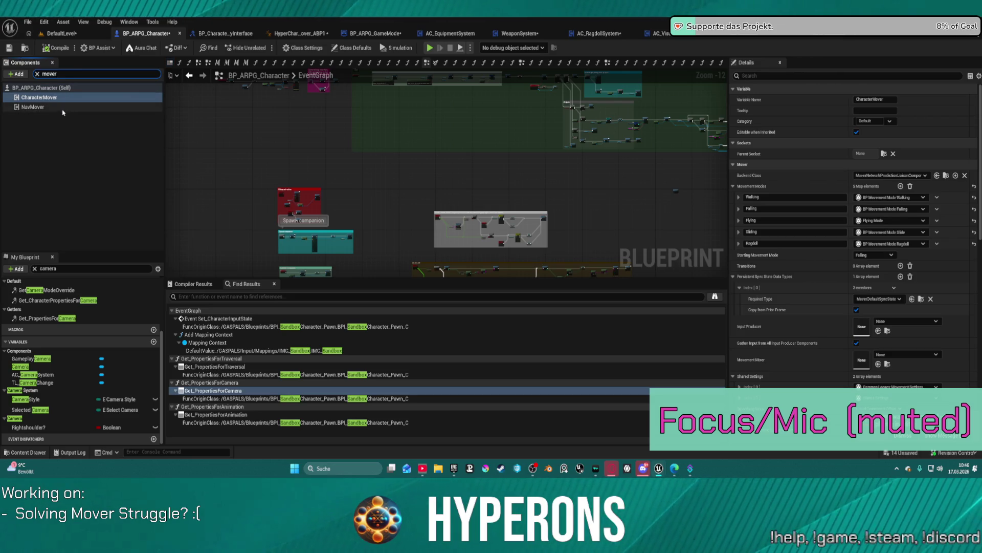
{"action": "left_click", "coordinate": [39, 97]}
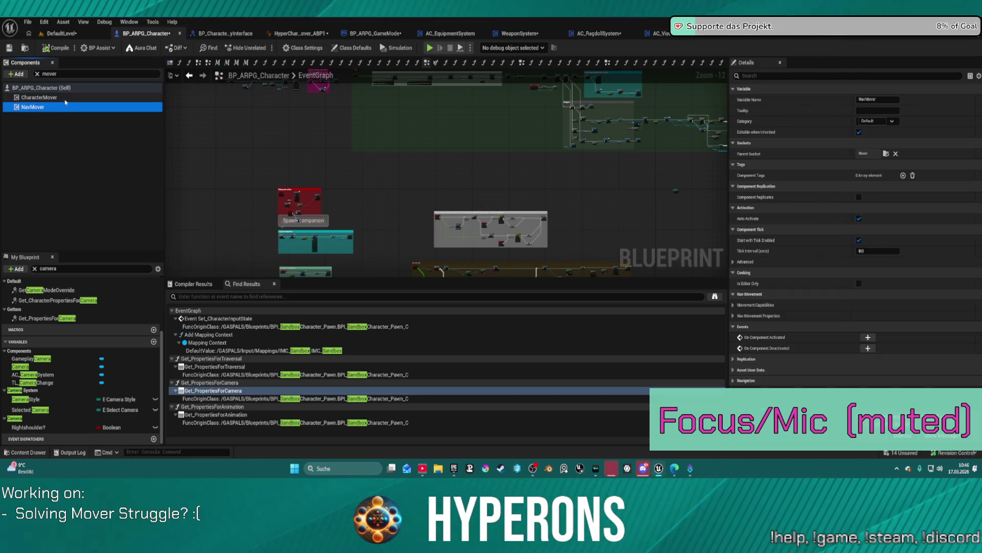
{"action": "scroll", "coordinate": [829, 220], "scroll_direction": "down", "scroll_amount": 2}
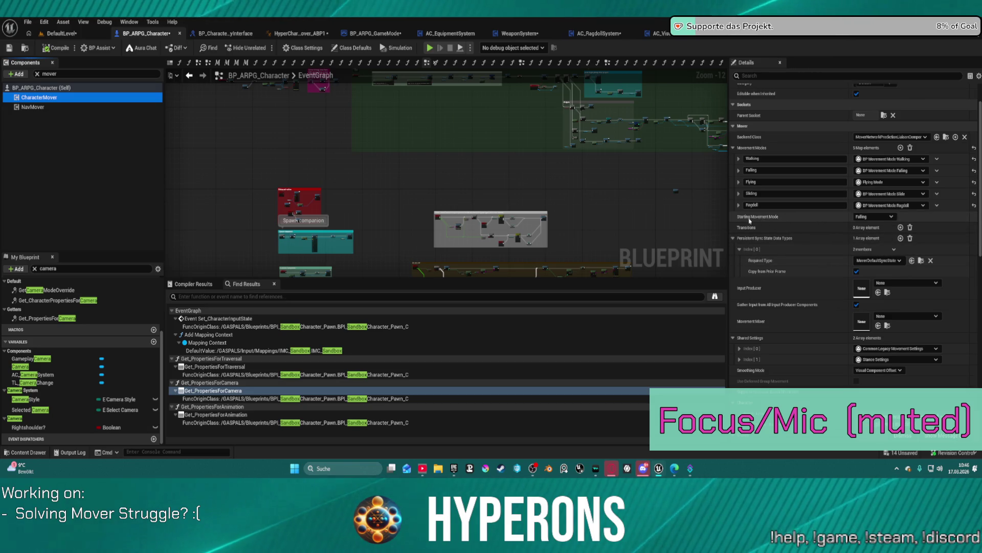
{"action": "left_click", "coordinate": [893, 217]}
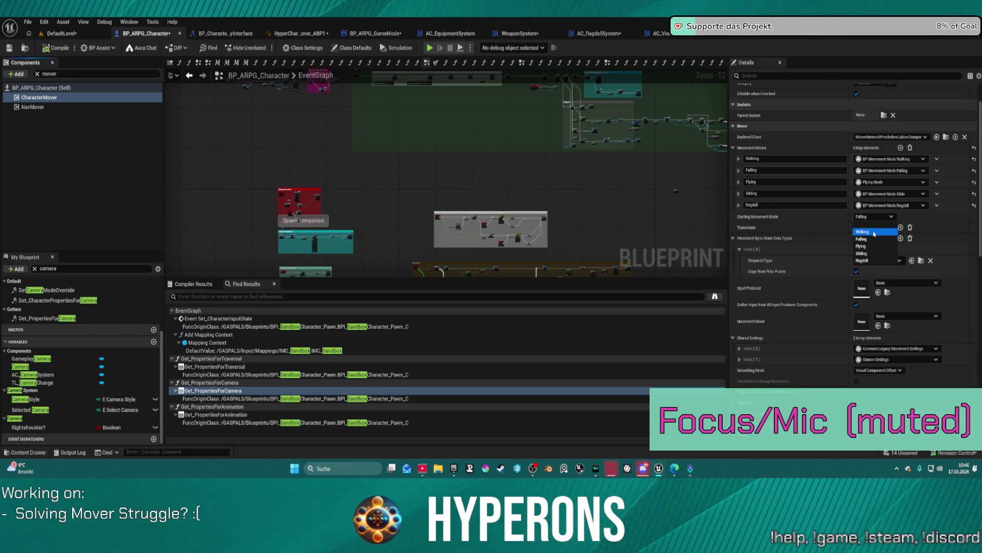
{"action": "left_click", "coordinate": [875, 233]}
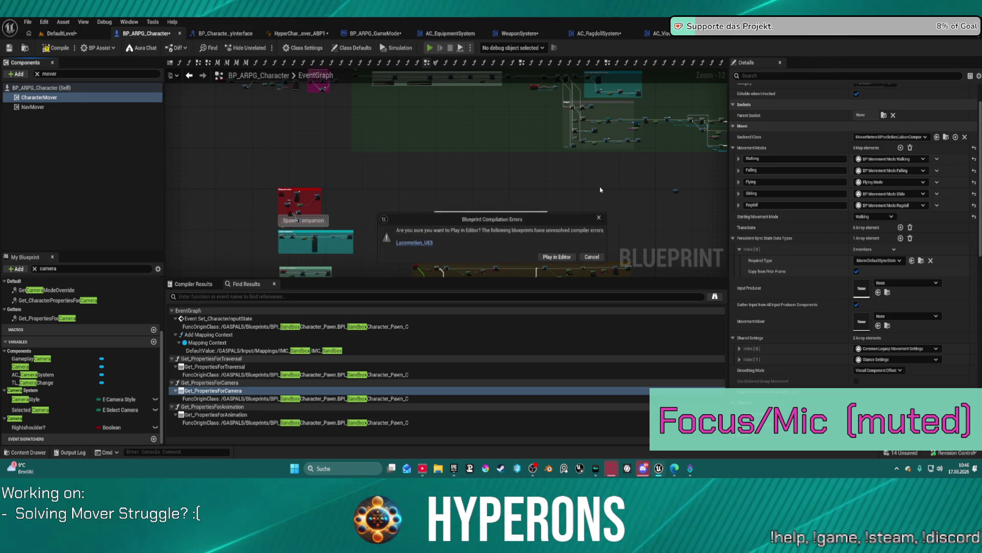
{"action": "left_click", "coordinate": [558, 256]}
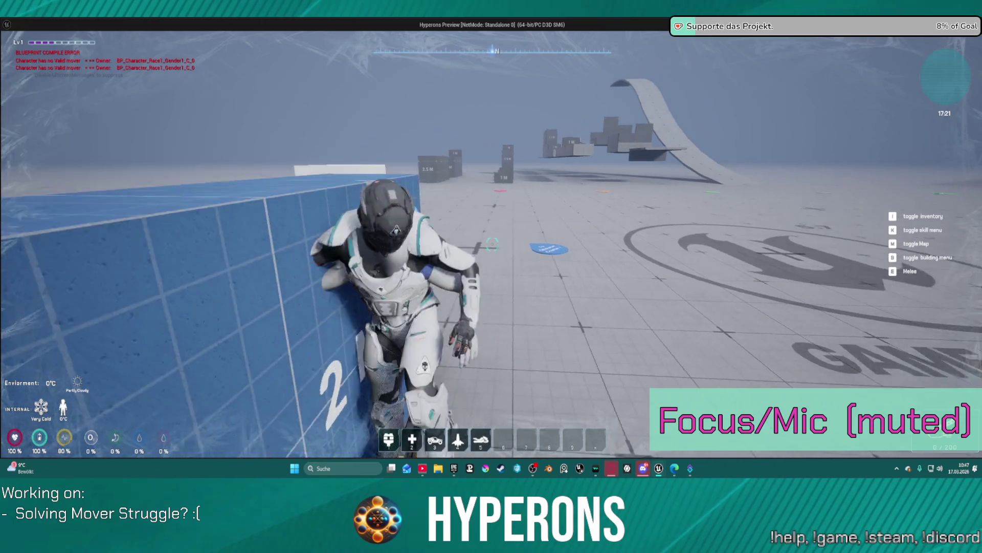
{"action": "key", "text": "Escape"}
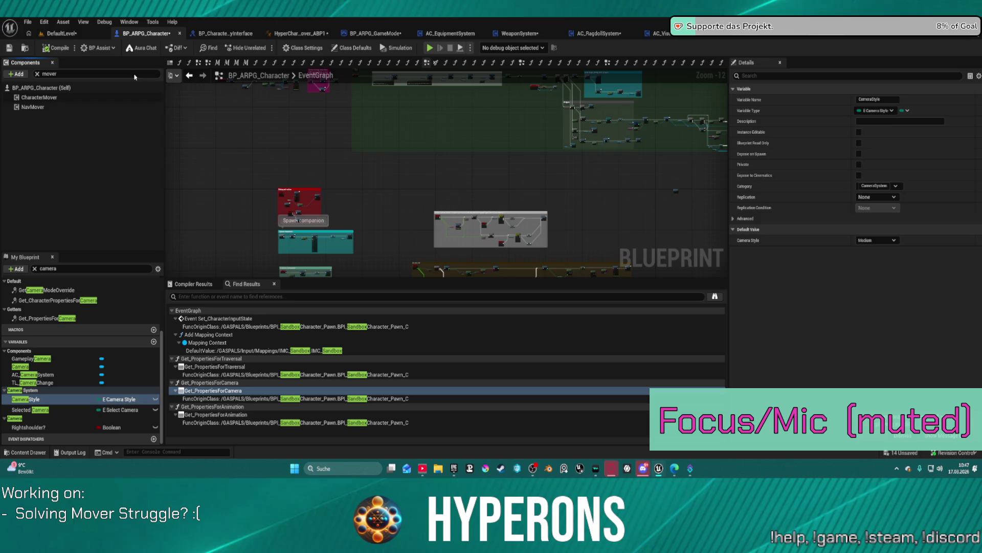
Reset CharacterMover's Starting Movement Mode to Falling and open the AC_Traversal_Tracer blueprint
{"action": "left_click", "coordinate": [69, 97]}
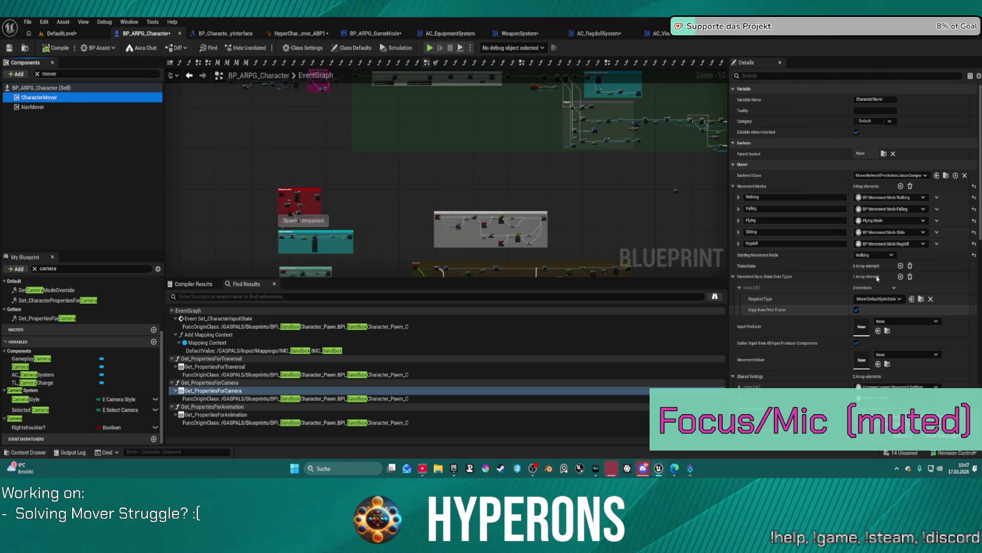
{"action": "left_click", "coordinate": [974, 256]}
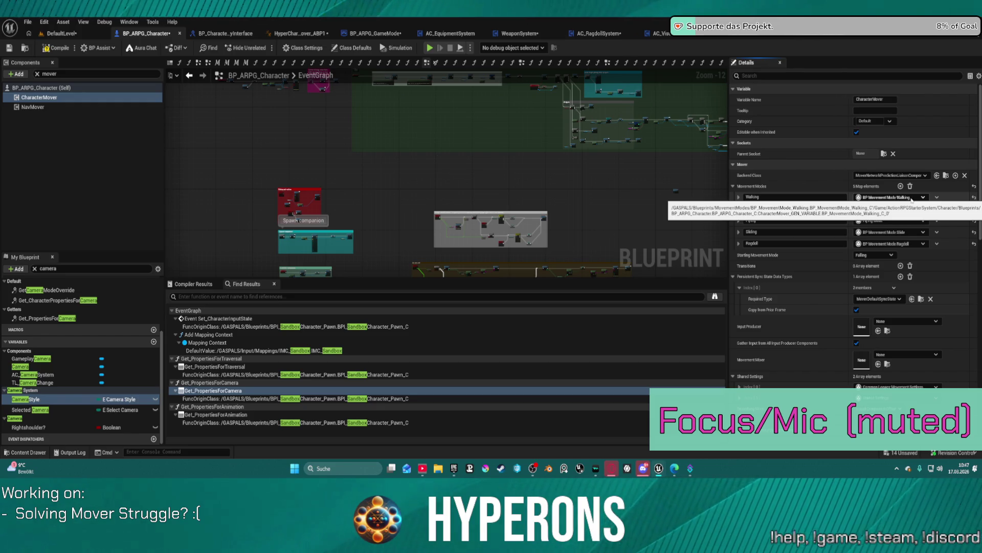
{"action": "left_click", "coordinate": [29, 453]}
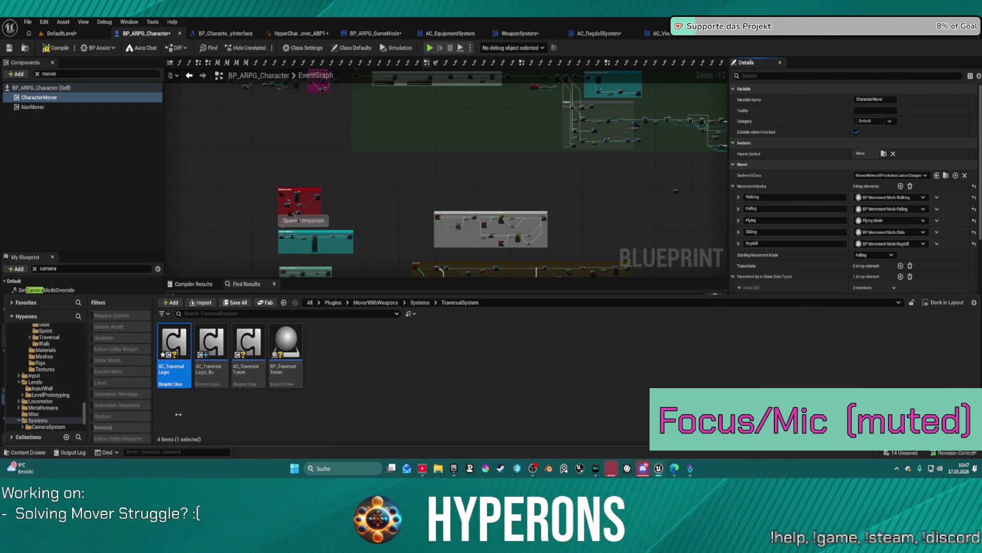
{"action": "left_click", "coordinate": [259, 339]}
{"action": "double_click", "coordinate": [260, 342]}
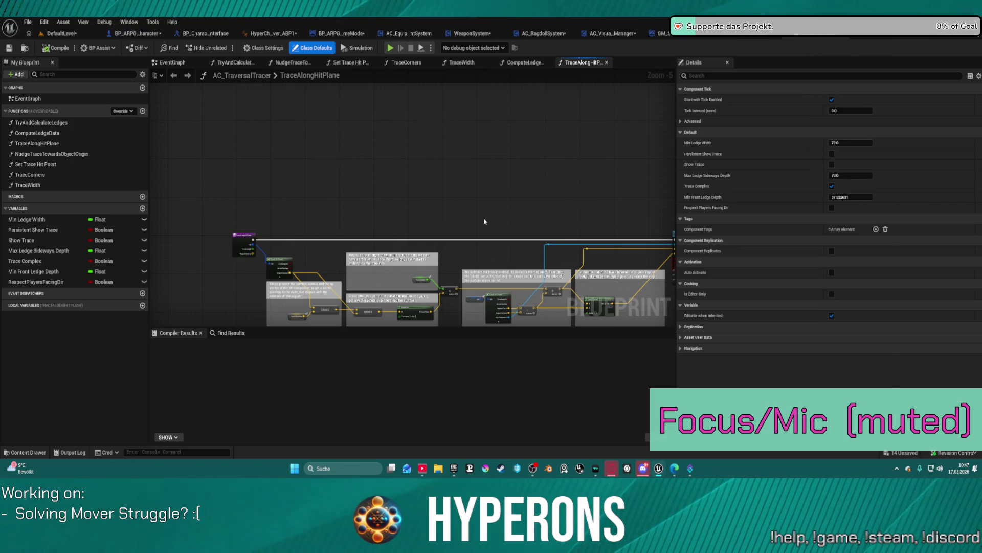
Browse the tracer's TryAndCalculateLedges function and its EventGraph
{"action": "scroll", "coordinate": [213, 198], "scroll_direction": "up", "scroll_amount": 2}
{"action": "scroll", "coordinate": [466, 213], "scroll_direction": "up", "scroll_amount": 2}
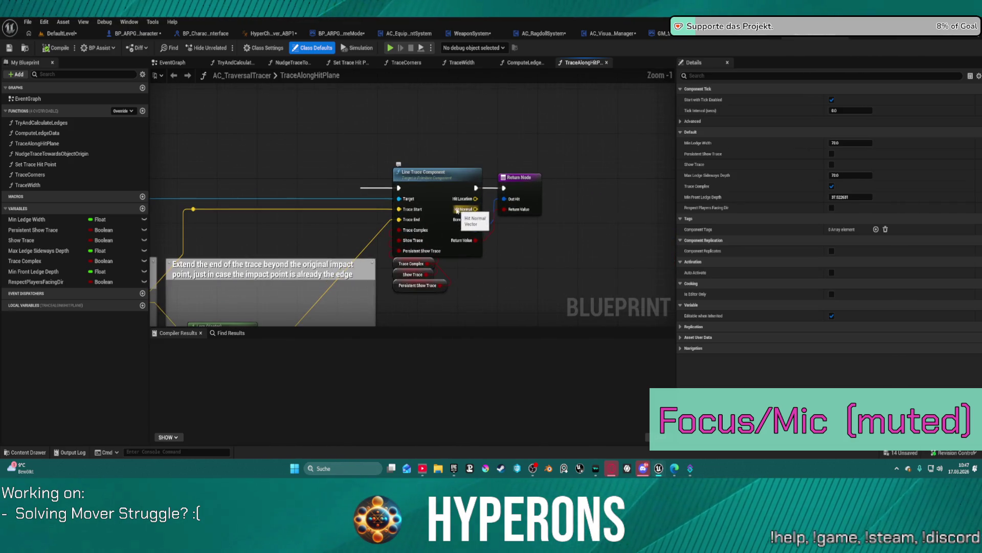
{"action": "scroll", "coordinate": [267, 235], "scroll_direction": "down", "scroll_amount": 3}
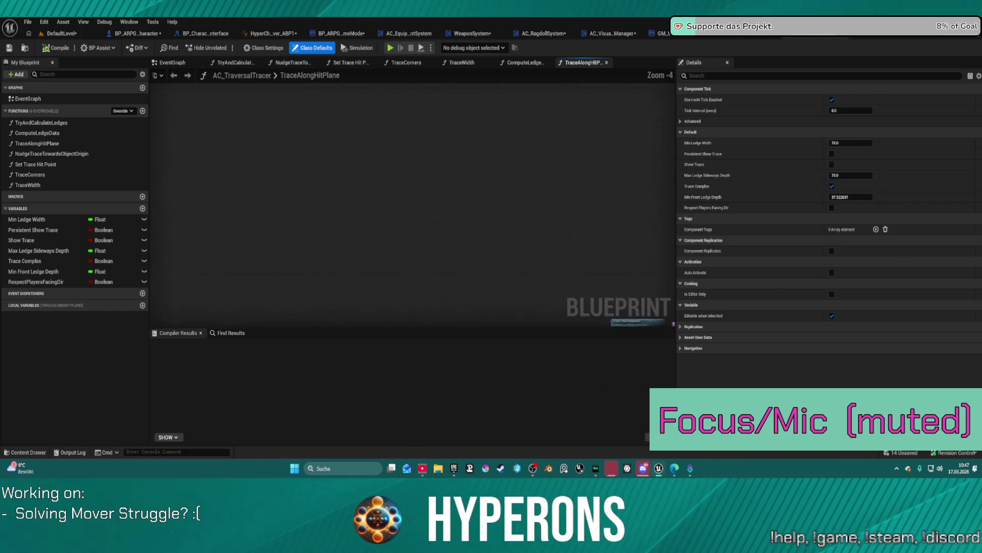
{"action": "double_click", "coordinate": [38, 122]}
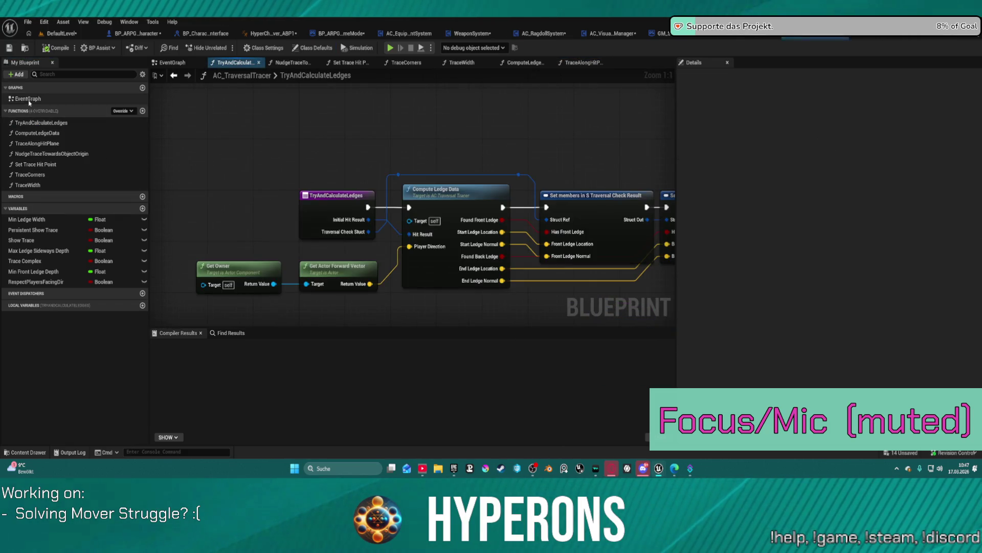
{"action": "double_click", "coordinate": [28, 100]}
{"action": "scroll", "coordinate": [362, 241], "scroll_direction": "down", "scroll_amount": 4}
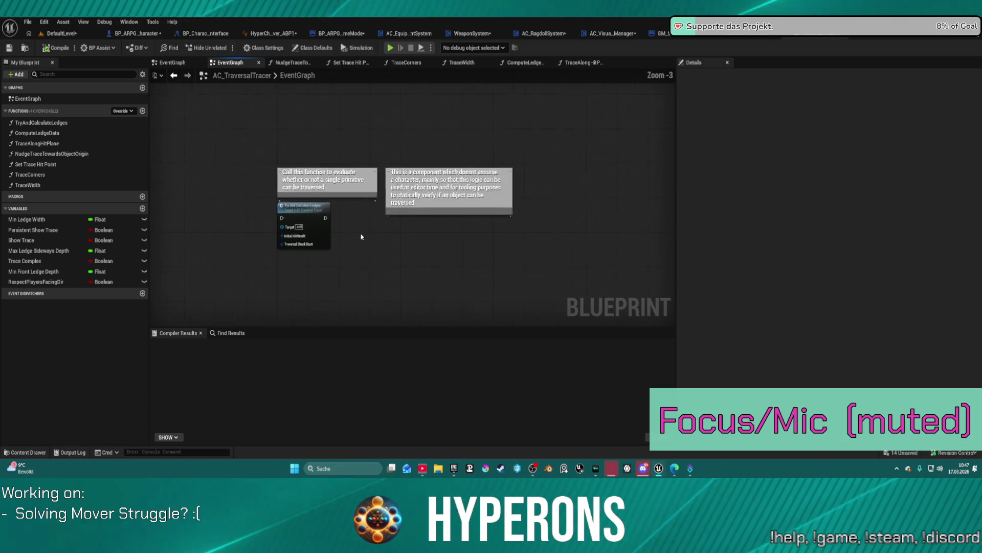
{"action": "mouse_move", "coordinate": [363, 241]}
{"action": "left_mouse_down"}
{"action": "mouse_move", "coordinate": [456, 266]}
{"action": "mouse_move", "coordinate": [440, 259]}
{"action": "mouse_move", "coordinate": [508, 266]}
{"action": "mouse_move", "coordinate": [343, 213]}
{"action": "left_mouse_up"}
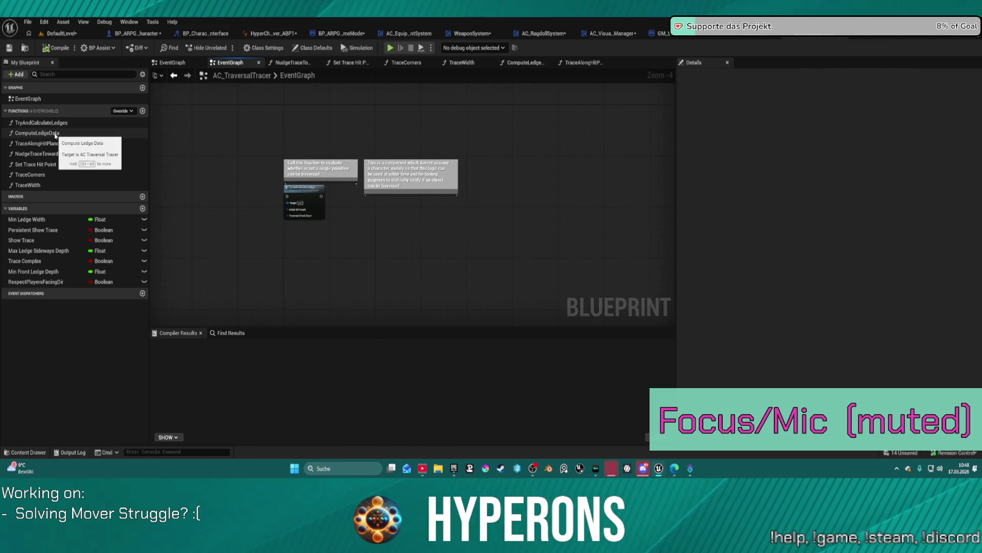
Inspect the Set Trace Hit Point function, then go back to TryAndCalculateLedges and open the Content Drawer
{"action": "double_click", "coordinate": [36, 165]}
{"action": "mouse_move", "coordinate": [445, 126]}
{"action": "left_mouse_down"}
{"action": "mouse_move", "coordinate": [423, 47]}
{"action": "mouse_move", "coordinate": [409, 127]}
{"action": "mouse_move", "coordinate": [372, 156]}
{"action": "left_mouse_up"}
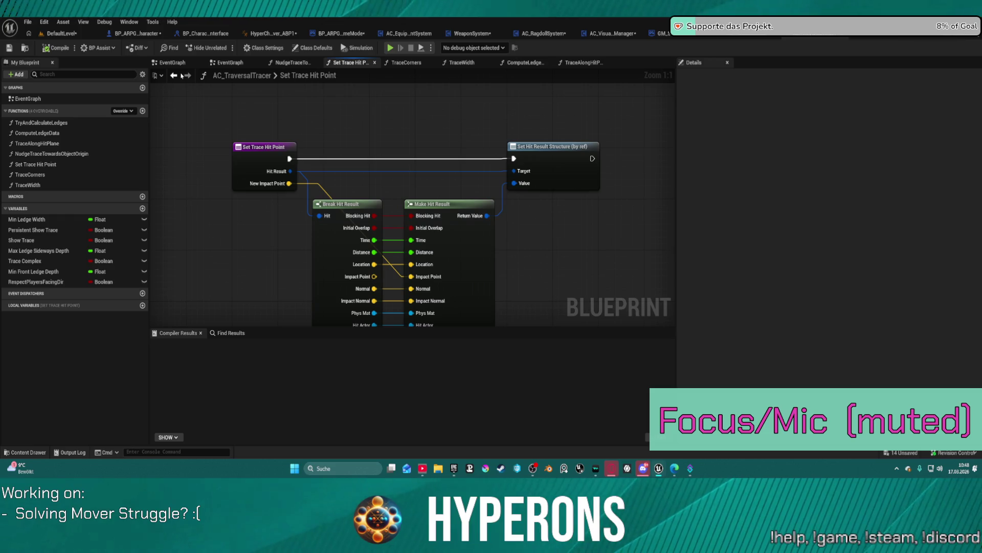
{"action": "left_click", "coordinate": [177, 76]}
{"action": "left_click", "coordinate": [177, 76]}
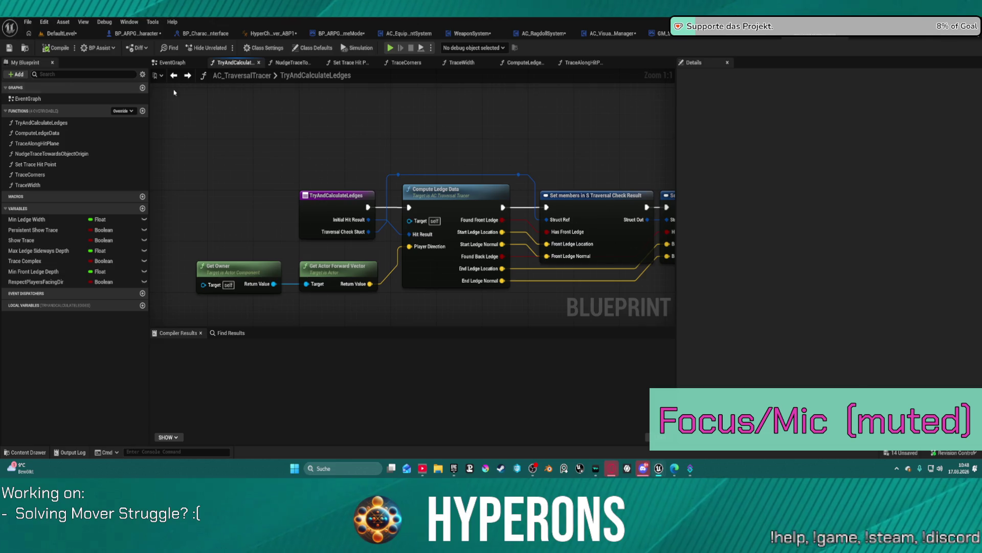
{"action": "left_click", "coordinate": [9, 452]}
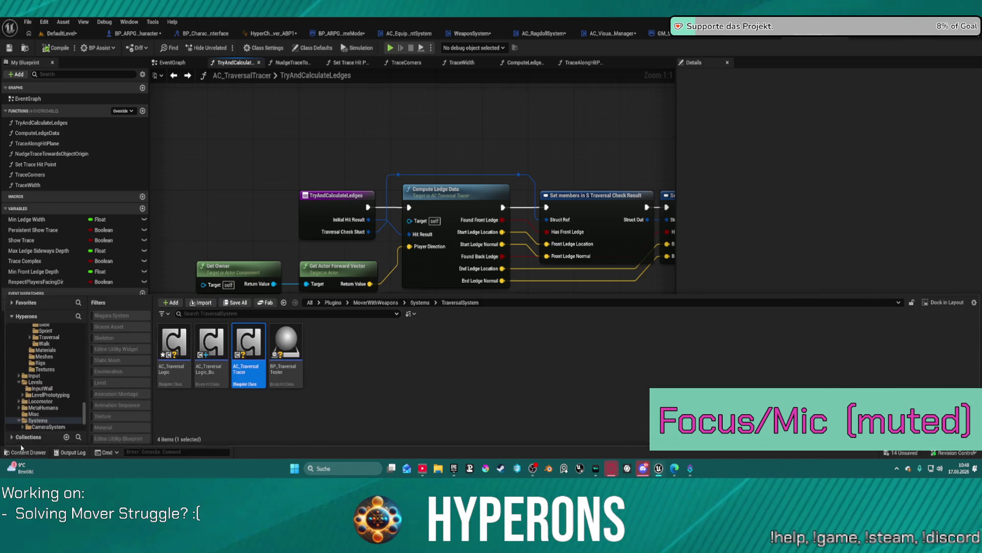
Browse the CameraSystem, Misc, LevelPrototyping and mannequin Meshes folders
{"action": "scroll", "coordinate": [58, 382], "scroll_direction": "up", "scroll_amount": 3}
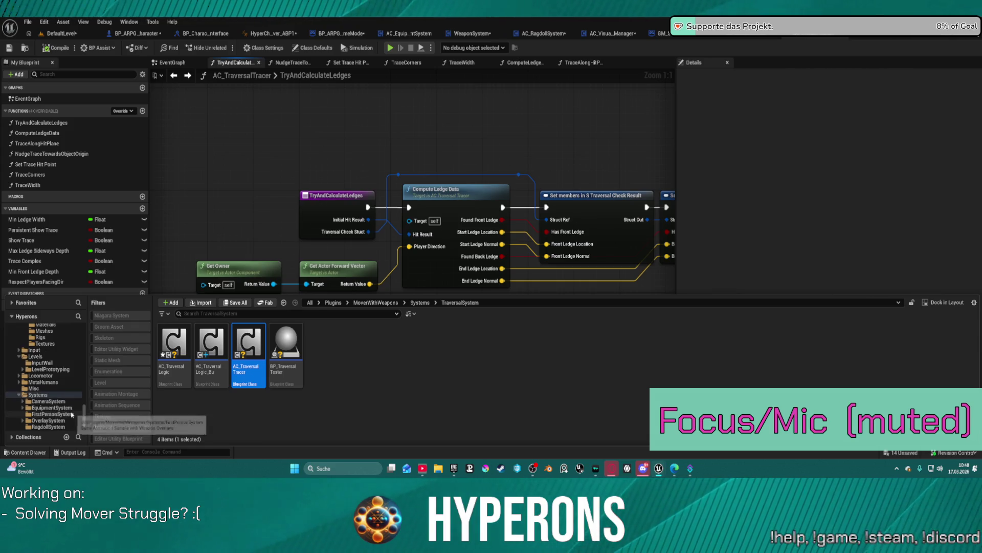
{"action": "scroll", "coordinate": [74, 413], "scroll_direction": "down", "scroll_amount": 3}
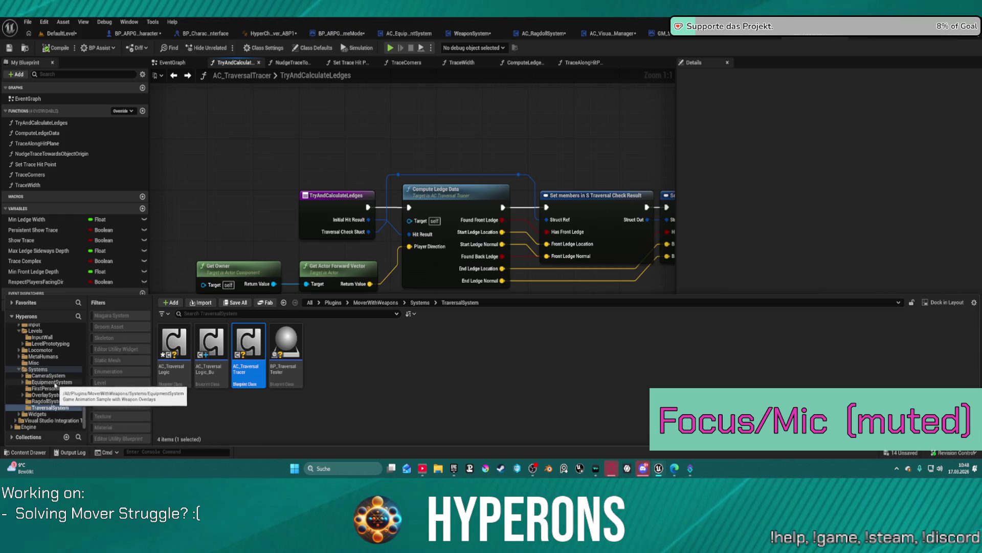
{"action": "left_click", "coordinate": [53, 377]}
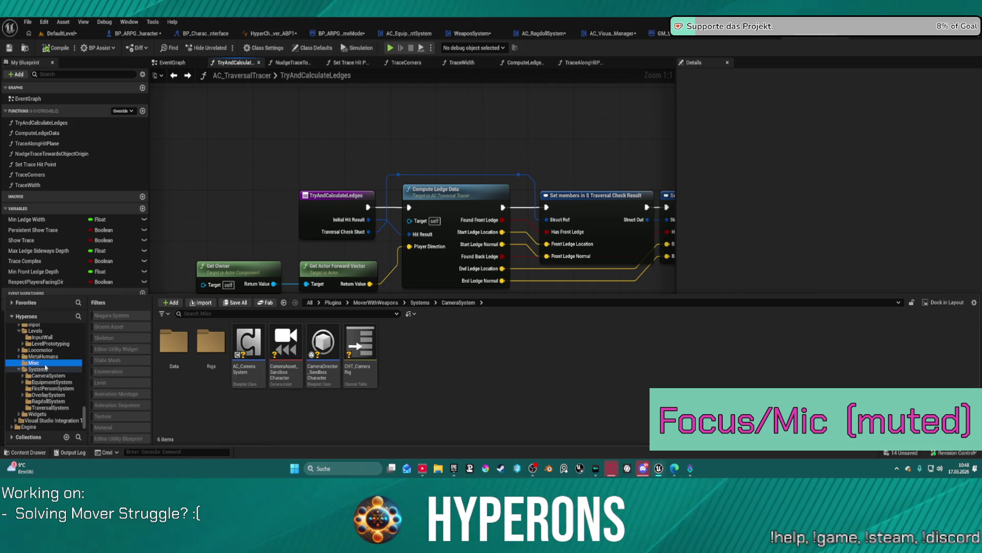
{"action": "left_click", "coordinate": [49, 364]}
{"action": "scroll", "coordinate": [48, 364], "scroll_direction": "up", "scroll_amount": 3}
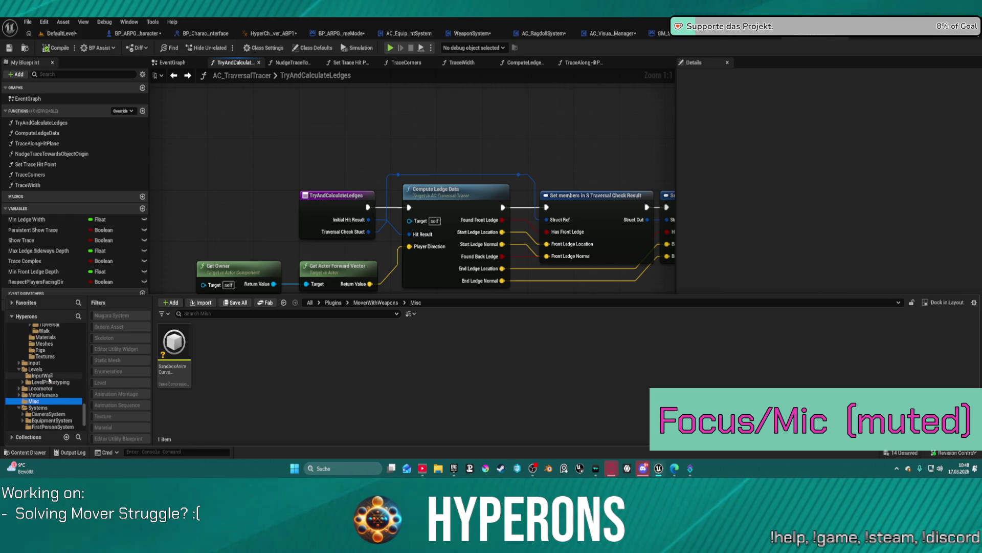
{"action": "left_click", "coordinate": [52, 382]}
{"action": "scroll", "coordinate": [55, 384], "scroll_direction": "up", "scroll_amount": 5}
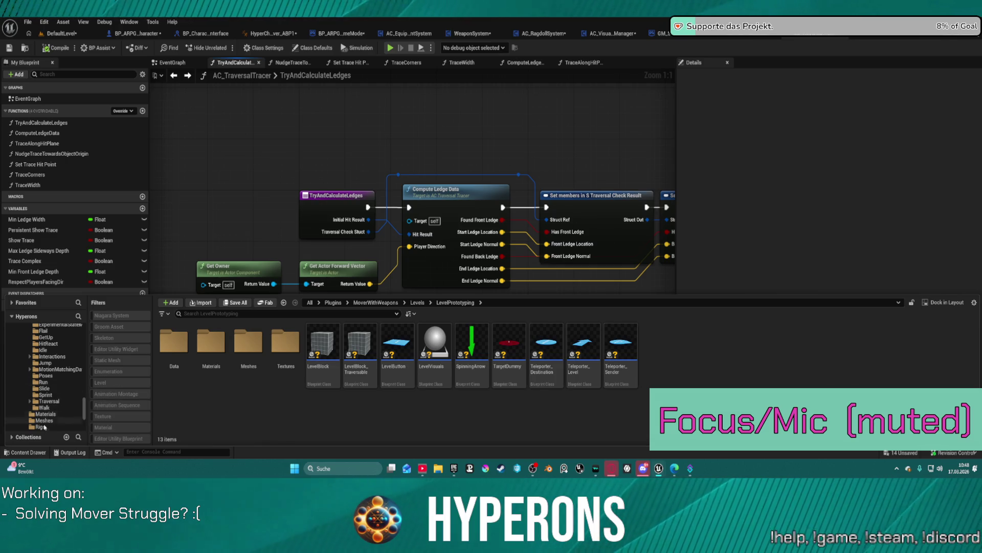
{"action": "left_click", "coordinate": [45, 421]}
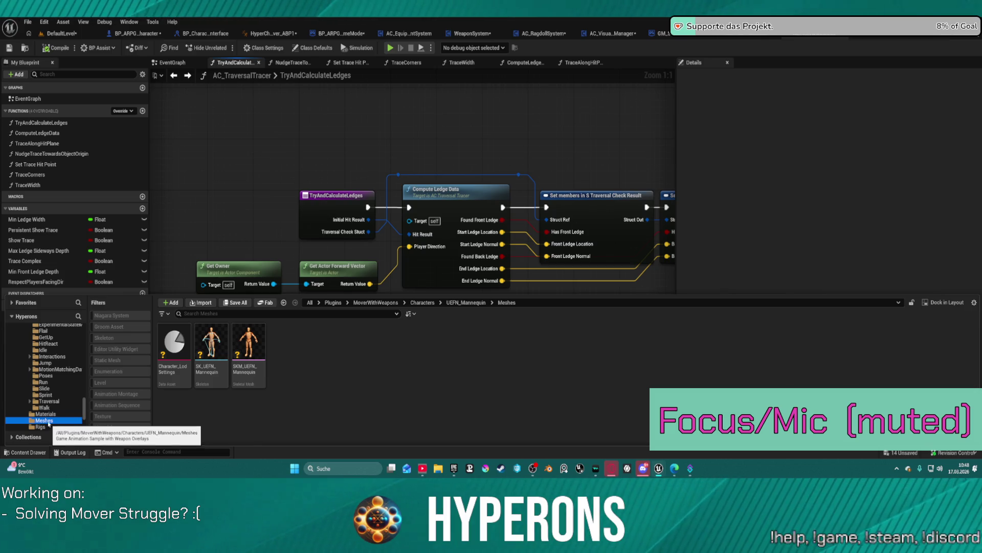
Browse the Walk, Traversal, UEFN_Mannequin and Characters folders, ending on the plugin's Blueprints folder
{"action": "left_click", "coordinate": [52, 407]}
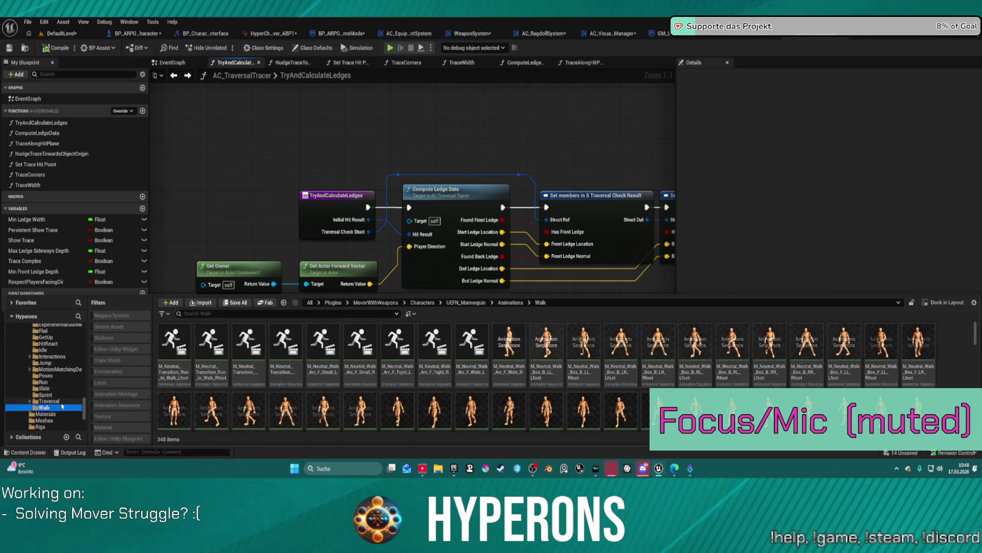
{"action": "left_click", "coordinate": [53, 401]}
{"action": "scroll", "coordinate": [58, 385], "scroll_direction": "up", "scroll_amount": 5}
{"action": "scroll", "coordinate": [57, 385], "scroll_direction": "up", "scroll_amount": 1}
{"action": "left_click", "coordinate": [48, 362]}
{"action": "left_click", "coordinate": [51, 356]}
{"action": "left_click", "coordinate": [47, 338]}
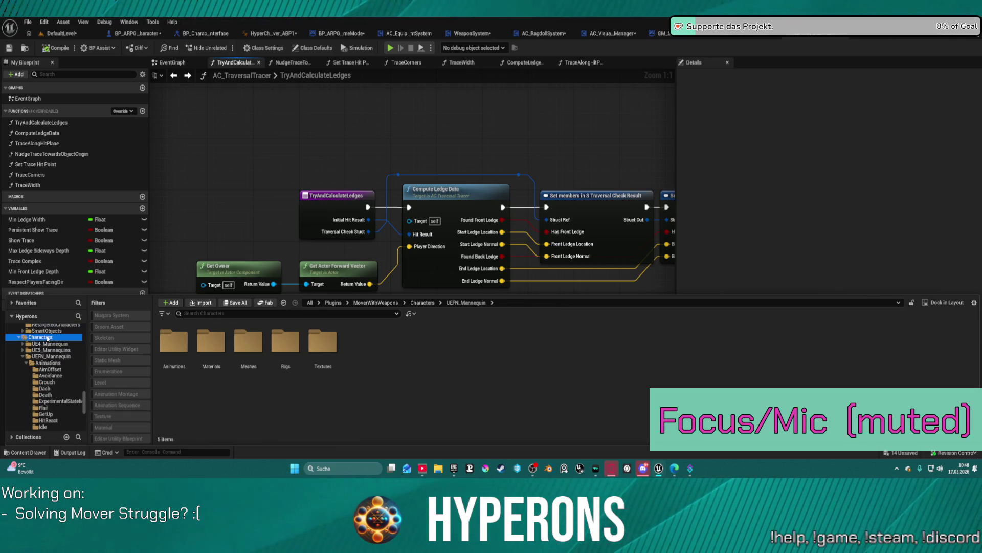
{"action": "scroll", "coordinate": [47, 353], "scroll_direction": "up", "scroll_amount": 5}
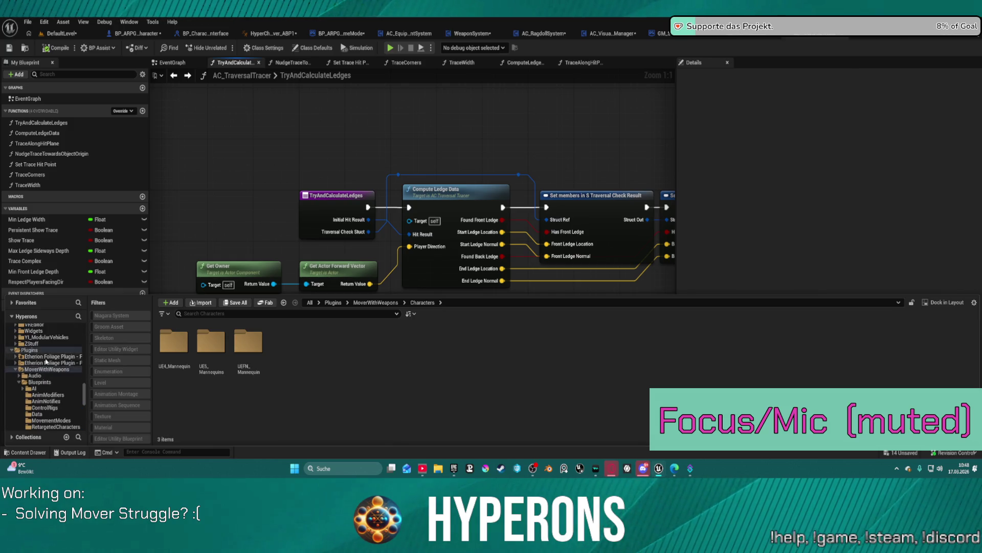
{"action": "left_click", "coordinate": [41, 382]}
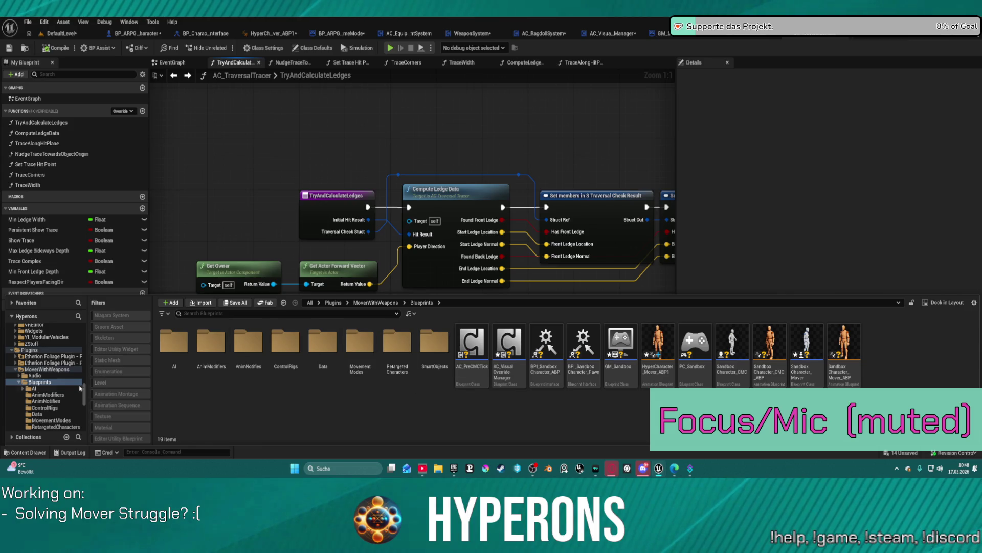
{"action": "scroll", "coordinate": [34, 385], "scroll_direction": "down", "scroll_amount": 3}
{"action": "scroll", "coordinate": [33, 384], "scroll_direction": "down", "scroll_amount": 2}
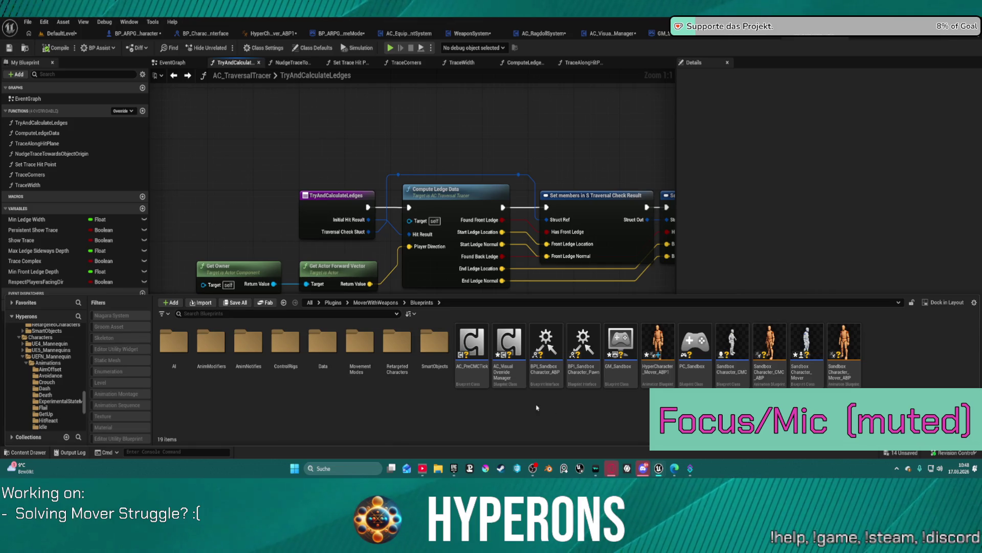
Open the AC_PreCMCTick component blueprint from the Blueprints folder
{"action": "left_click", "coordinate": [481, 375]}
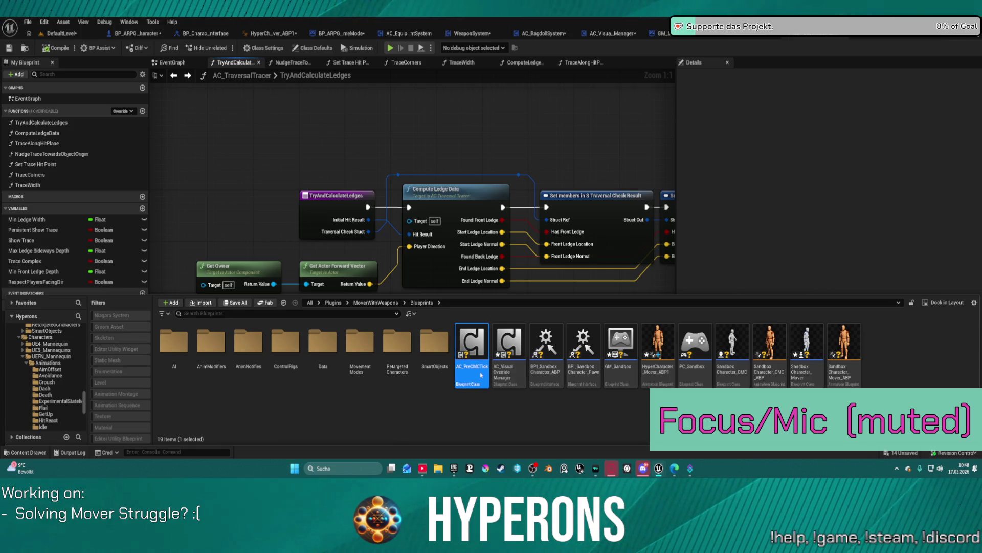
{"action": "double_click", "coordinate": [481, 375]}
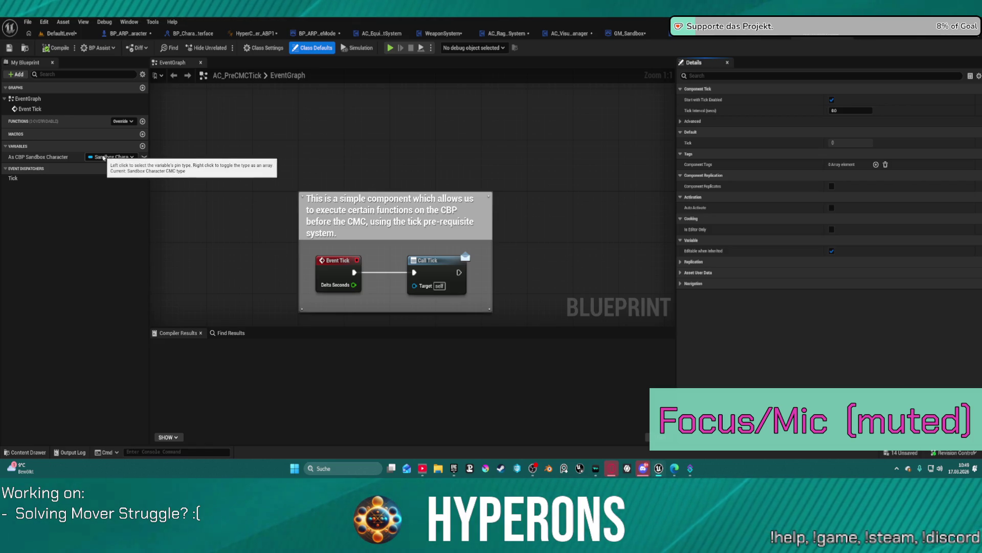
Retype As CBP Sandbox Character to a BP ARPG Character object reference, then briefly play-test
{"action": "scroll", "coordinate": [348, 167], "scroll_direction": "down", "scroll_amount": 4}
{"action": "left_click_drag", "start_coordinate": [349, 167], "coordinate": [349, 125]}
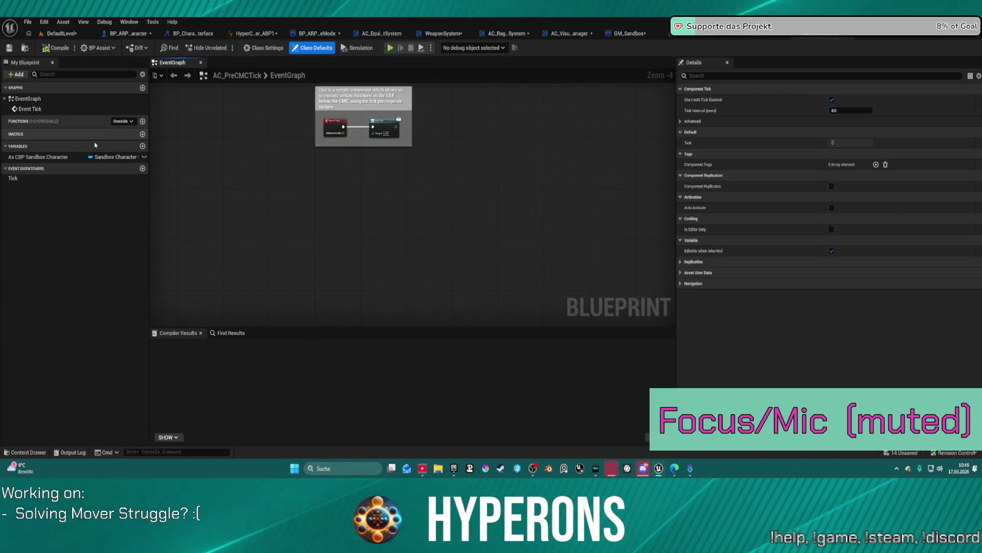
{"action": "left_click", "coordinate": [117, 158]}
{"action": "type", "text": "arp"}
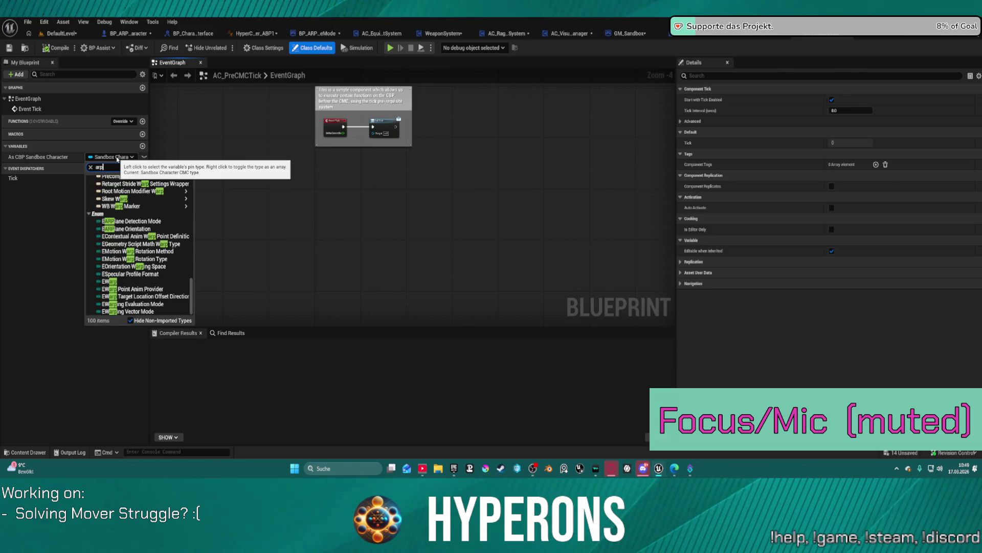
{"action": "type", "text": "g char"}
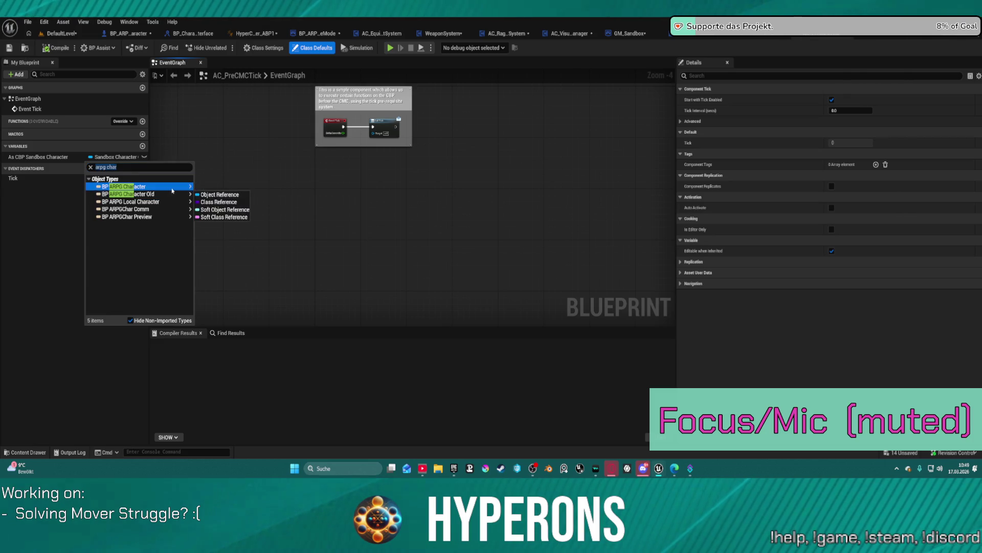
{"action": "mouse_move", "coordinate": [176, 187]}
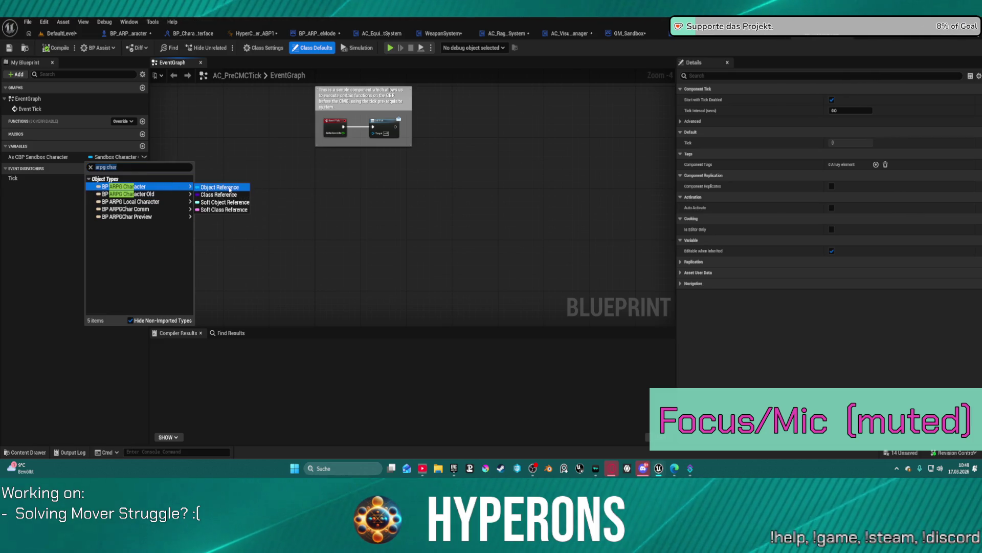
{"action": "left_click", "coordinate": [229, 188]}
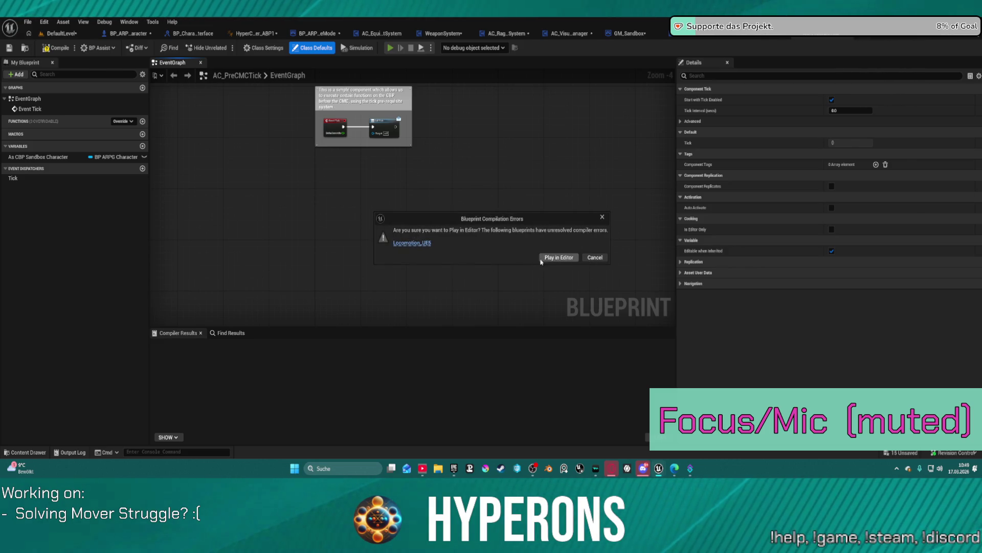
{"action": "left_click", "coordinate": [558, 258]}
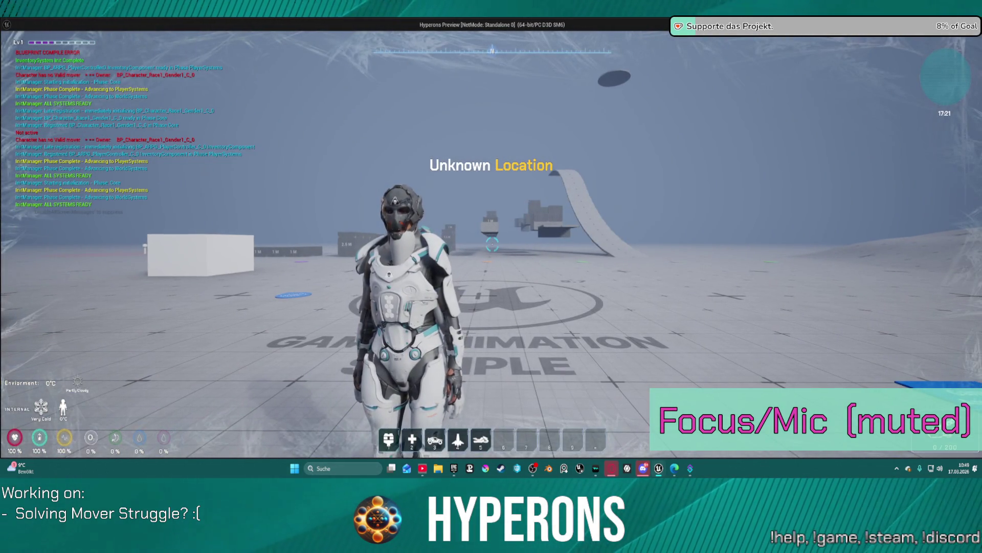
{"action": "key", "text": "Escape"}
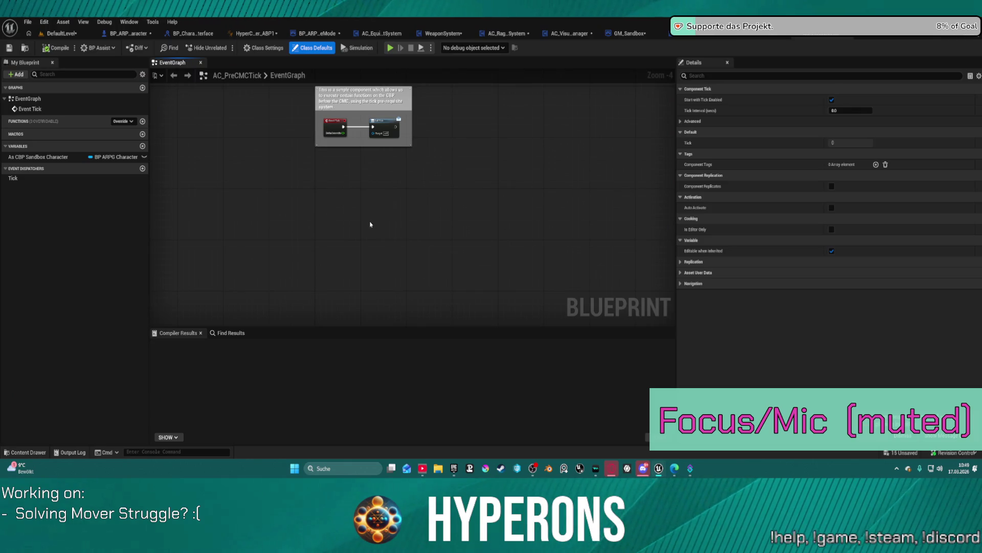
In BP_ARPG_Character, make the SkeletalMesh component under Capsule invisible
{"action": "left_click", "coordinate": [126, 34]}
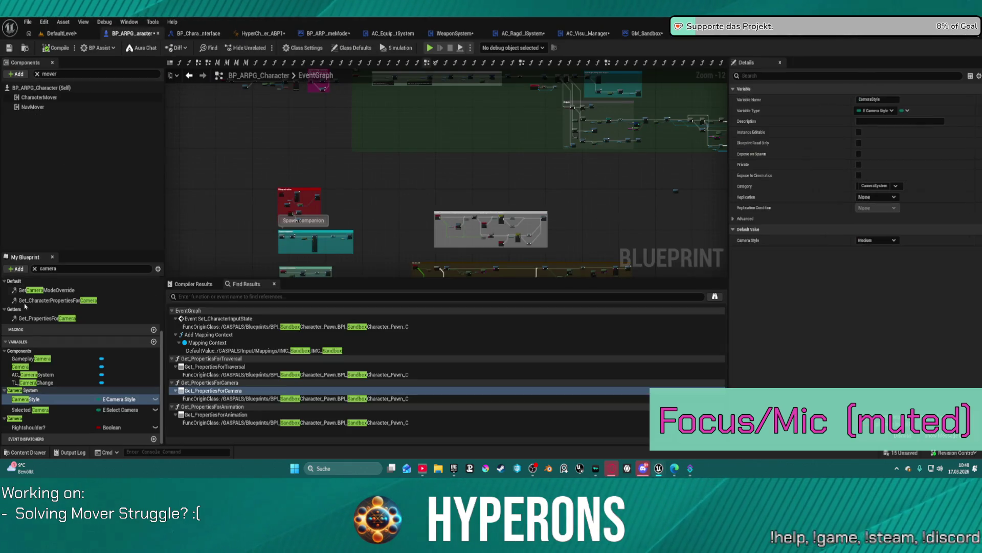
{"action": "left_click", "coordinate": [36, 74]}
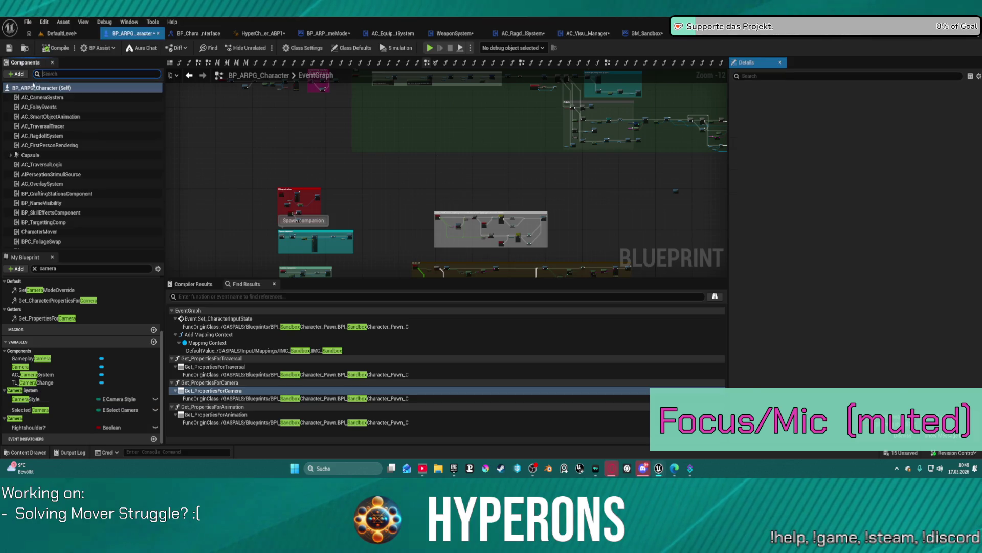
{"action": "left_click", "coordinate": [39, 88]}
{"action": "left_click", "coordinate": [11, 155]}
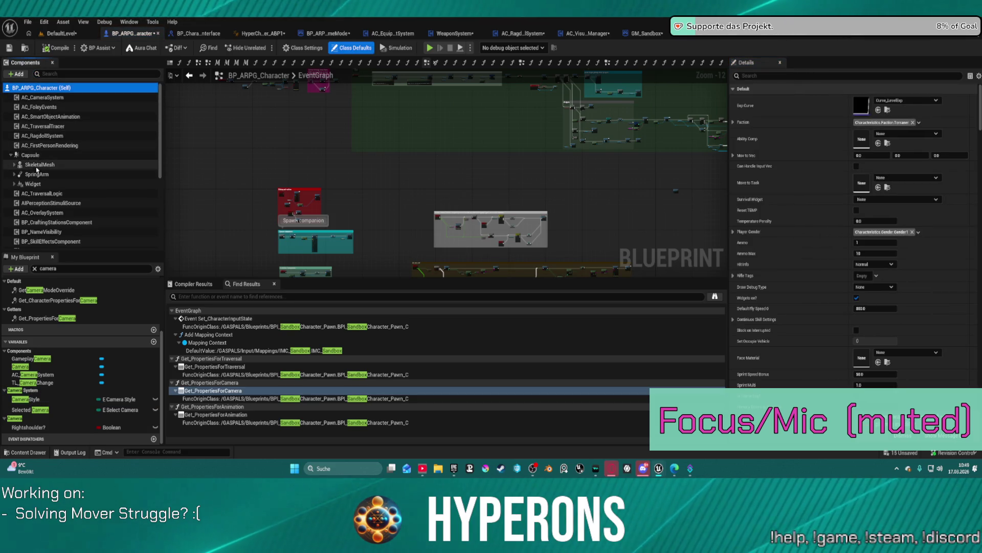
{"action": "left_click", "coordinate": [40, 164]}
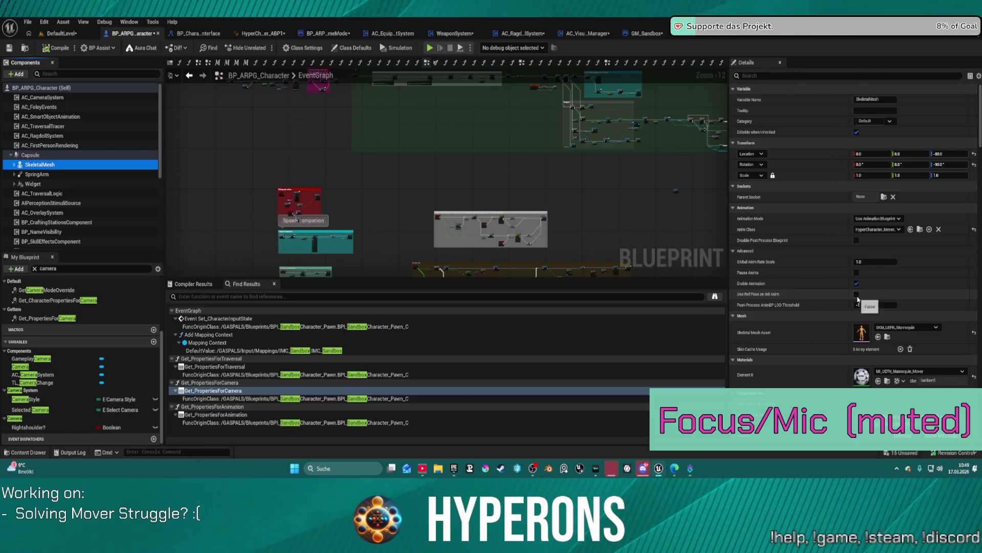
{"action": "scroll", "coordinate": [858, 300], "scroll_direction": "down", "scroll_amount": 15}
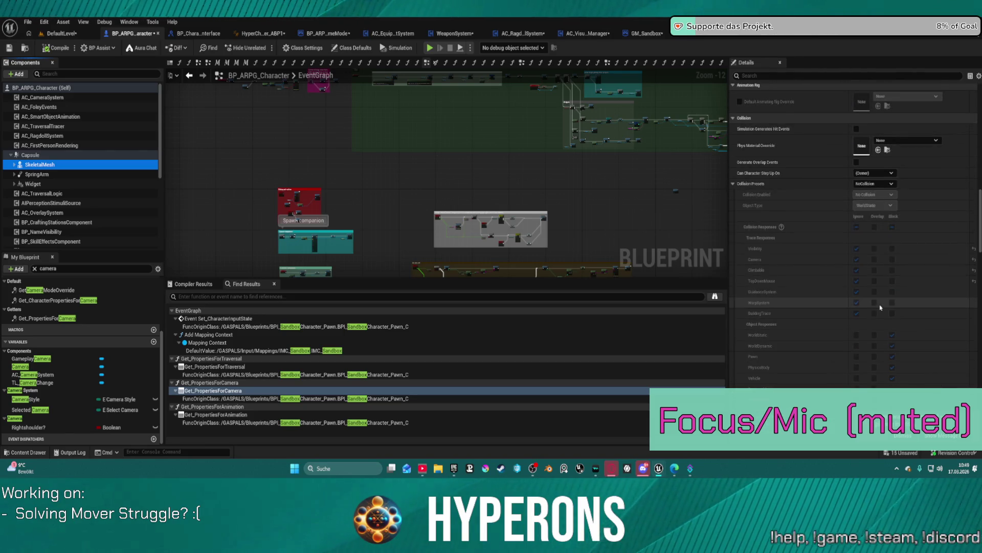
{"action": "scroll", "coordinate": [881, 308], "scroll_direction": "down", "scroll_amount": 15}
{"action": "scroll", "coordinate": [883, 304], "scroll_direction": "up", "scroll_amount": 5}
{"action": "left_click", "coordinate": [857, 194]}
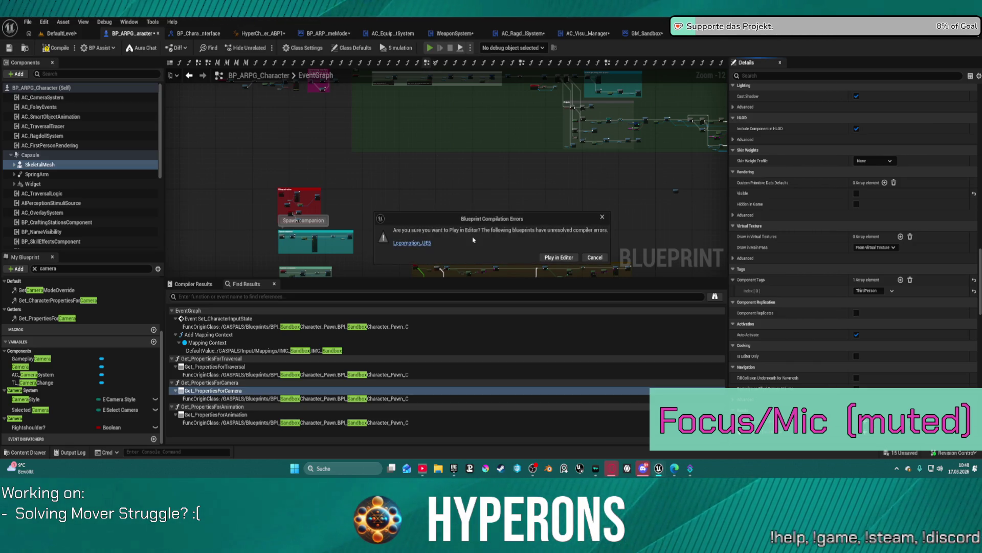
Play-test the character despite the compile error warning, then stop the session
{"action": "left_click", "coordinate": [565, 260]}
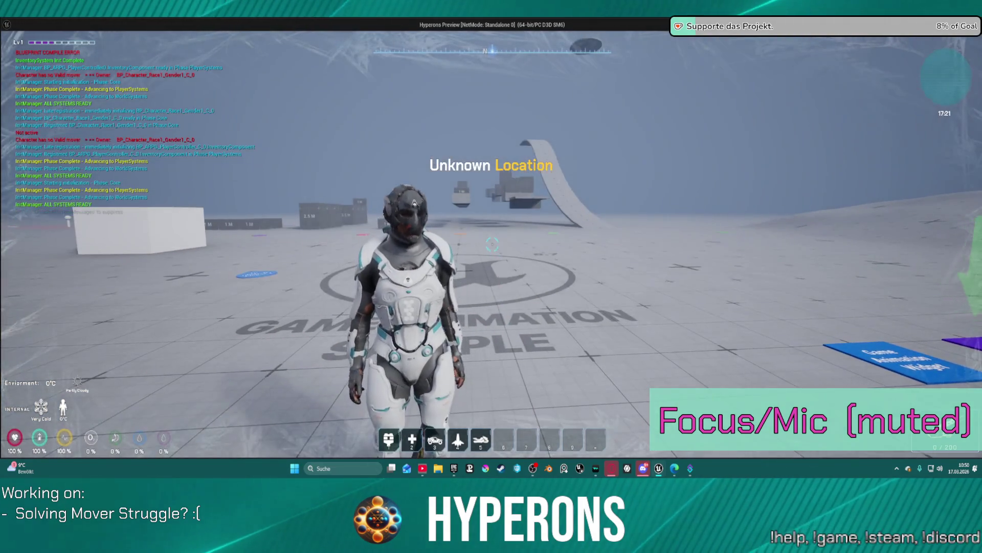
{"action": "key", "text": "alt+Tab"}
{"action": "key", "text": "Escape"}
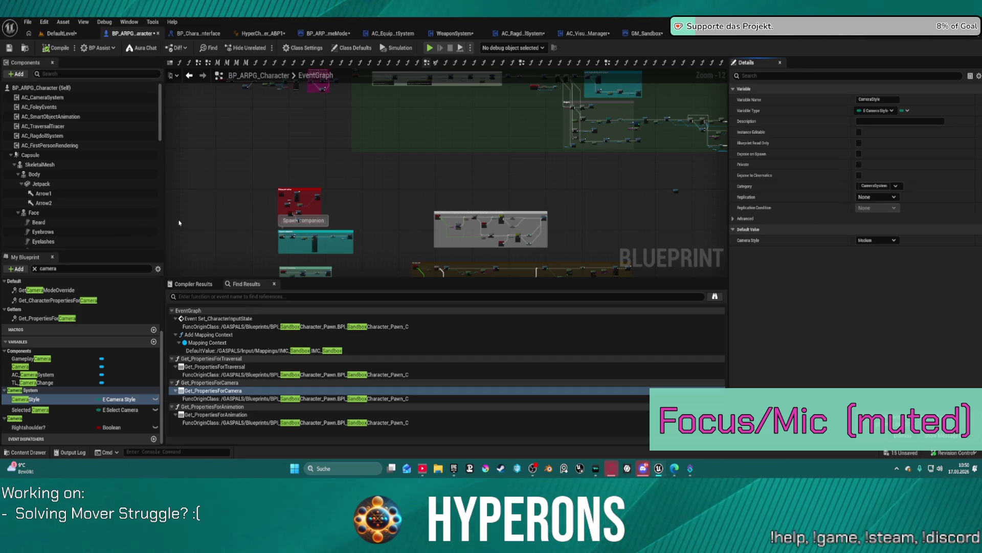
Open the AC_VisualOverrideManager blueprint from the Content Drawer
{"action": "left_click", "coordinate": [61, 34]}
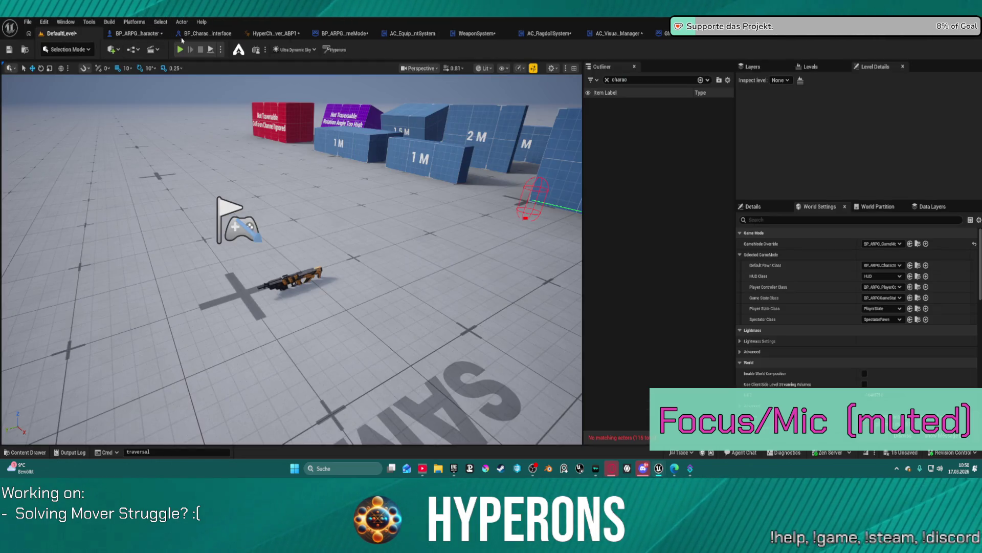
{"action": "key", "text": "ctrl+space"}
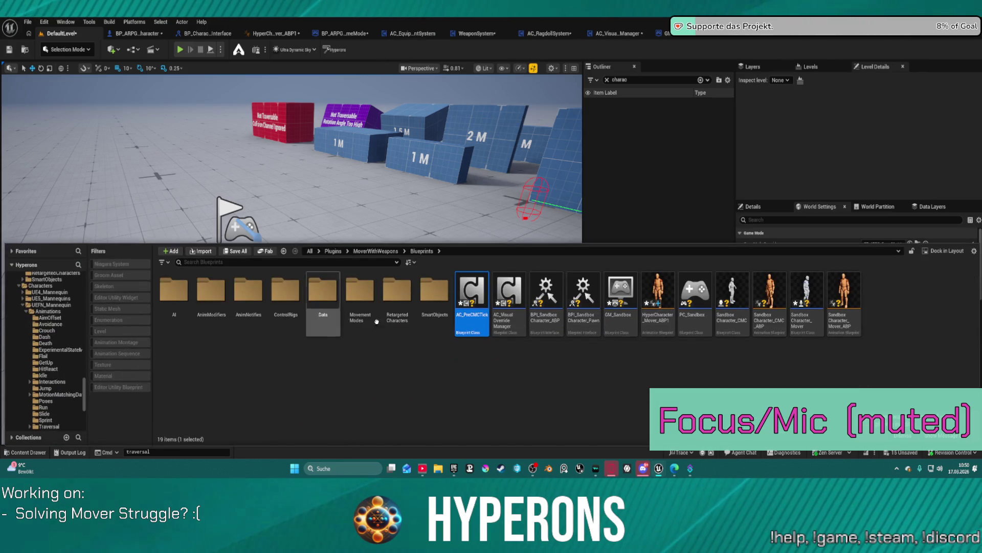
{"action": "double_click", "coordinate": [520, 296]}
Wire the reroute into Initialize Modular Systems and run a quick play test
{"action": "scroll", "coordinate": [395, 185], "scroll_direction": "down", "scroll_amount": 1}
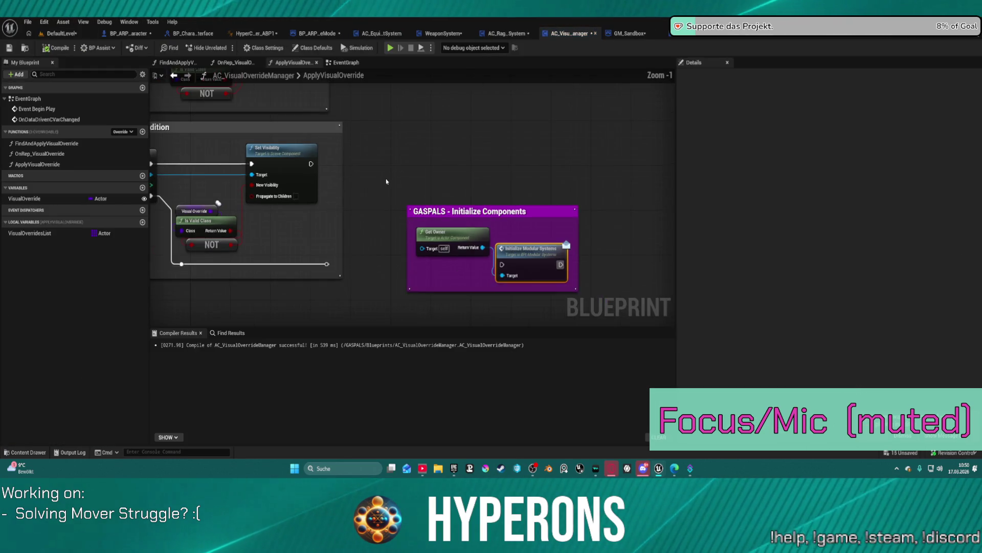
{"action": "left_click_drag", "start_coordinate": [340, 275], "coordinate": [515, 276]}
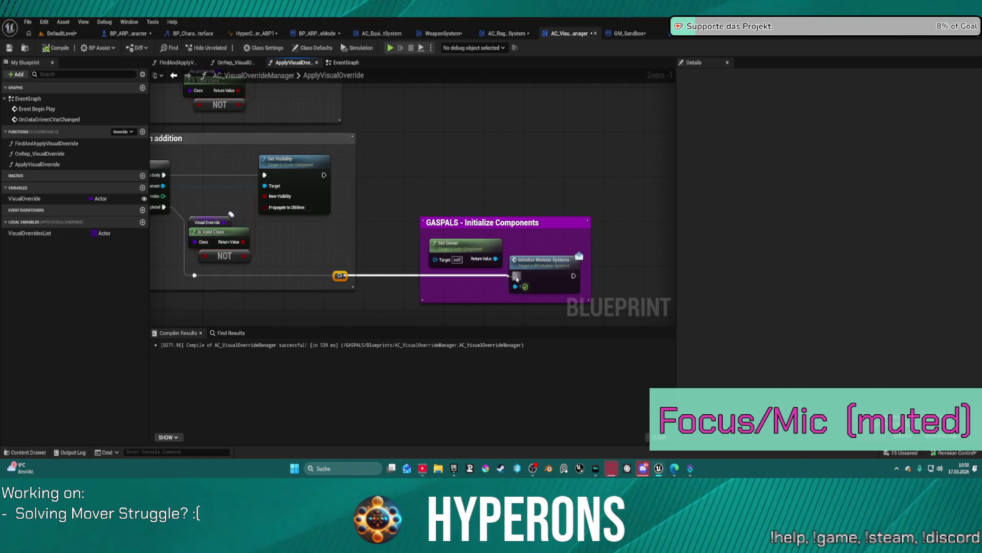
{"action": "mouse_move", "coordinate": [385, 185]}
{"action": "left_mouse_down"}
{"action": "mouse_move", "coordinate": [609, 187]}
{"action": "mouse_move", "coordinate": [672, 315]}
{"action": "left_mouse_up"}
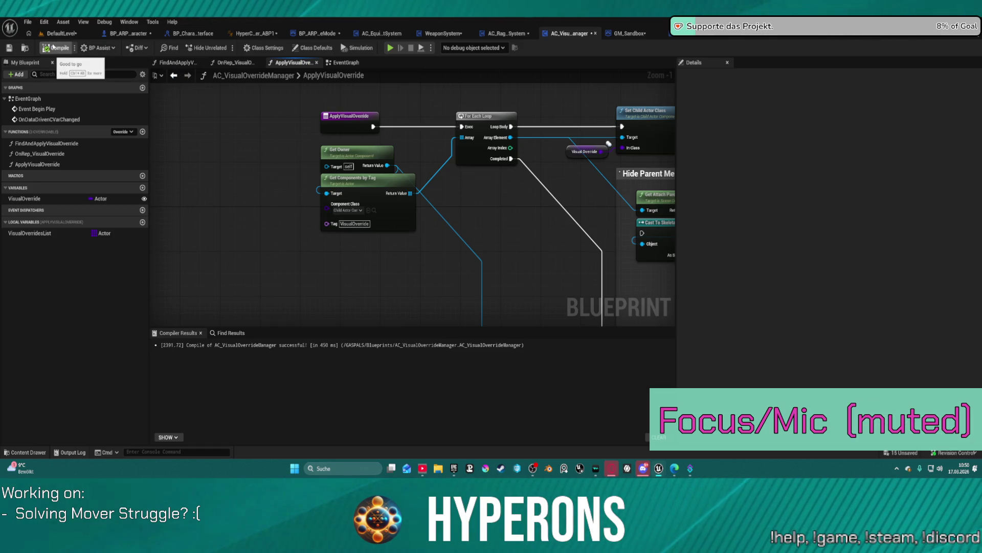
{"action": "left_click", "coordinate": [391, 47]}
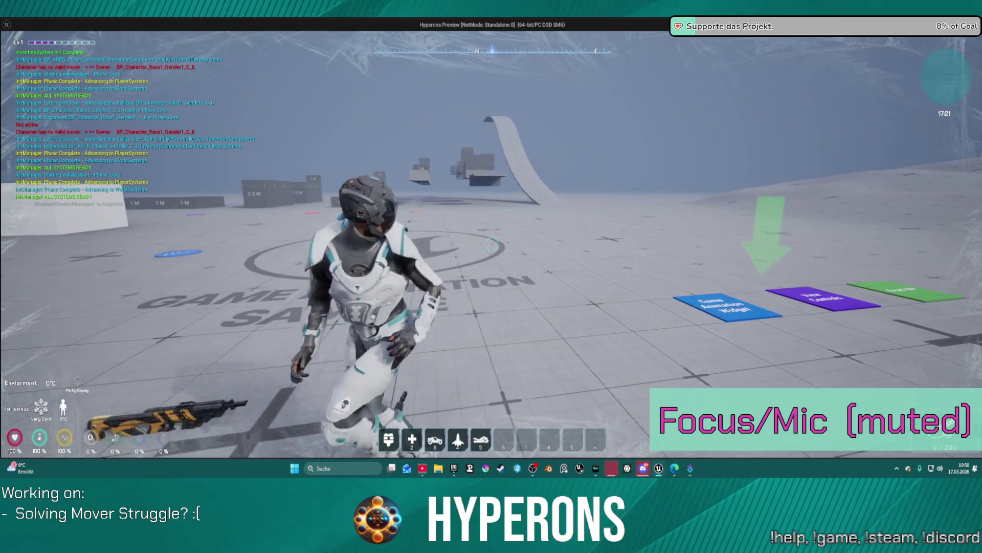
{"action": "key", "text": "Escape"}
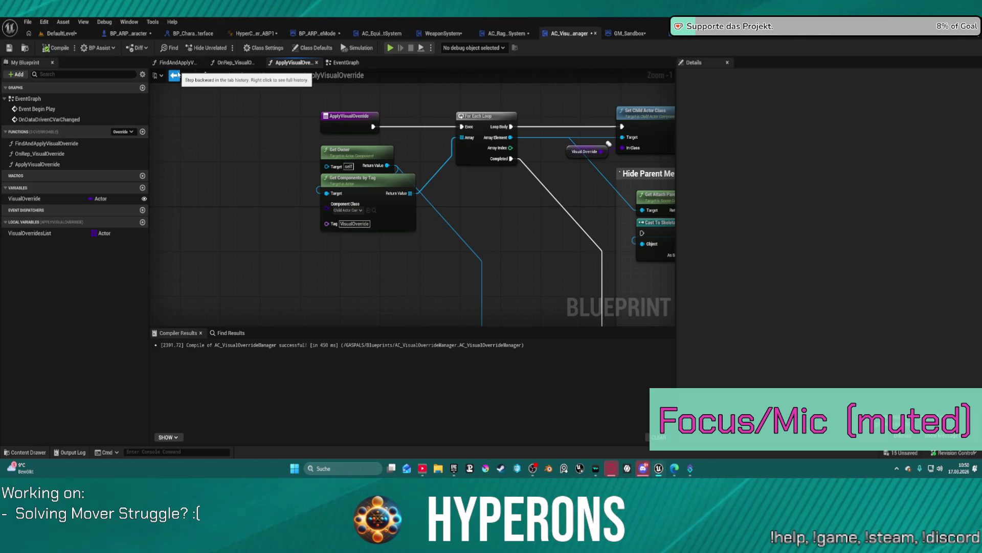
Jump to the OnDataDrivenCVarChanged event and look over the Begin Play and CVar nodes
{"action": "double_click", "coordinate": [56, 119]}
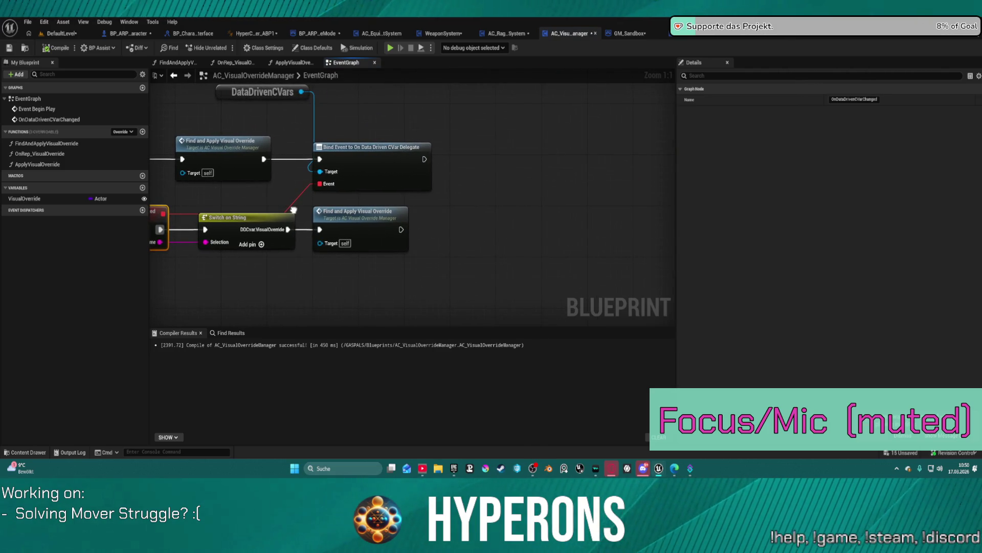
{"action": "left_click_drag", "start_coordinate": [294, 210], "coordinate": [356, 218]}
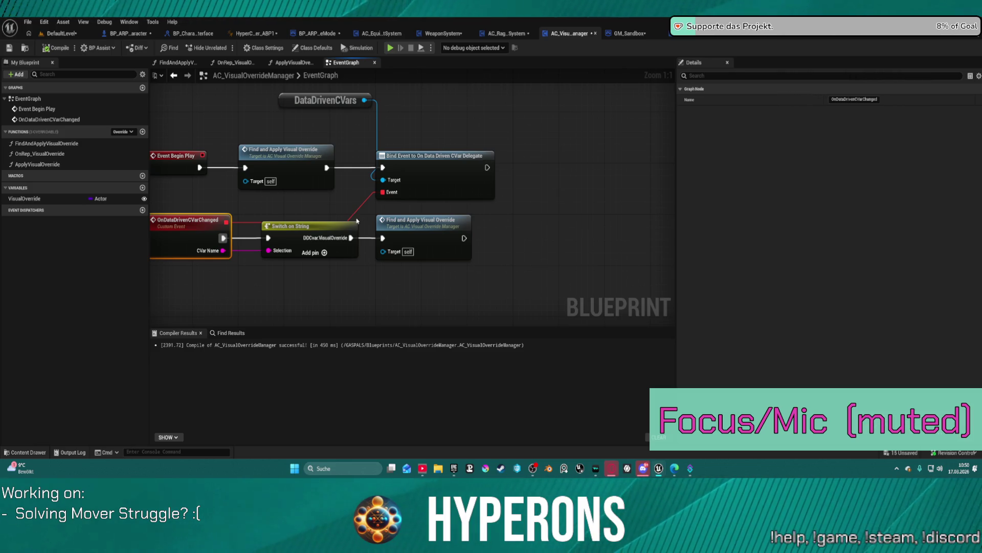
{"action": "left_click", "coordinate": [471, 291]}
Open the BPI_SandboxCharacter_Pawn interface from the Content Drawer
{"action": "key", "text": "ctrl+space"}
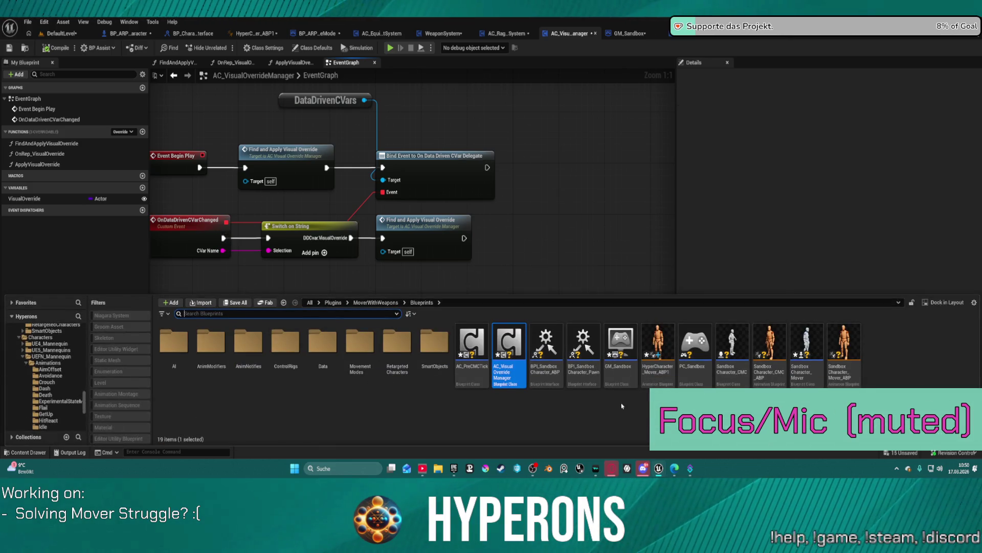
{"action": "left_click", "coordinate": [589, 340]}
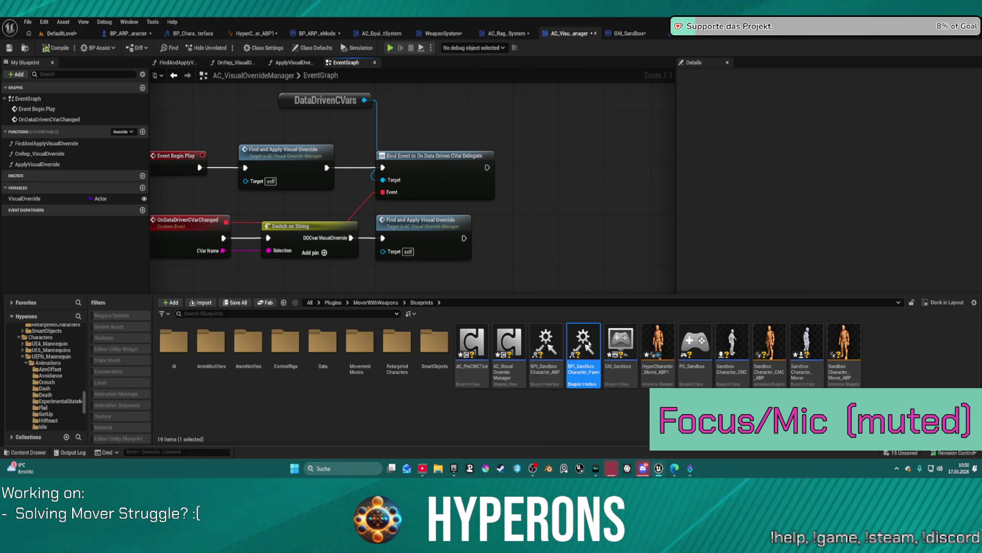
{"action": "double_click", "coordinate": [588, 339]}
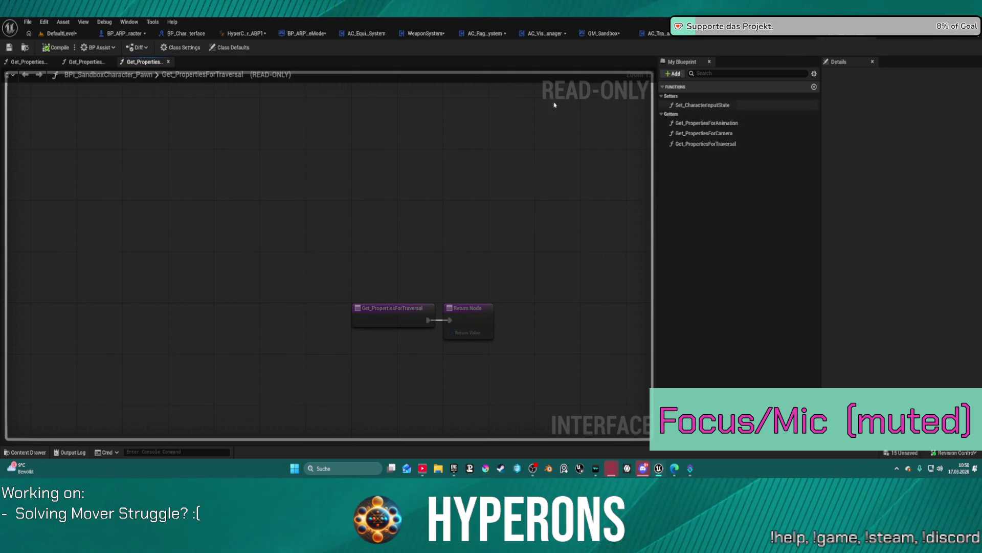
Return to the level editor, then switch back to the BP_ARPG_Character blueprint
{"action": "left_click", "coordinate": [72, 34]}
{"action": "key", "text": "ctrl+space"}
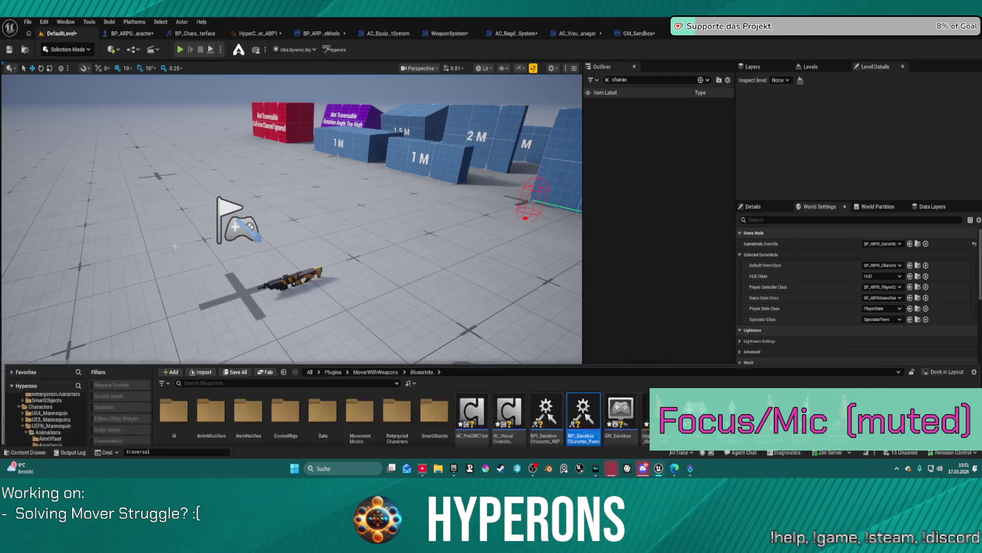
{"action": "left_click", "coordinate": [121, 33]}
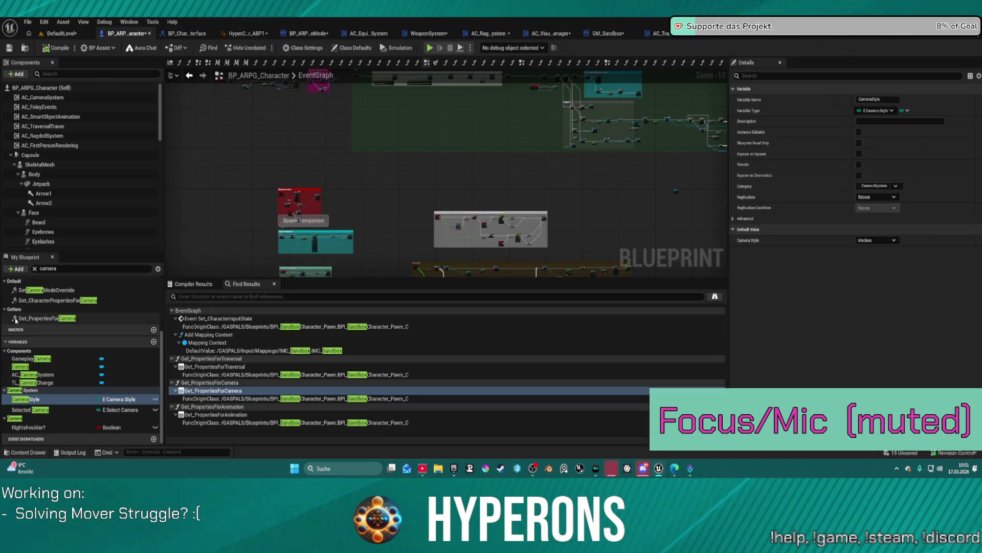
Search My Blueprint for 'se' and jump to the Set_CharacterInputState interface event
{"action": "left_click", "coordinate": [35, 269]}
{"action": "type", "text": "sett"}
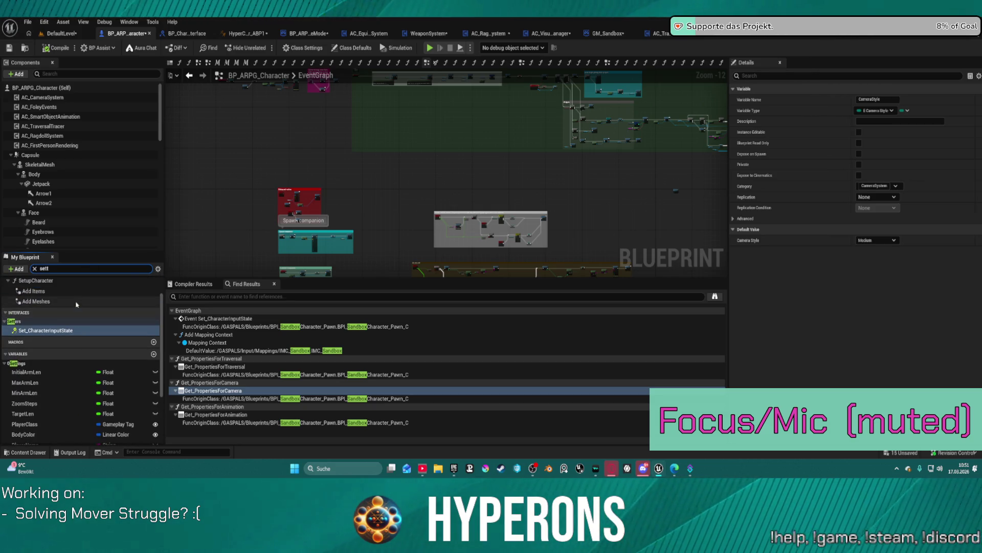
{"action": "double_click", "coordinate": [60, 330]}
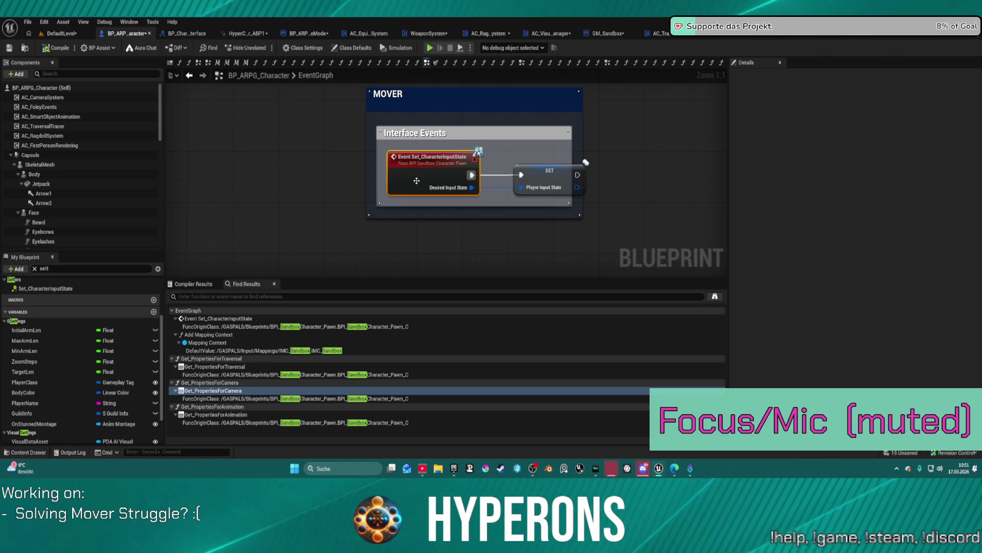
Browse the Initialize Components chain, InitializeModularSystems event and MOVER interface events
{"action": "scroll", "coordinate": [487, 212], "scroll_direction": "down", "scroll_amount": 2}
{"action": "left_click_drag", "start_coordinate": [487, 212], "coordinate": [358, 220]}
{"action": "scroll", "coordinate": [311, 221], "scroll_direction": "down", "scroll_amount": 2}
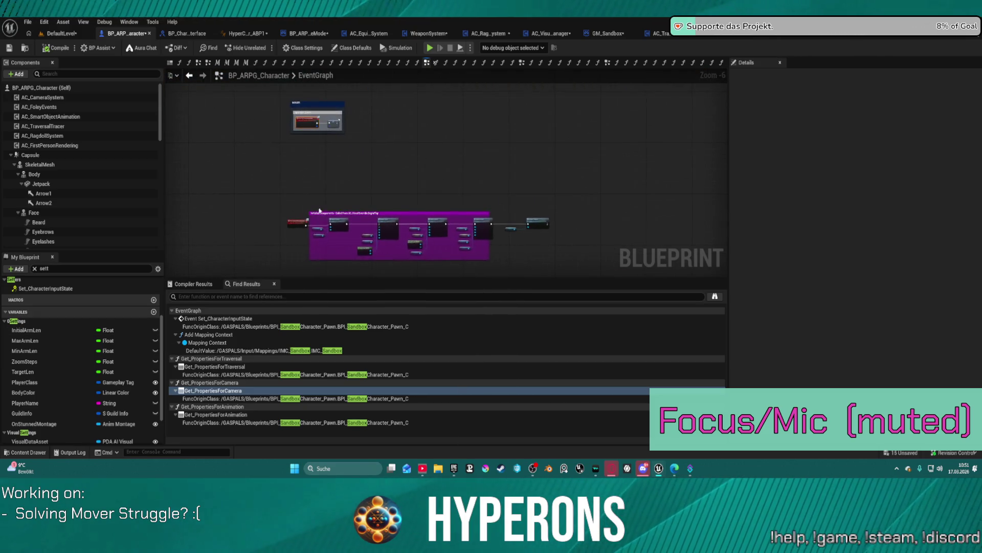
{"action": "scroll", "coordinate": [311, 221], "scroll_direction": "up", "scroll_amount": 3}
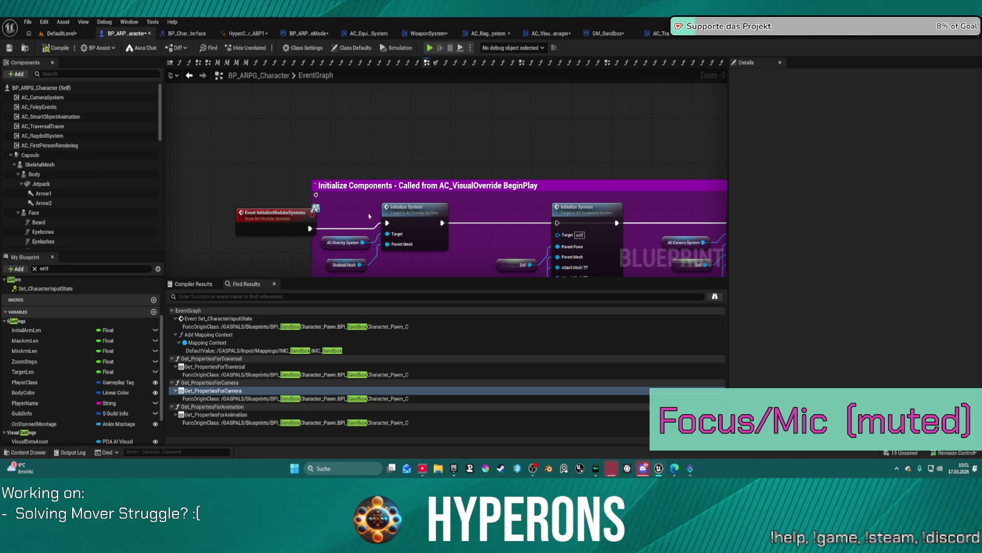
{"action": "scroll", "coordinate": [369, 217], "scroll_direction": "down", "scroll_amount": 2}
{"action": "left_click_drag", "start_coordinate": [307, 190], "coordinate": [189, 188]}
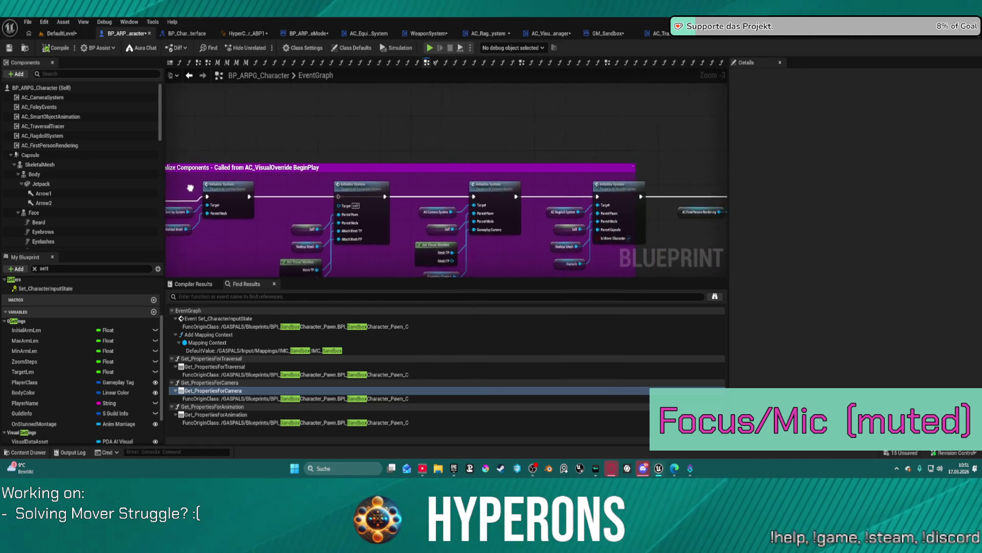
{"action": "scroll", "coordinate": [189, 188], "scroll_direction": "down", "scroll_amount": 3}
{"action": "left_click_drag", "start_coordinate": [208, 116], "coordinate": [229, 183]}
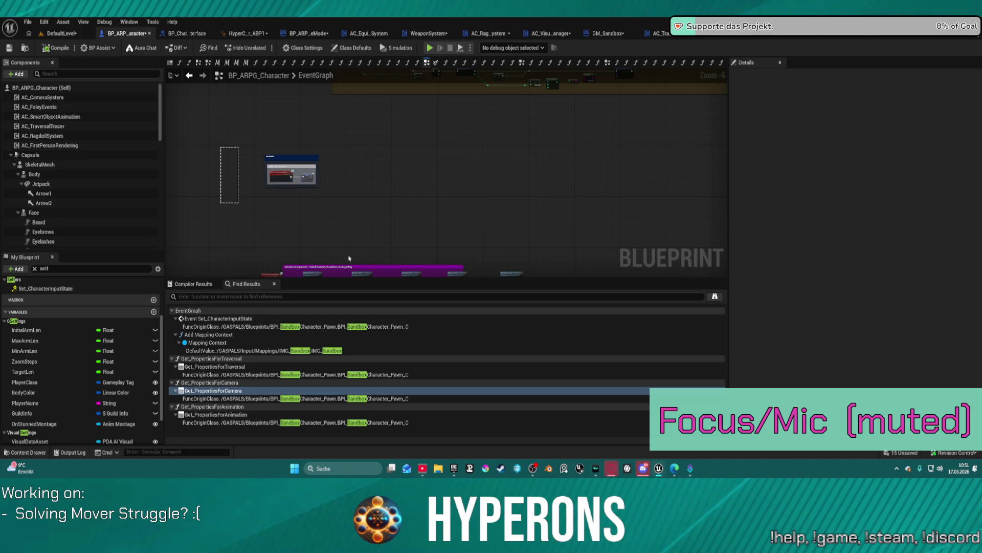
{"action": "left_click_drag", "start_coordinate": [319, 254], "coordinate": [358, 210]}
{"action": "scroll", "coordinate": [377, 201], "scroll_direction": "up", "scroll_amount": 7}
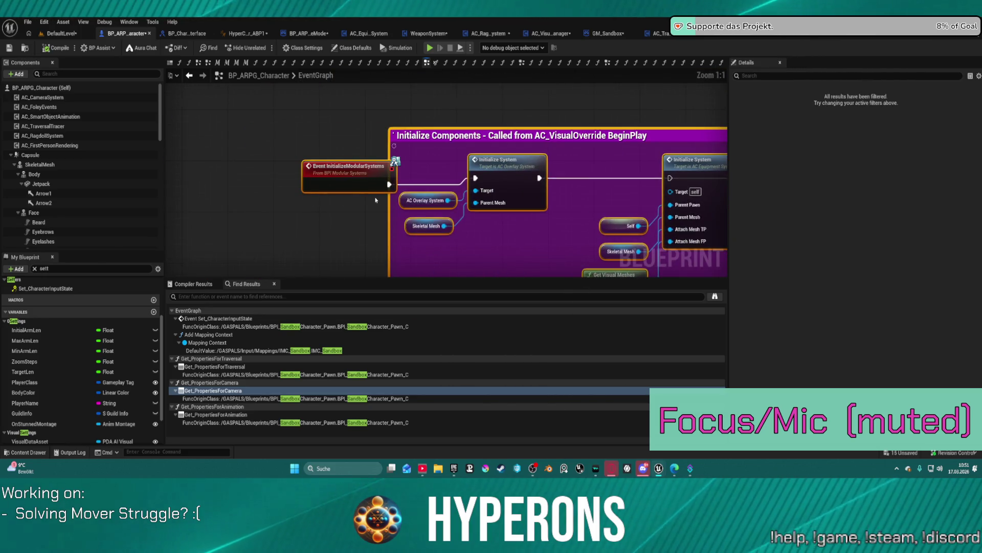
{"action": "mouse_move", "coordinate": [393, 261]}
{"action": "left_mouse_down"}
{"action": "mouse_move", "coordinate": [368, 167]}
{"action": "mouse_move", "coordinate": [379, 307]}
{"action": "mouse_move", "coordinate": [395, 158]}
{"action": "mouse_move", "coordinate": [314, 182]}
{"action": "left_mouse_up"}
{"action": "left_click", "coordinate": [271, 187]}
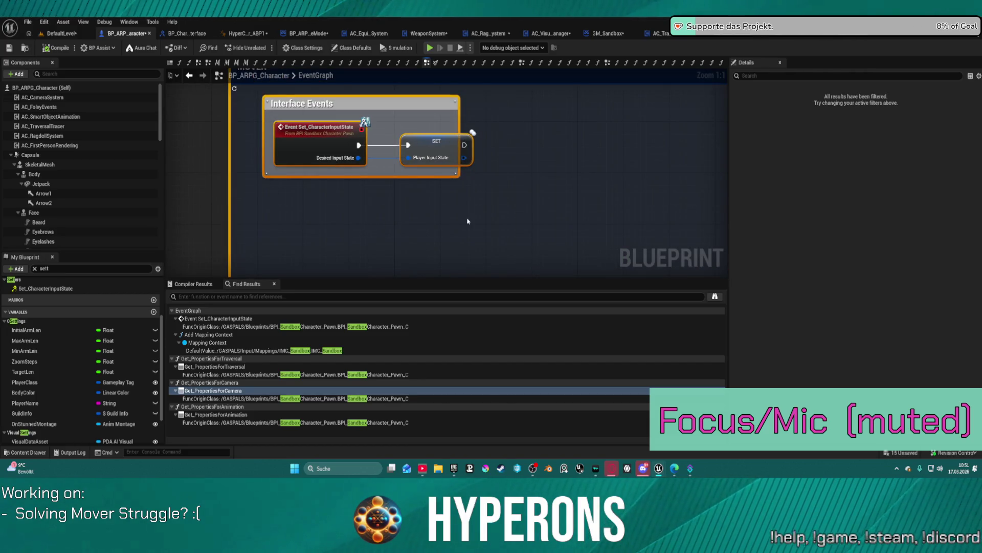
{"action": "scroll", "coordinate": [468, 221], "scroll_direction": "down", "scroll_amount": 4}
{"action": "left_click_drag", "start_coordinate": [468, 221], "coordinate": [374, 100]}
{"action": "left_click_drag", "start_coordinate": [379, 151], "coordinate": [366, 209]}
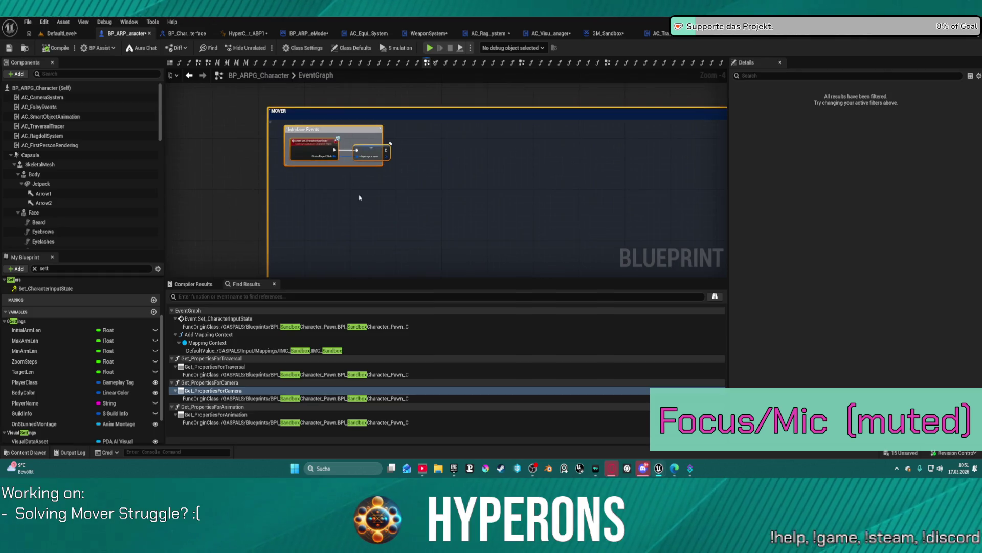
Link the overlay Initialize System exec output directly to the Equipment Initialize System
{"action": "right_click", "coordinate": [310, 144]}
{"action": "key", "text": "Escape"}
{"action": "mouse_move", "coordinate": [223, 93]}
{"action": "left_mouse_down"}
{"action": "mouse_move", "coordinate": [762, 277]}
{"action": "mouse_move", "coordinate": [612, 237]}
{"action": "left_mouse_up"}
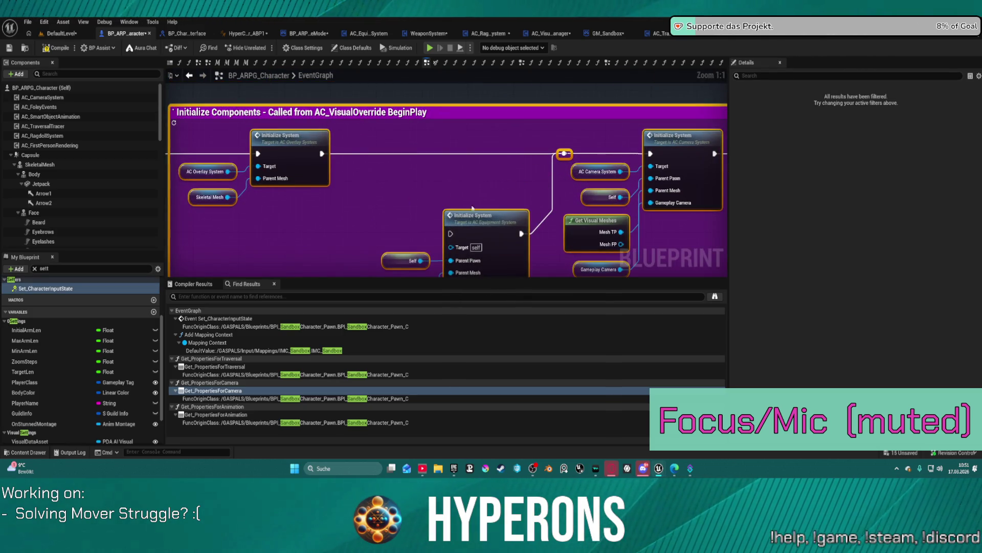
{"action": "left_click_drag", "start_coordinate": [321, 153], "coordinate": [450, 233]}
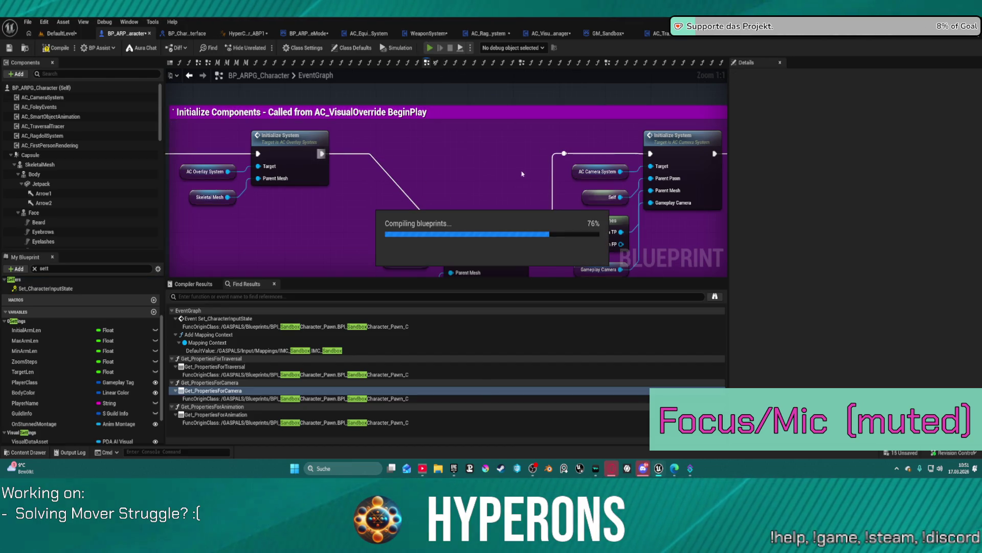
Try a play test, cancel at the compile-error prompt, then search the Add component list
{"action": "key", "text": "alt+p"}
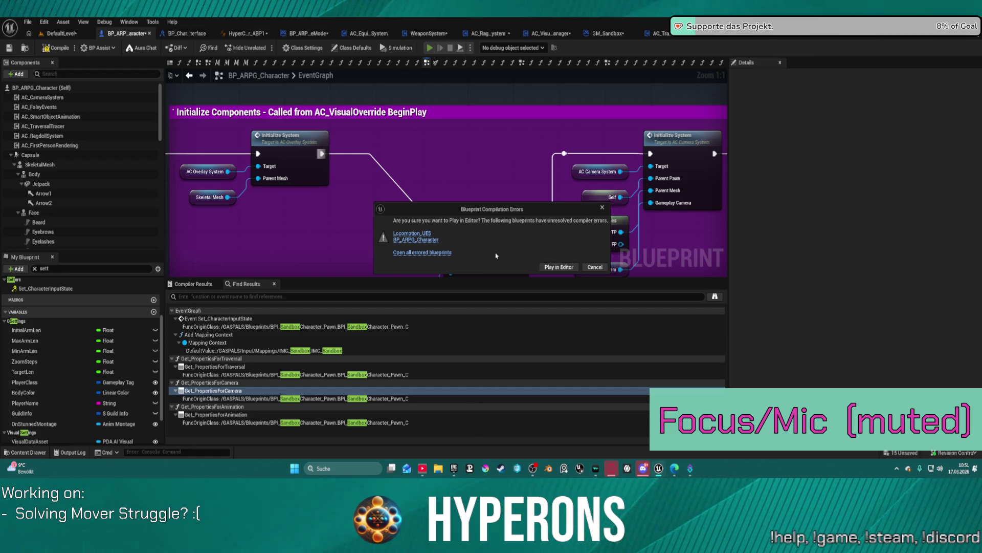
{"action": "key", "text": "Escape"}
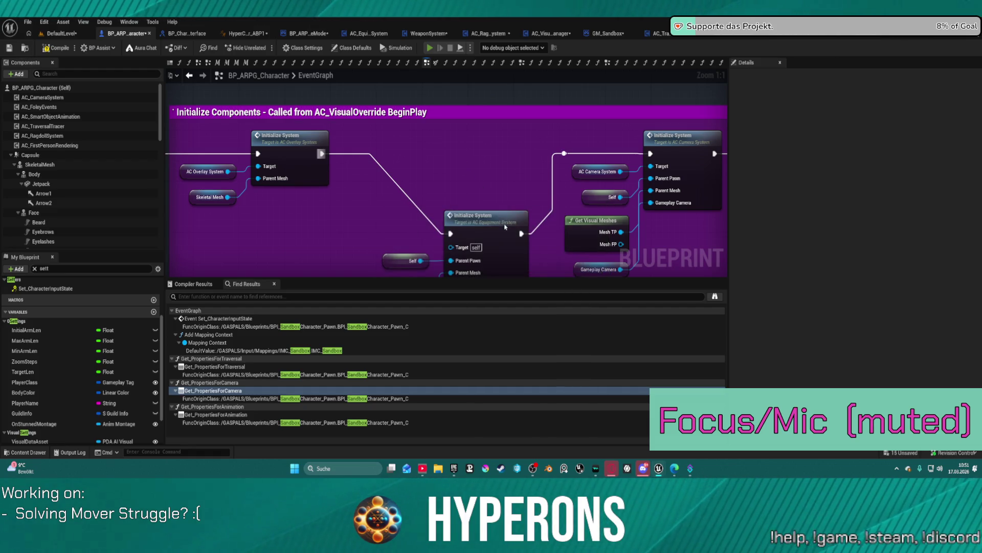
{"action": "left_click", "coordinate": [26, 74]}
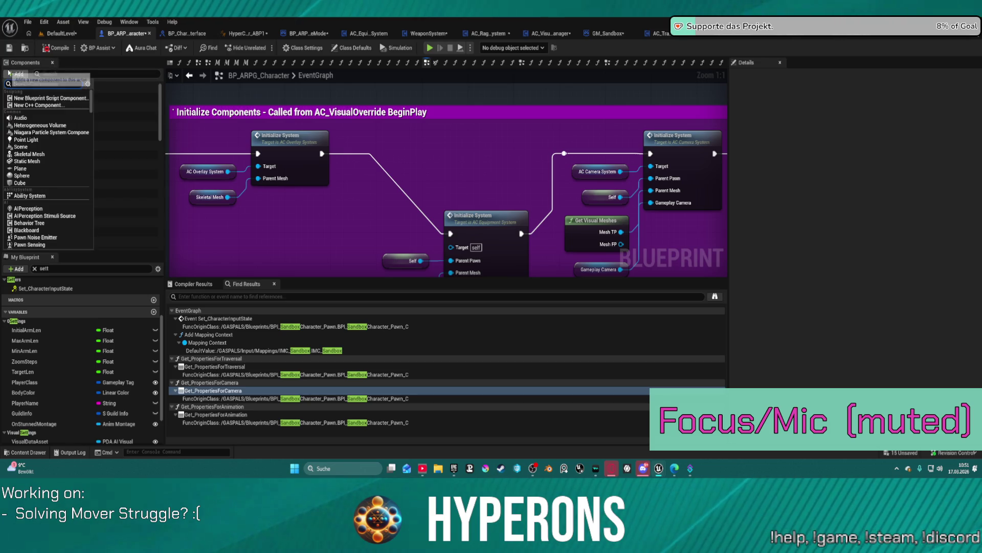
{"action": "type", "text": "equi"}
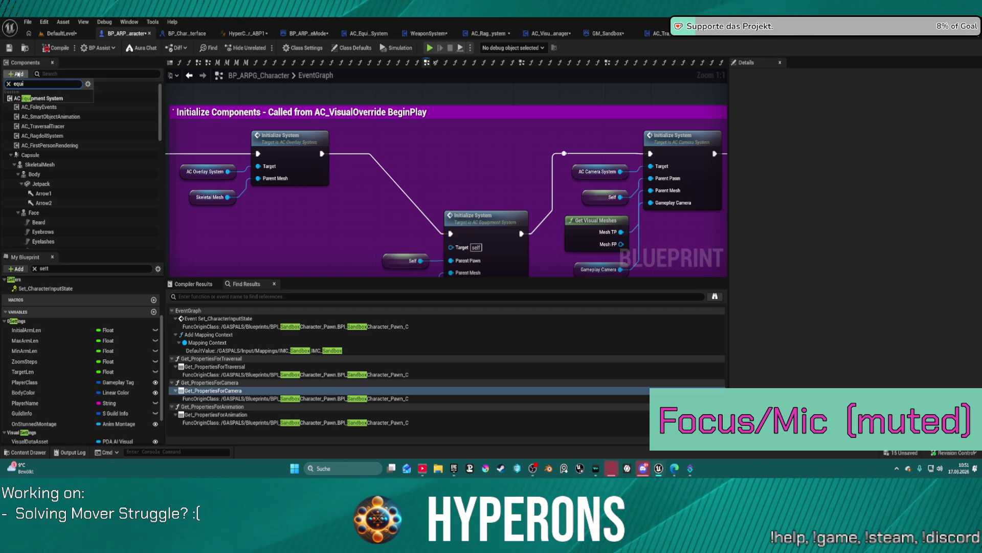
Add an AC_EquipmentSystem component, feed it into the equipment initializer's Target, and compile
{"action": "left_click", "coordinate": [60, 98]}
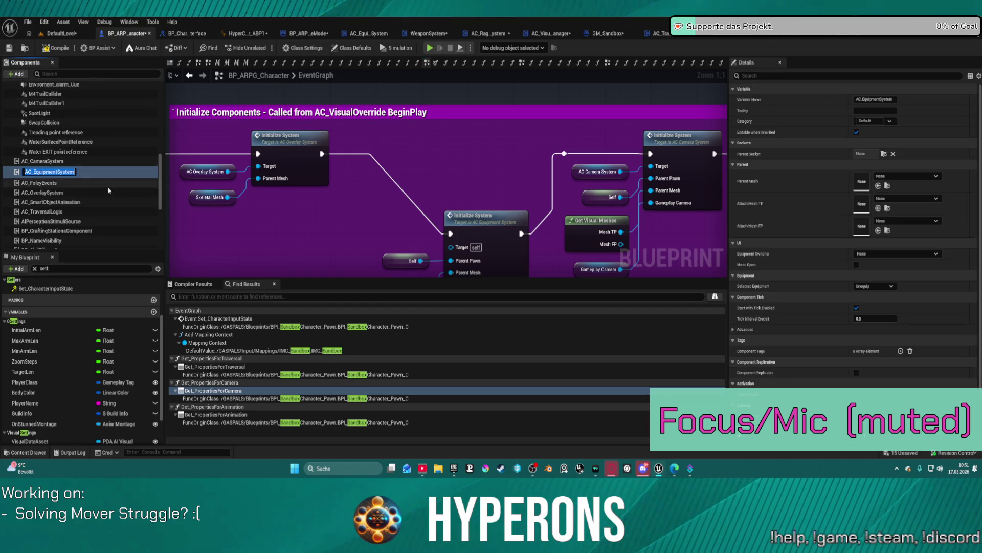
{"action": "key", "text": "Return"}
{"action": "left_click_drag", "start_coordinate": [447, 246], "coordinate": [451, 246]}
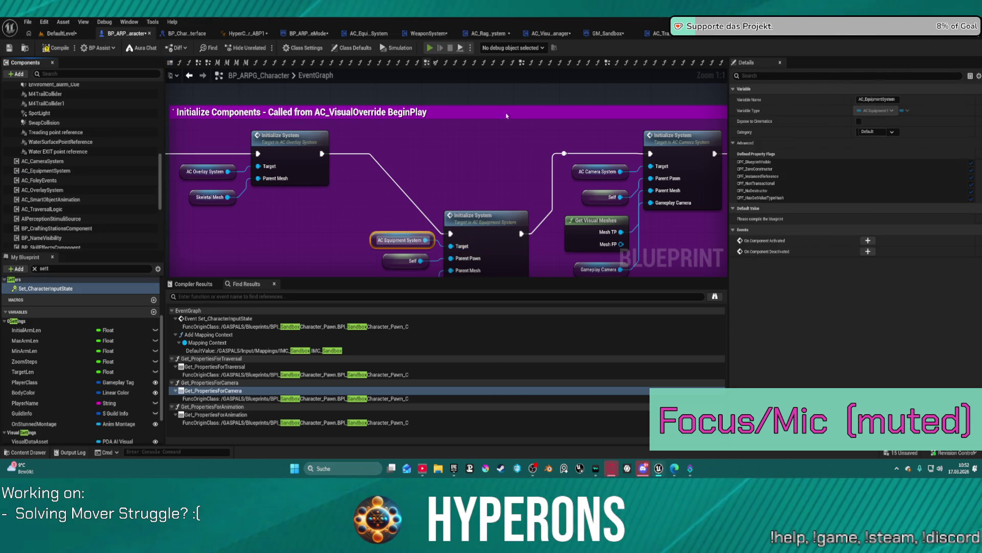
{"action": "key", "text": "F7"}
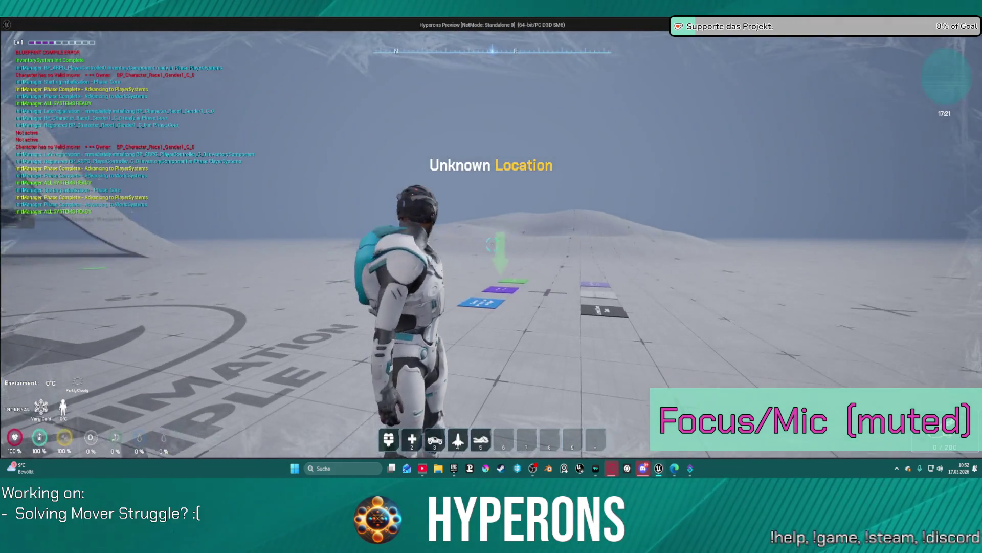
{"action": "key", "text": "w"}
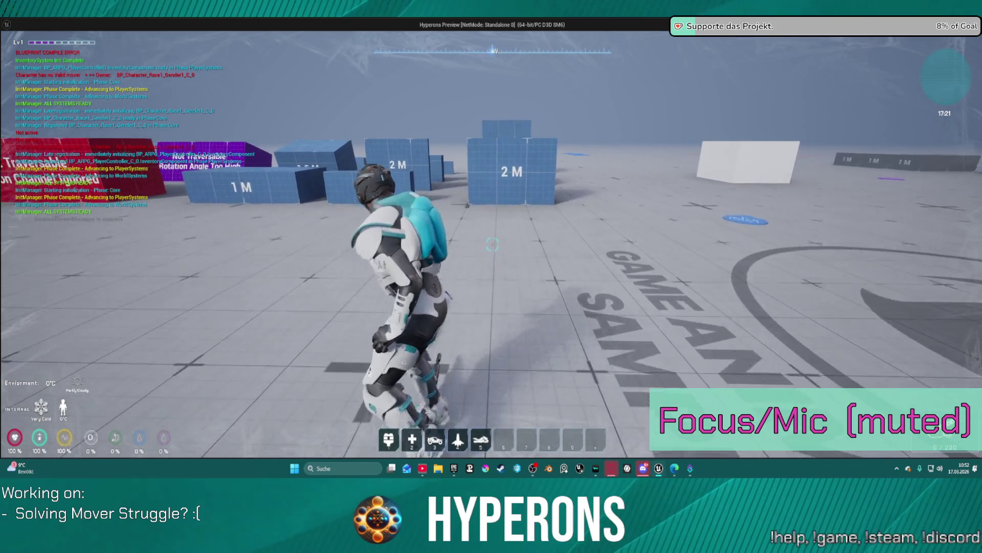
{"action": "key", "text": "s"}
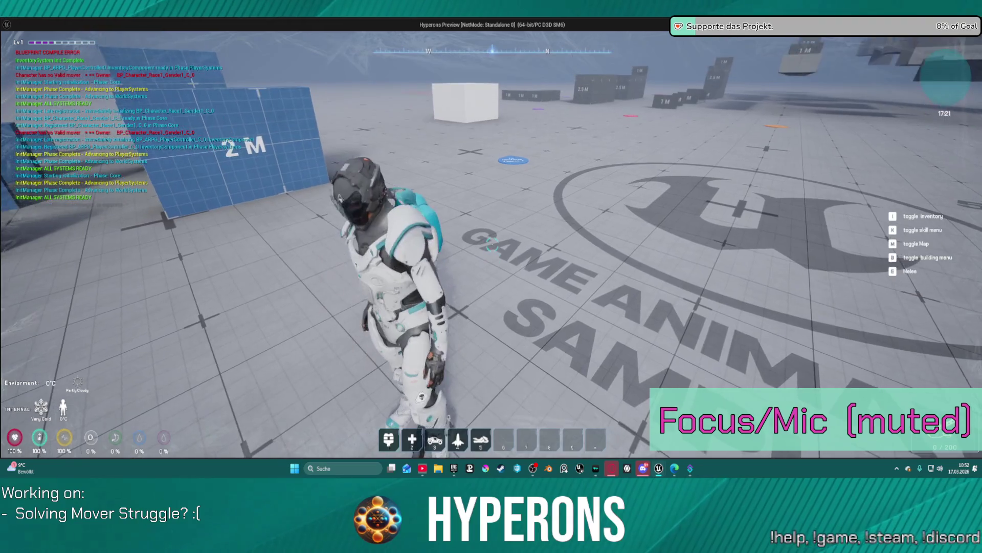
{"action": "key", "text": "Escape"}
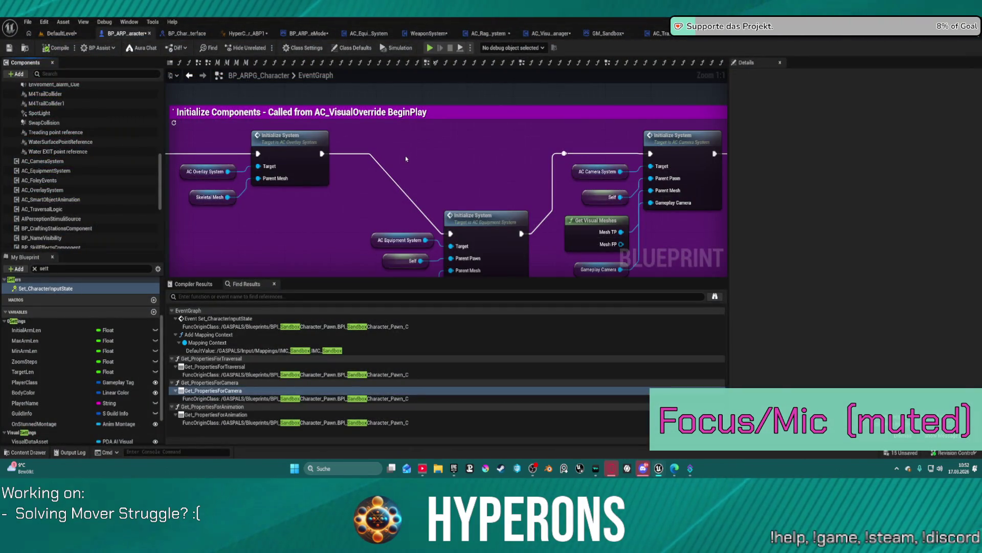
Review the Body and SkeletalMesh (SKM_UEFN_Mannequin) component settings, then show the Viewport preview
{"action": "scroll", "coordinate": [115, 150], "scroll_direction": "up", "scroll_amount": 5}
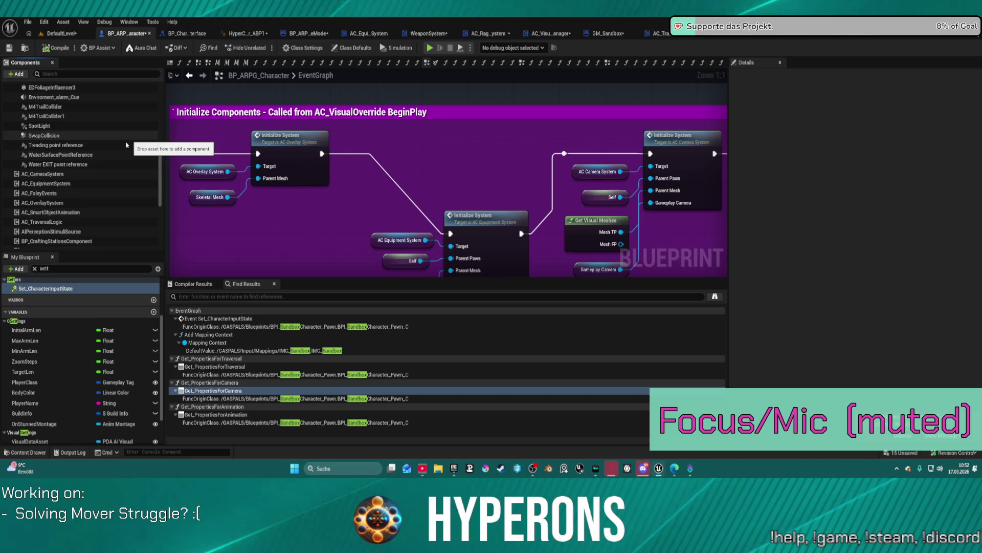
{"action": "scroll", "coordinate": [114, 152], "scroll_direction": "up", "scroll_amount": 10}
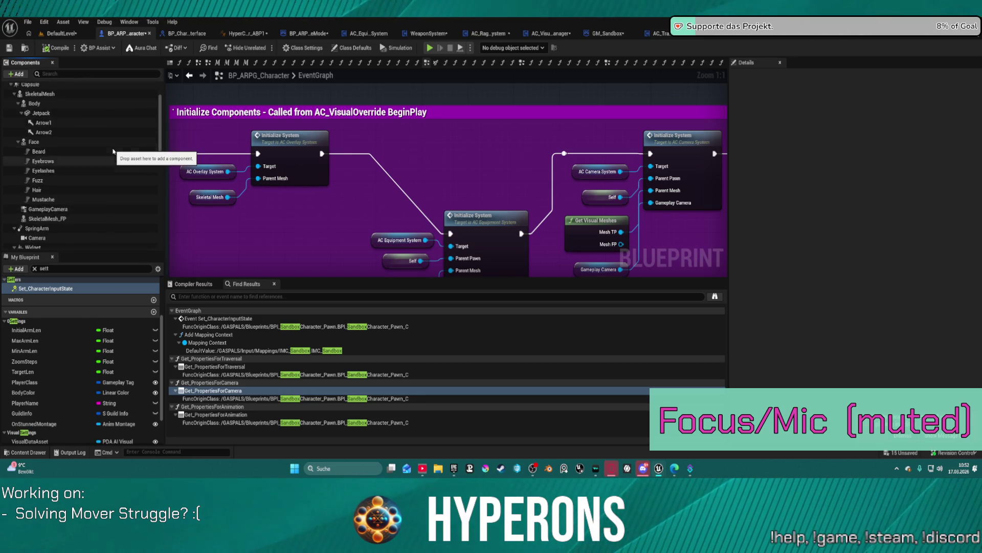
{"action": "left_click", "coordinate": [97, 145]}
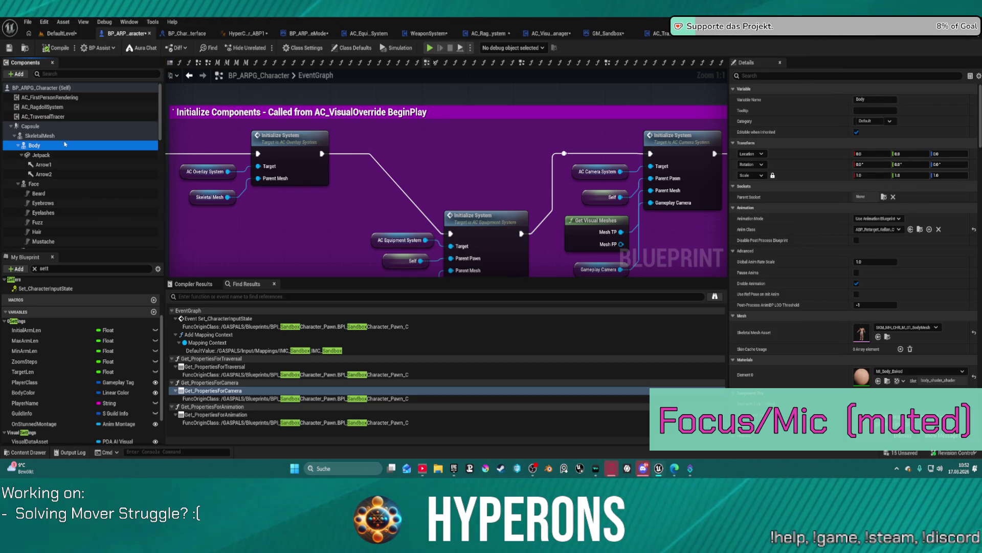
{"action": "left_click", "coordinate": [51, 136]}
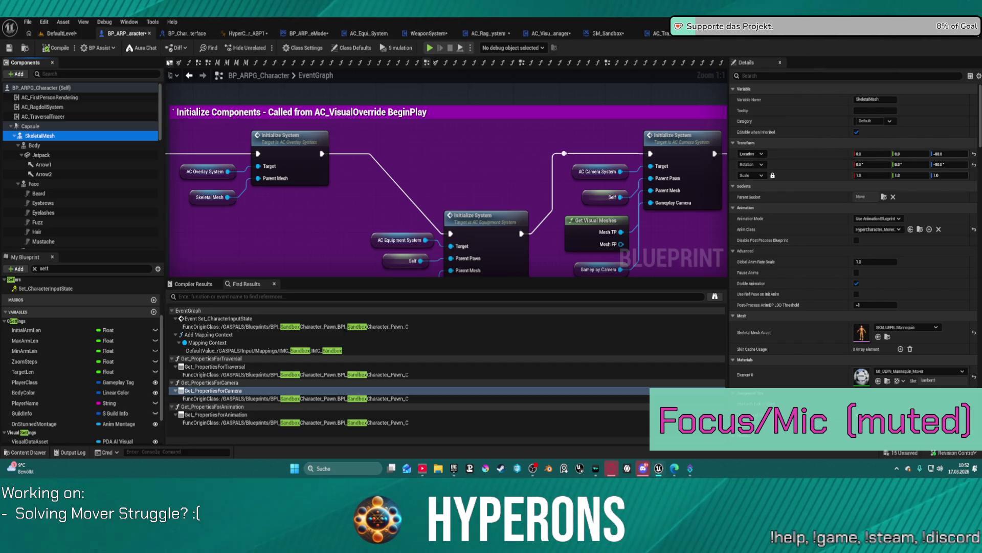
{"action": "left_click", "coordinate": [169, 63]}
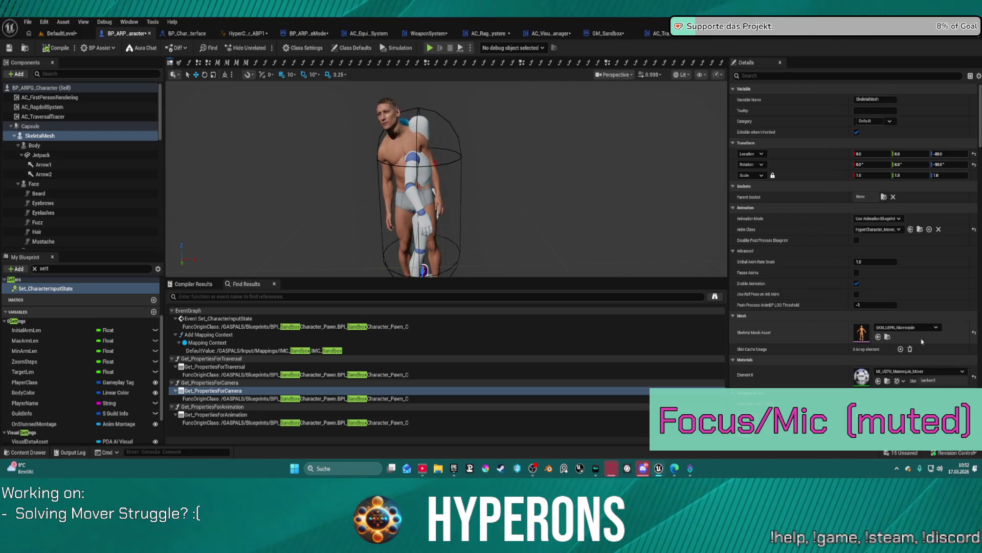
Tick Visible in SkeletalMesh's Rendering settings and recompile the blueprint
{"action": "scroll", "coordinate": [917, 348], "scroll_direction": "down", "scroll_amount": 15}
{"action": "scroll", "coordinate": [916, 348], "scroll_direction": "down", "scroll_amount": 5}
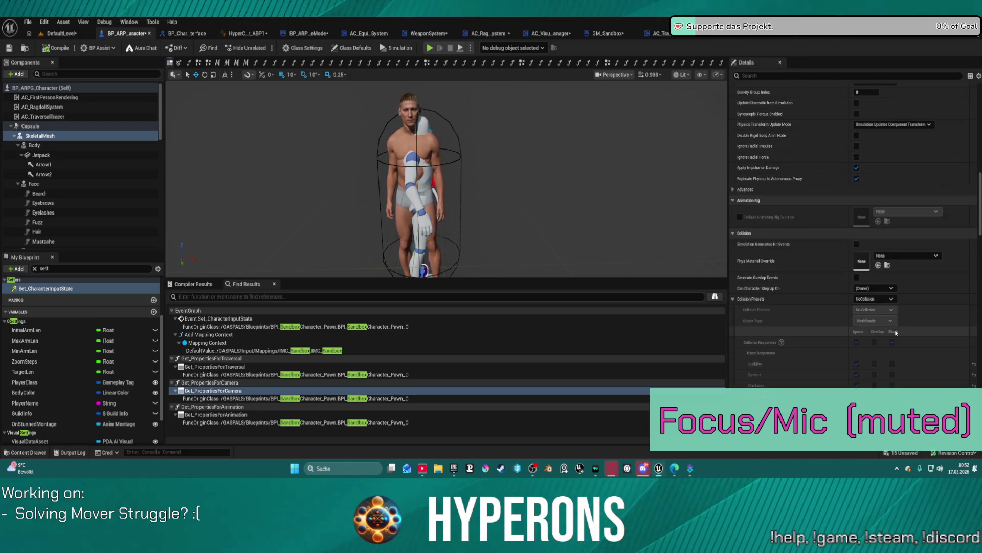
{"action": "scroll", "coordinate": [891, 330], "scroll_direction": "down", "scroll_amount": 10}
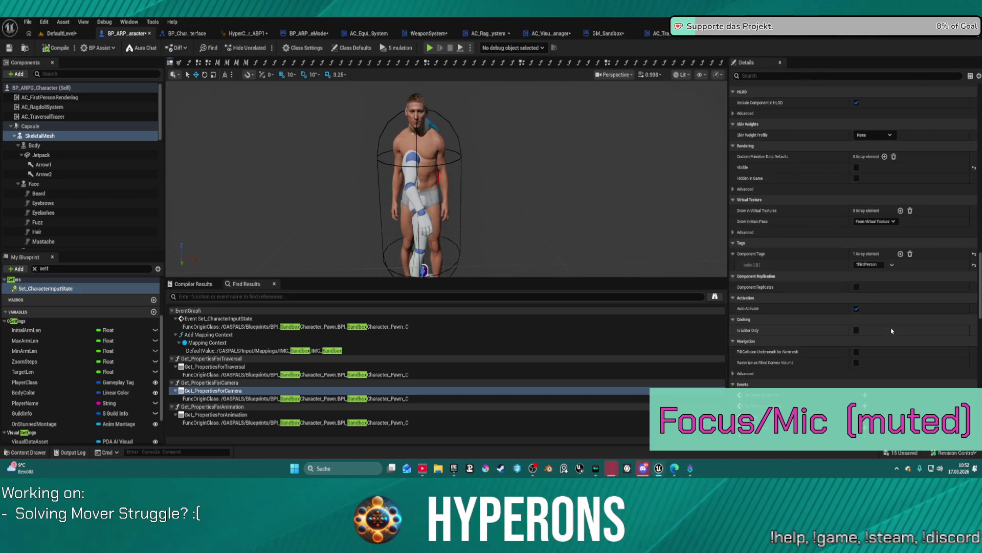
{"action": "left_click", "coordinate": [856, 168]}
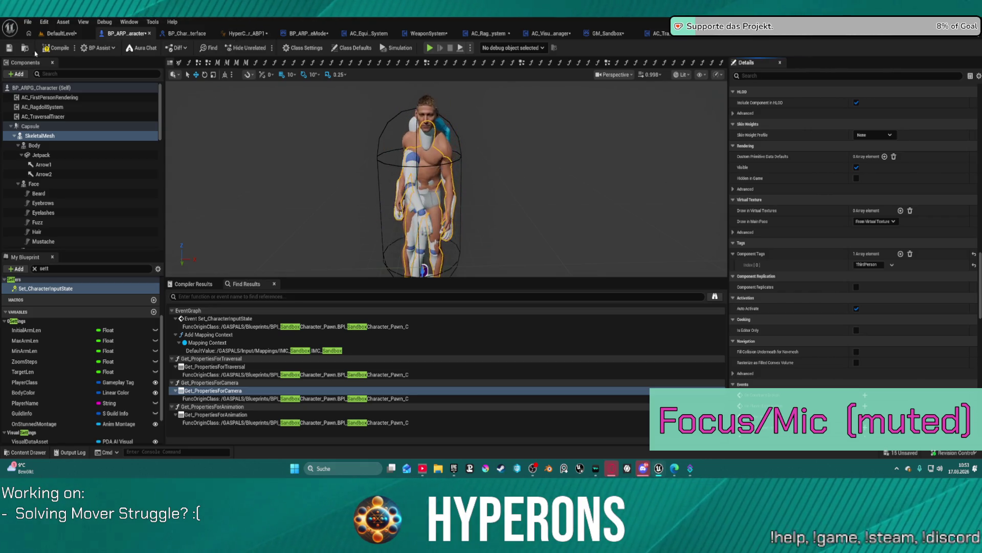
{"action": "key", "text": "F7"}
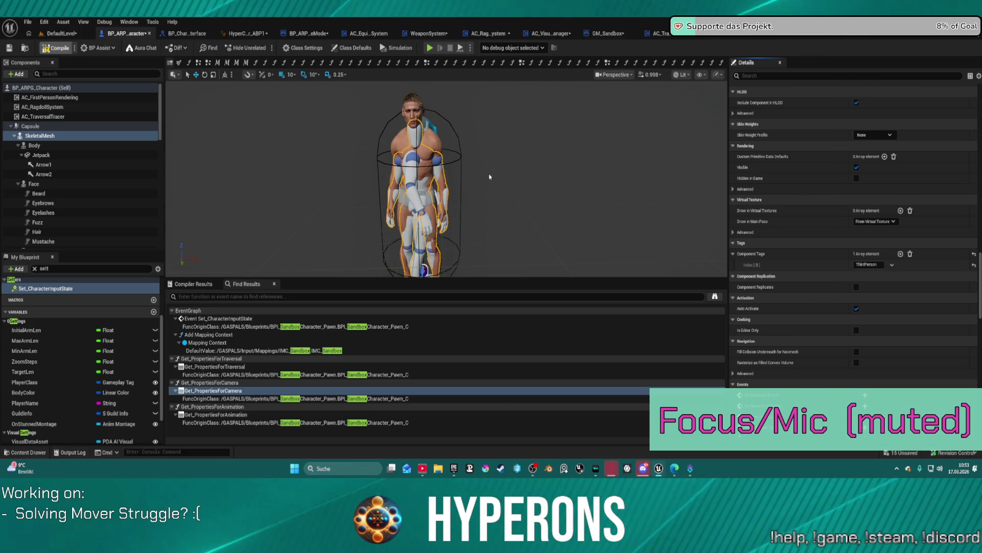
Compare another mesh's settings, reselect SkeletalMesh, and return to the Event Graph
{"action": "left_click", "coordinate": [327, 140]}
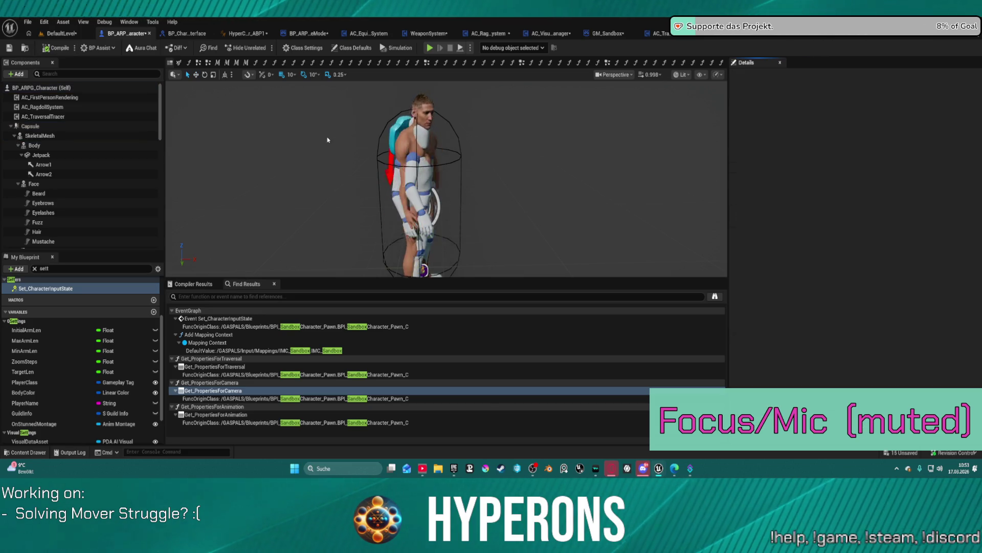
{"action": "left_click", "coordinate": [418, 184]}
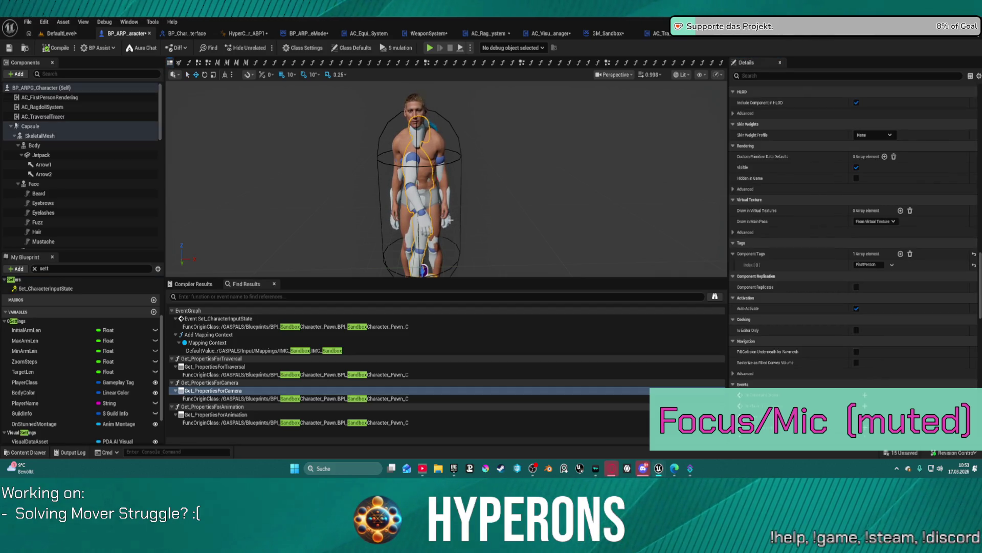
{"action": "left_click", "coordinate": [70, 136]}
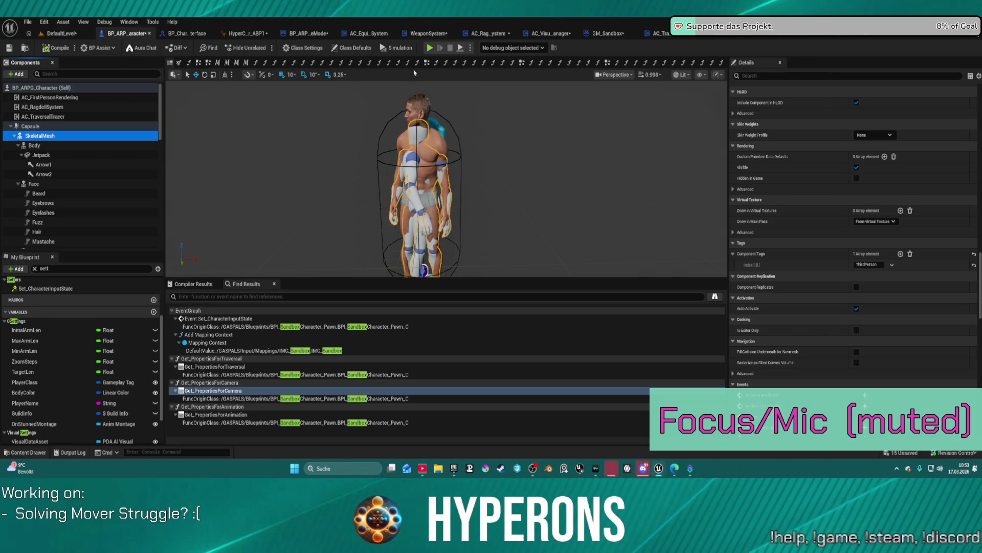
{"action": "left_click", "coordinate": [427, 63]}
{"action": "scroll", "coordinate": [469, 236], "scroll_direction": "down", "scroll_amount": 2}
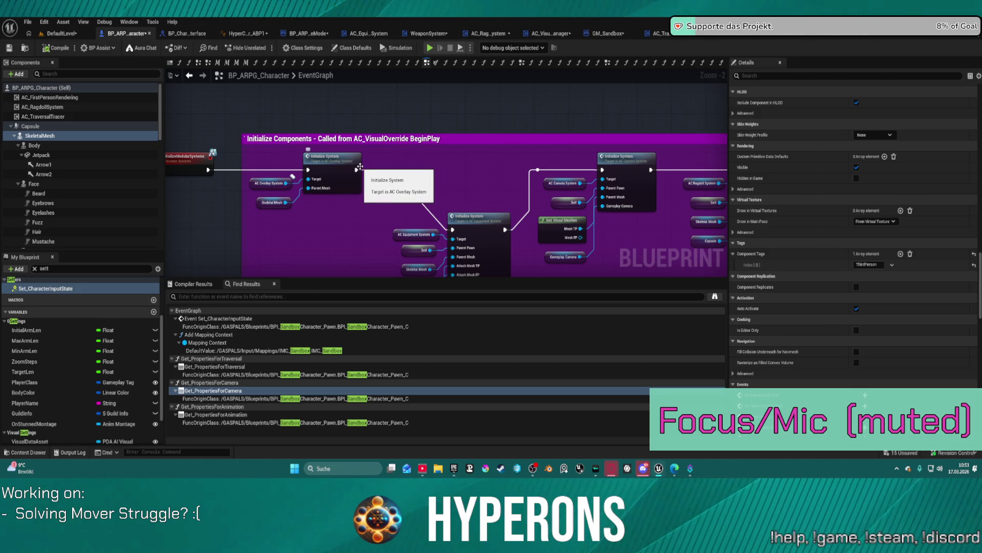
Untick Is Mover Character on the Ragdoll Initialize System node, compile, and play anyway
{"action": "scroll", "coordinate": [341, 149], "scroll_direction": "down", "scroll_amount": 2}
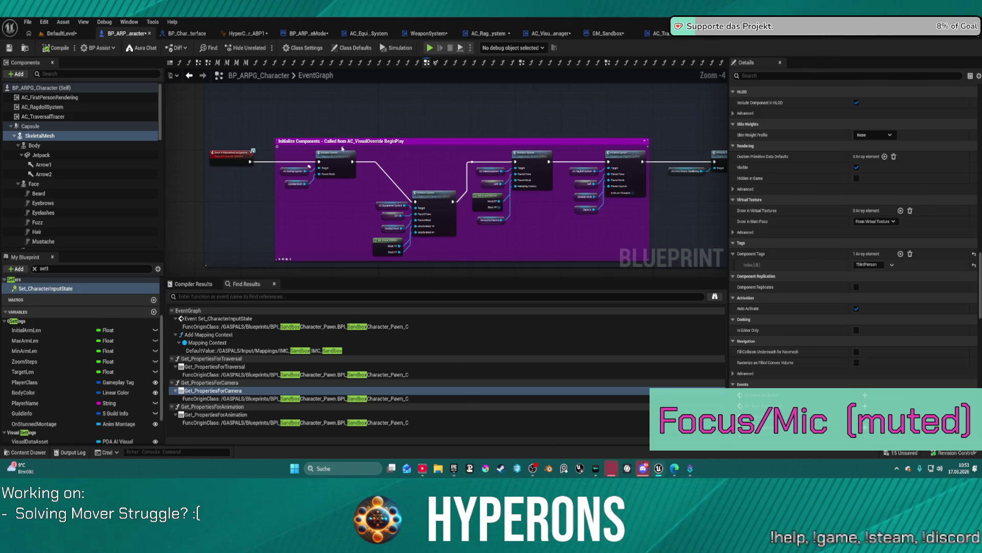
{"action": "scroll", "coordinate": [342, 149], "scroll_direction": "up", "scroll_amount": 4}
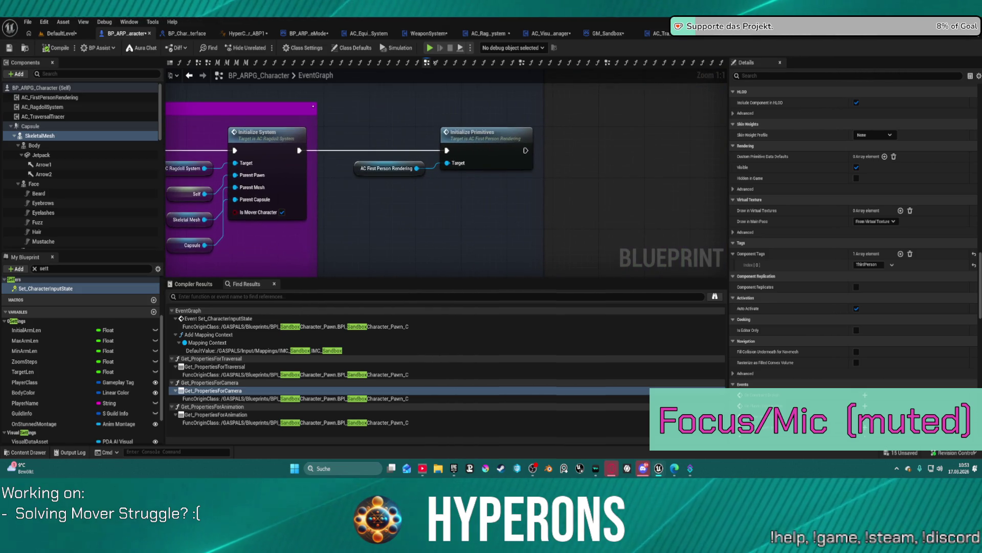
{"action": "left_click_drag", "start_coordinate": [169, 148], "coordinate": [461, 154]}
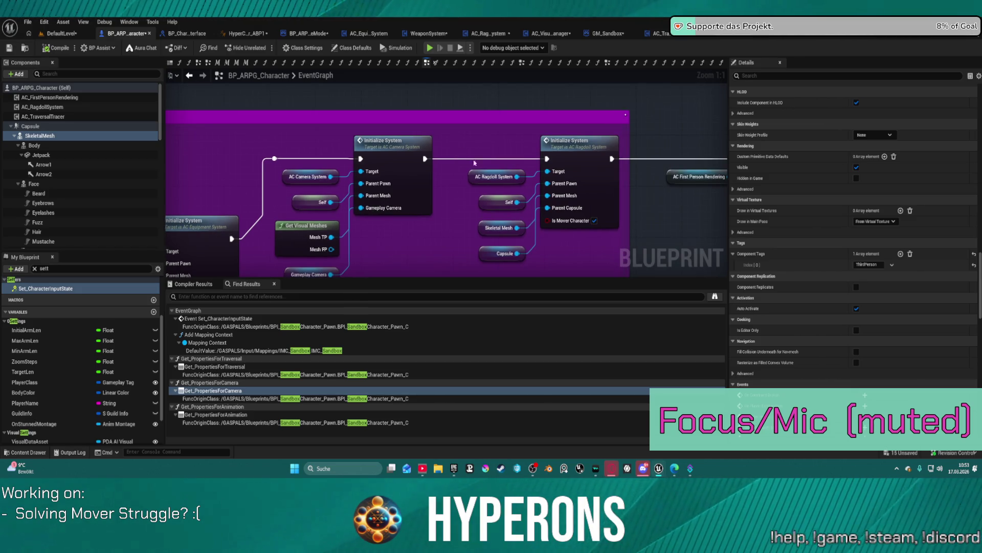
{"action": "left_click", "coordinate": [595, 221]}
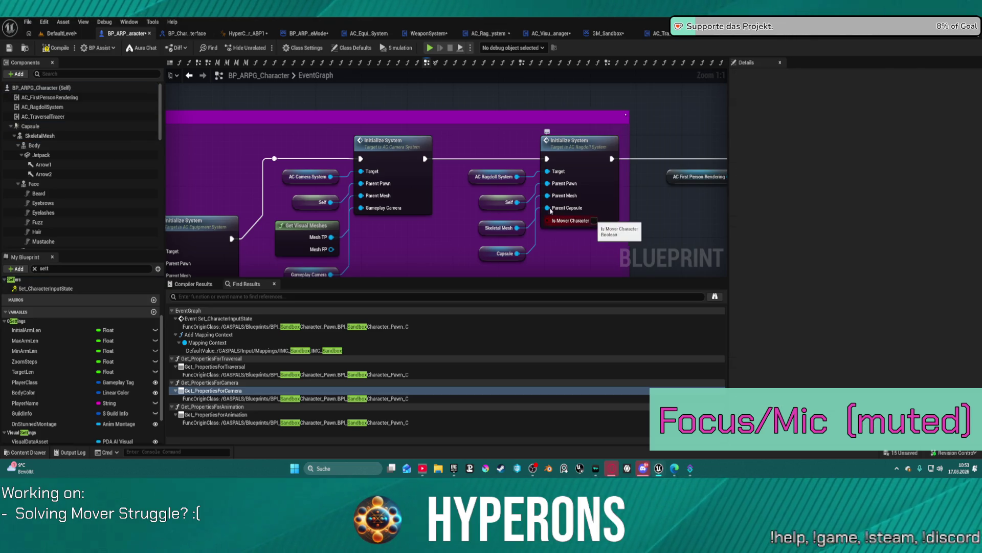
{"action": "left_click", "coordinate": [58, 48]}
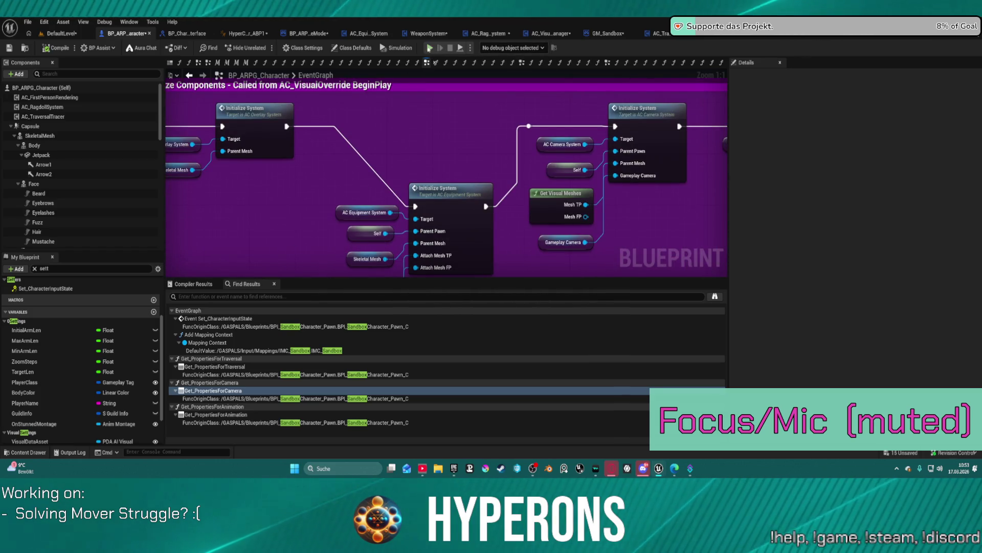
{"action": "left_click", "coordinate": [428, 48]}
{"action": "left_click", "coordinate": [555, 256]}
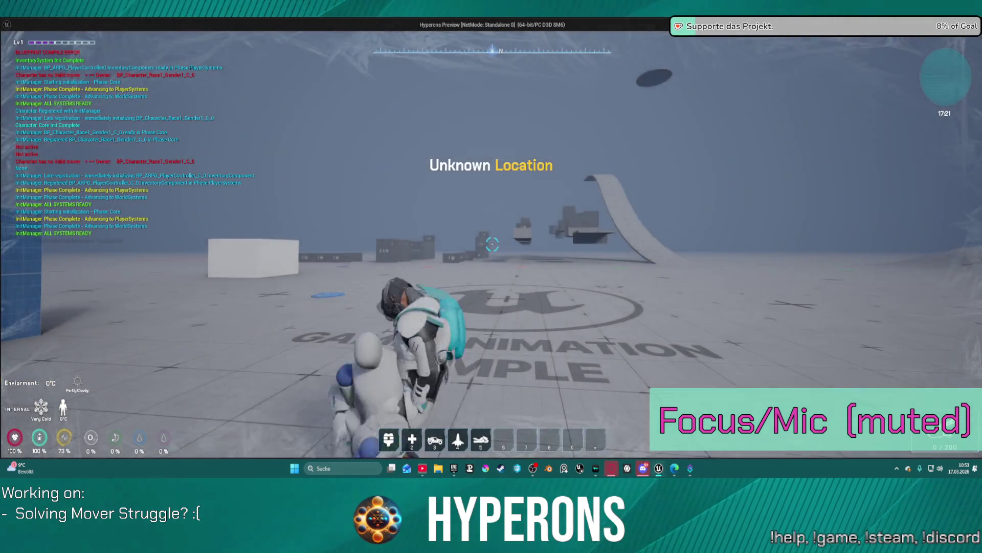
Walk the character forward and back in the level, then stop the session
{"action": "key", "text": "w"}
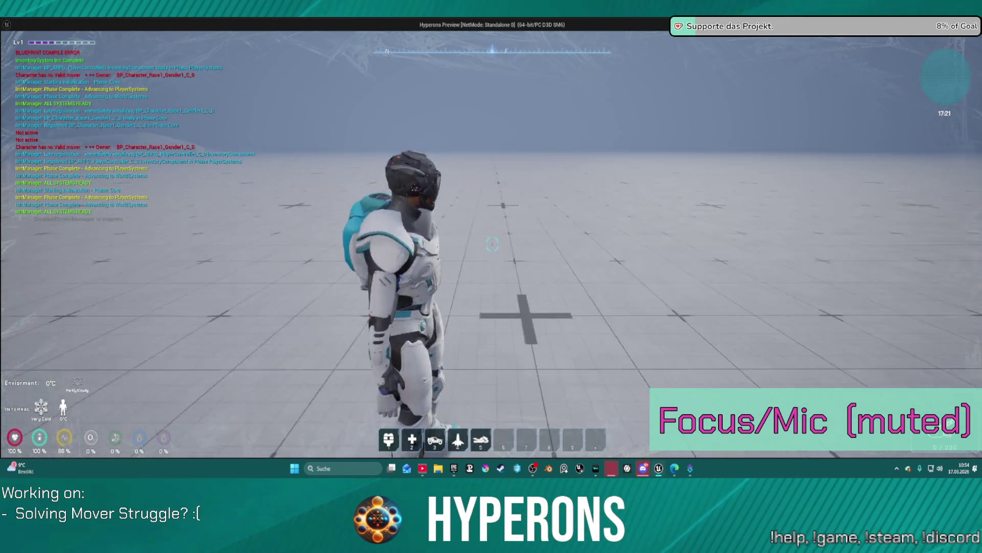
{"action": "key", "text": "s"}
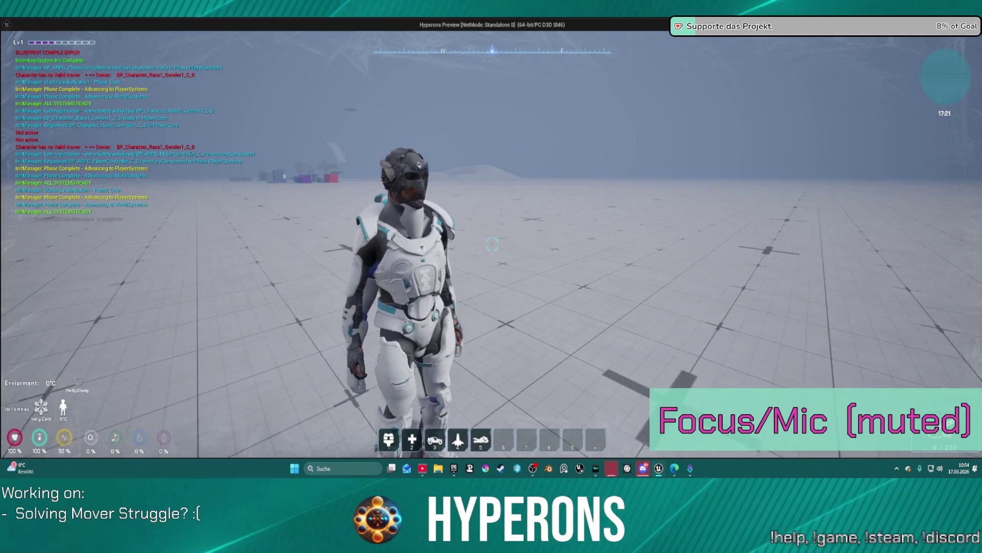
{"action": "key", "text": "Escape"}
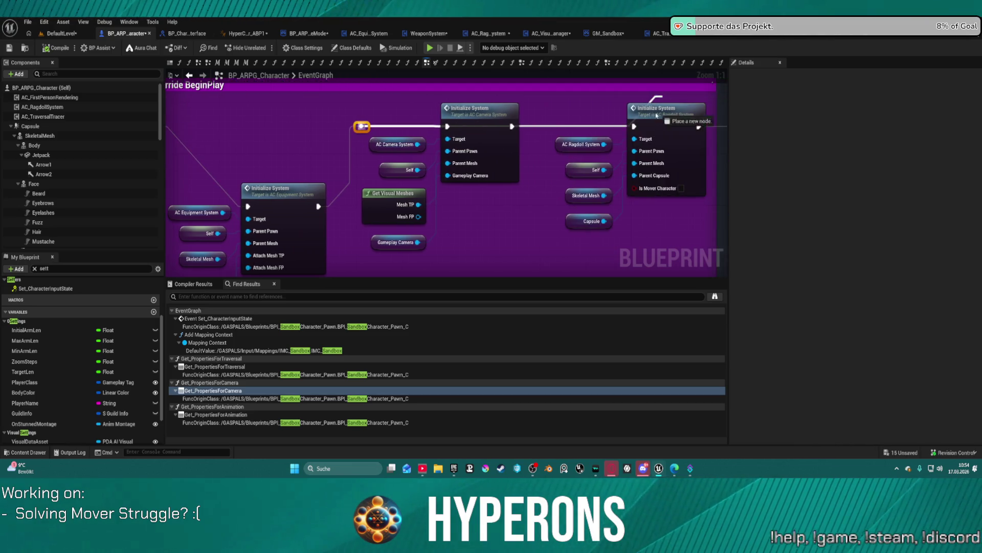
{"action": "left_click", "coordinate": [682, 188]}
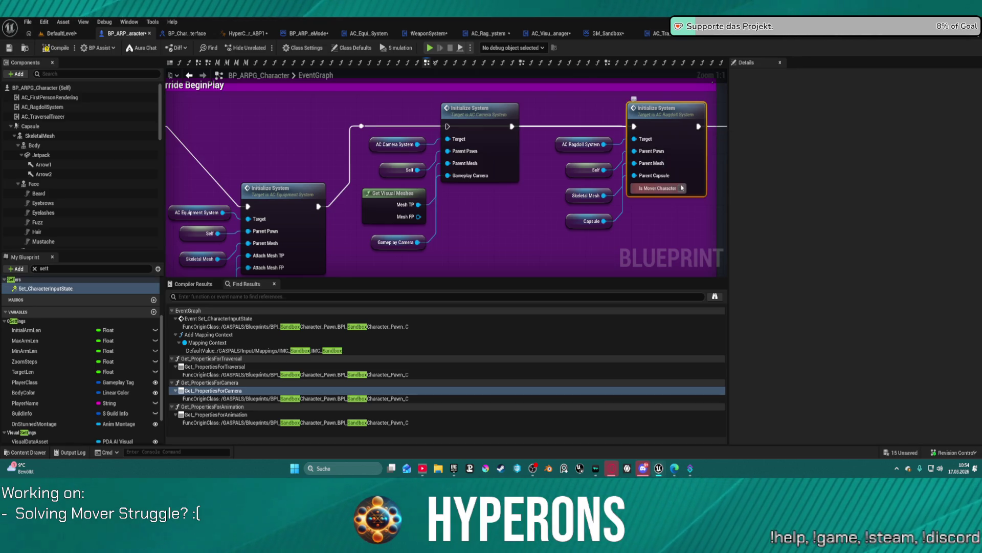
{"action": "left_click", "coordinate": [35, 145]}
{"action": "left_click", "coordinate": [43, 164]}
{"action": "left_click", "coordinate": [56, 155]}
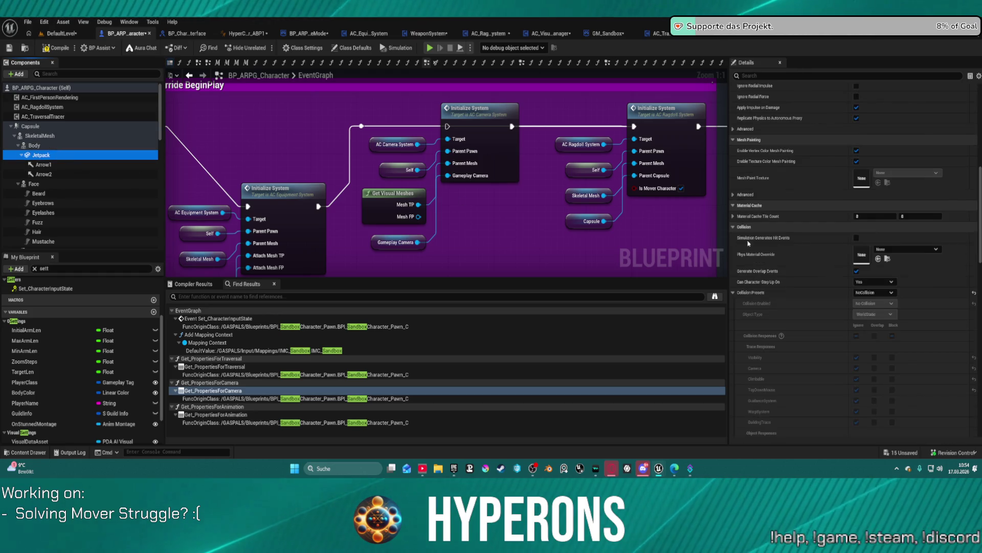
{"action": "left_click", "coordinate": [854, 273]}
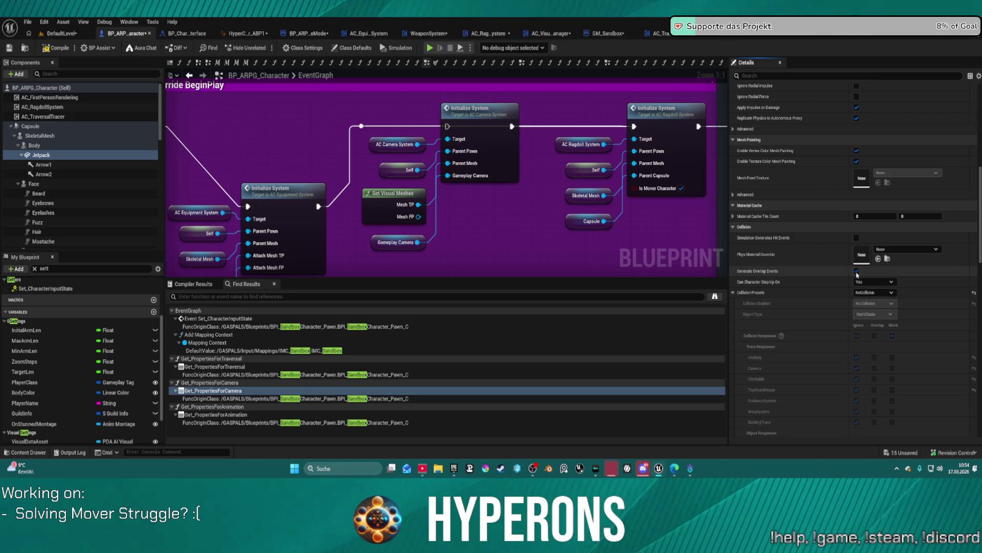
{"action": "scroll", "coordinate": [865, 287], "scroll_direction": "down", "scroll_amount": 10}
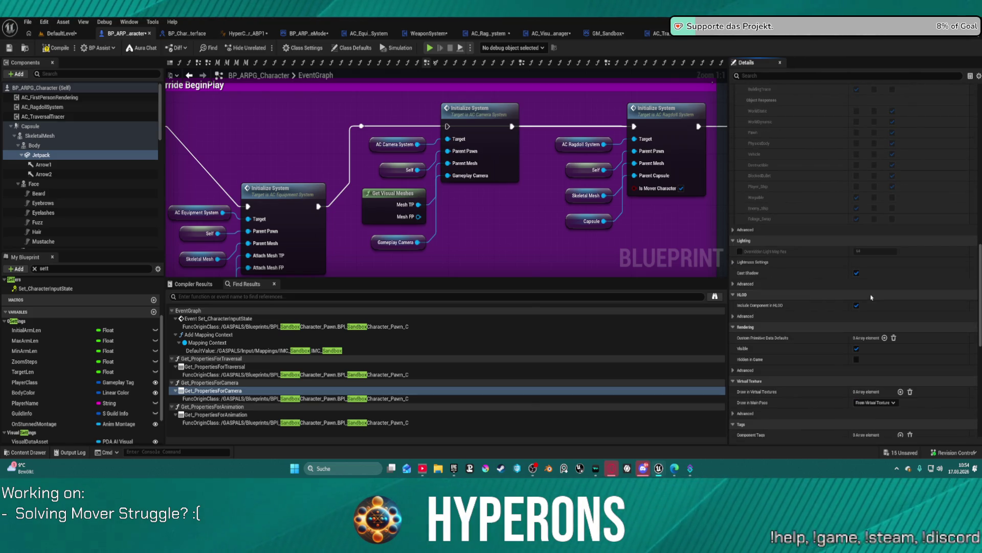
{"action": "left_click", "coordinate": [51, 164]}
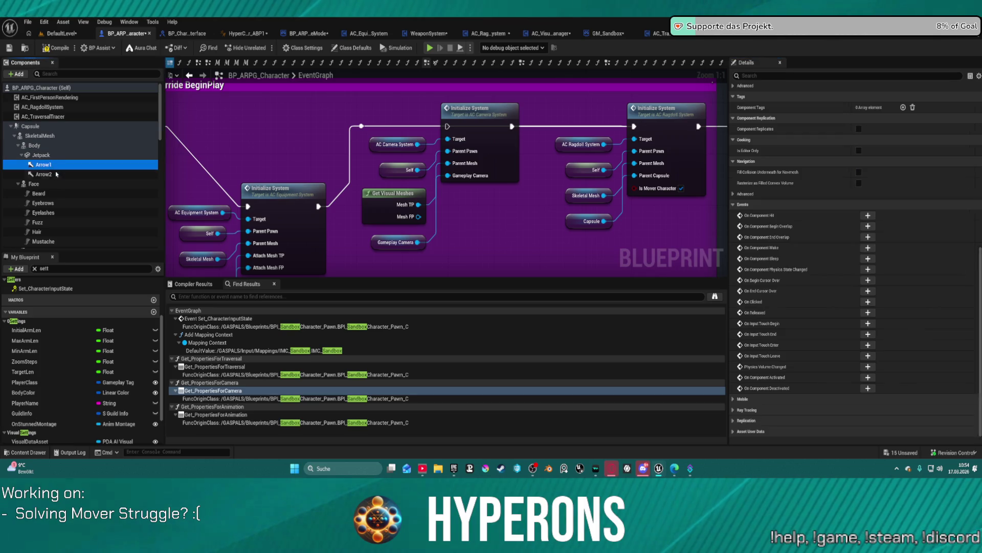
{"action": "left_click", "coordinate": [57, 174]}
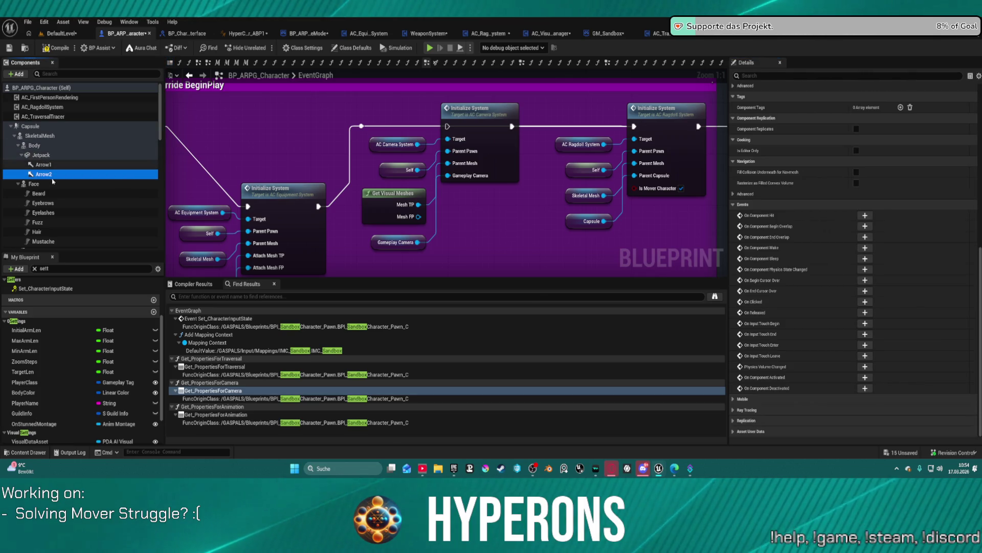
{"action": "scroll", "coordinate": [54, 199], "scroll_direction": "down", "scroll_amount": 3}
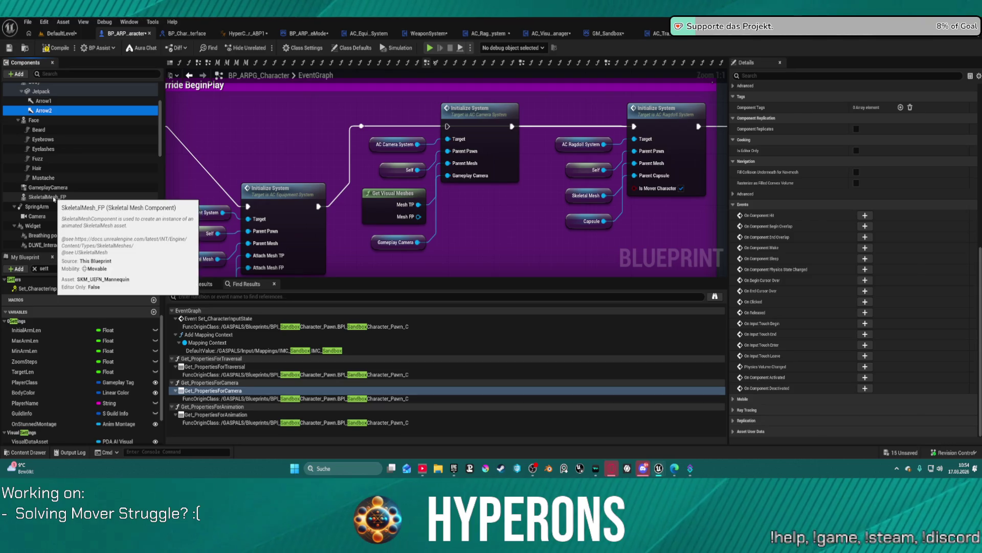
{"action": "left_click", "coordinate": [54, 198]}
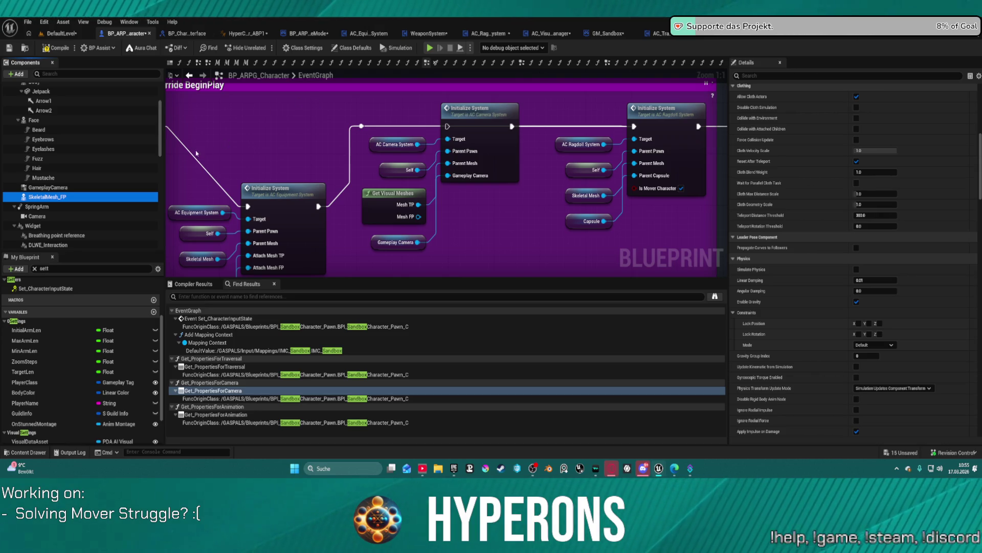
{"action": "left_click", "coordinate": [60, 48]}
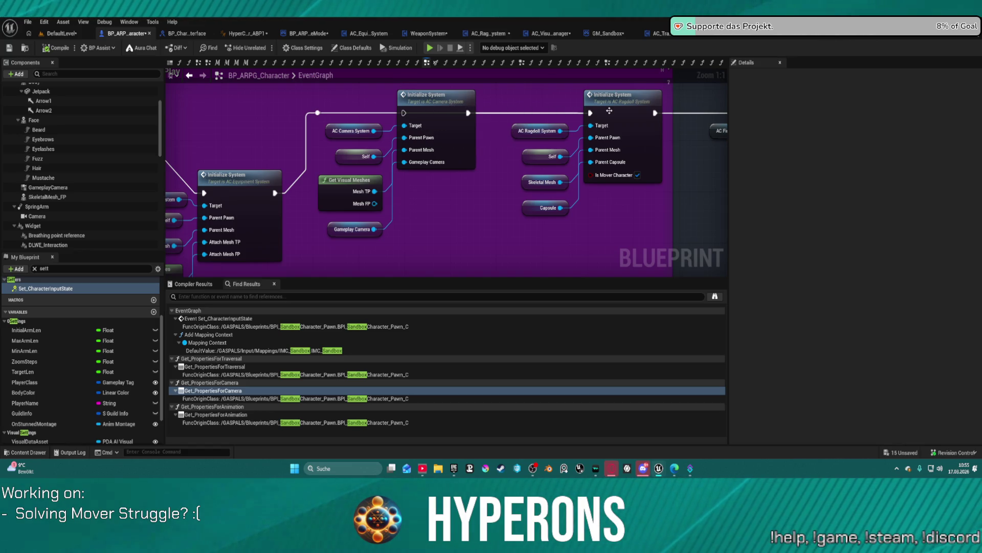
Route the Overlay Initialize System's execution past the Equipment Initialize System node
{"action": "mouse_move", "coordinate": [606, 111]}
{"action": "left_mouse_down"}
{"action": "mouse_move", "coordinate": [403, 128]}
{"action": "mouse_move", "coordinate": [589, 123]}
{"action": "mouse_move", "coordinate": [559, 139]}
{"action": "mouse_move", "coordinate": [559, 81]}
{"action": "mouse_move", "coordinate": [406, 146]}
{"action": "left_mouse_up"}
{"action": "left_click", "coordinate": [559, 140]}
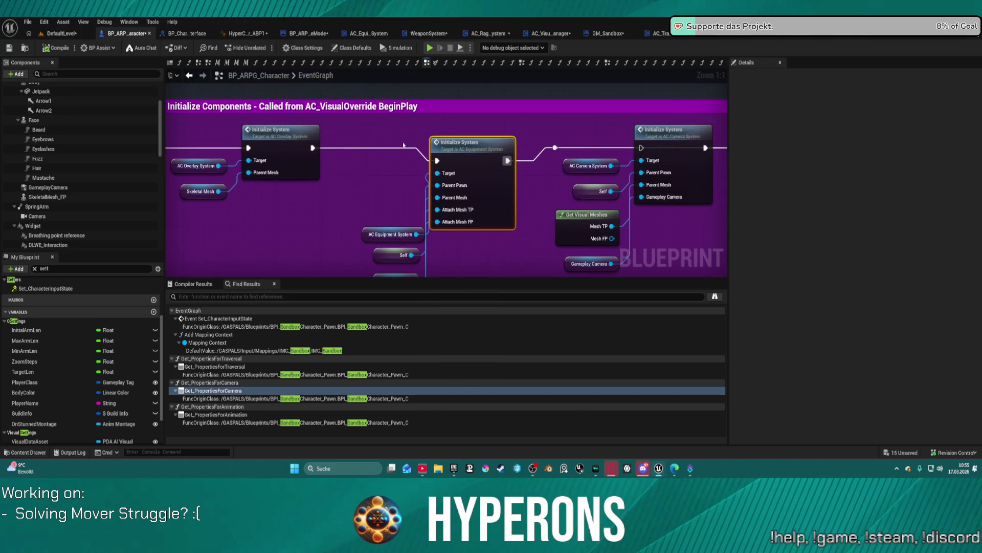
{"action": "left_click_drag", "start_coordinate": [312, 148], "coordinate": [639, 148]}
{"action": "scroll", "coordinate": [102, 153], "scroll_direction": "down", "scroll_amount": 10}
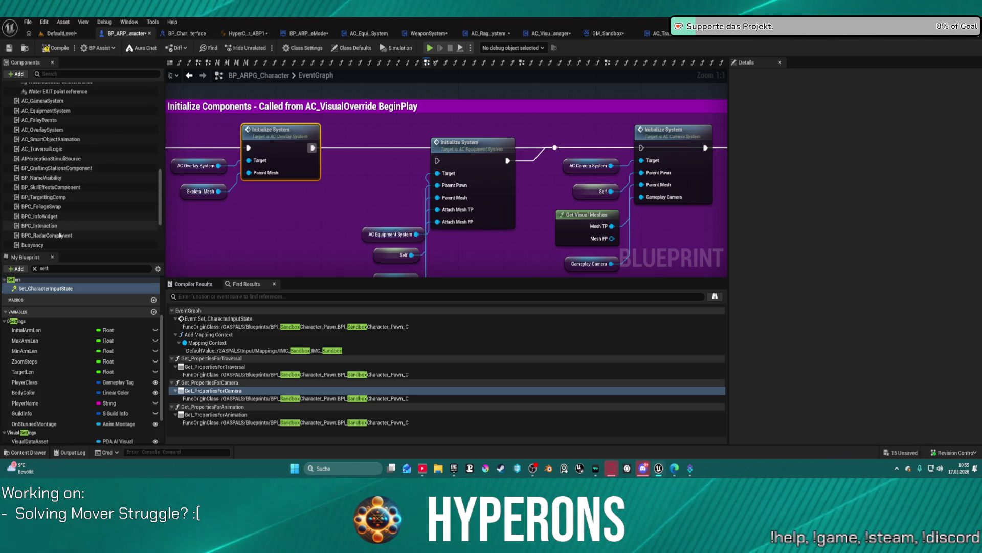
{"action": "scroll", "coordinate": [65, 175], "scroll_direction": "up", "scroll_amount": 1}
Set AC_OverlaySystem's Overlay Pose to HandsTied, compile, and start a play test
{"action": "left_click", "coordinate": [51, 142]}
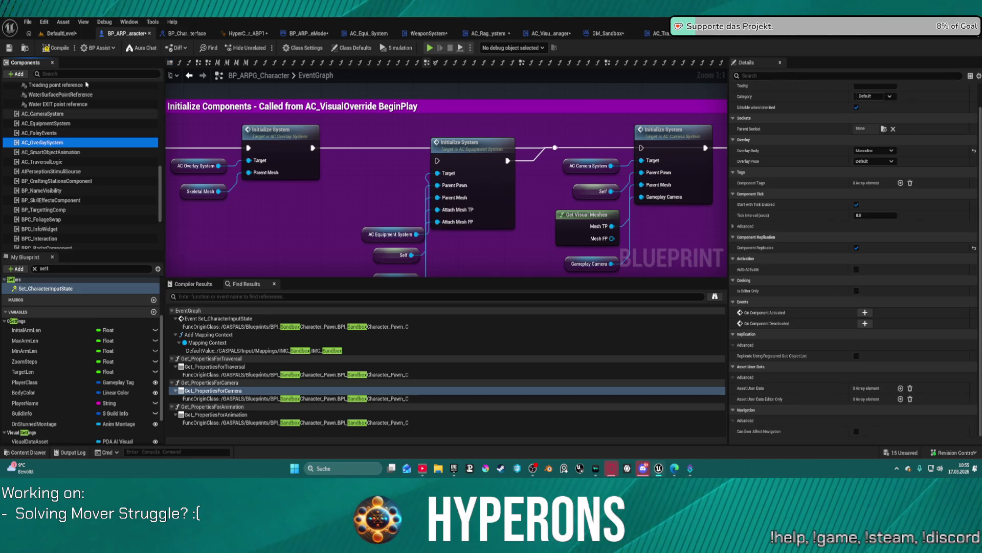
{"action": "left_click", "coordinate": [60, 34]}
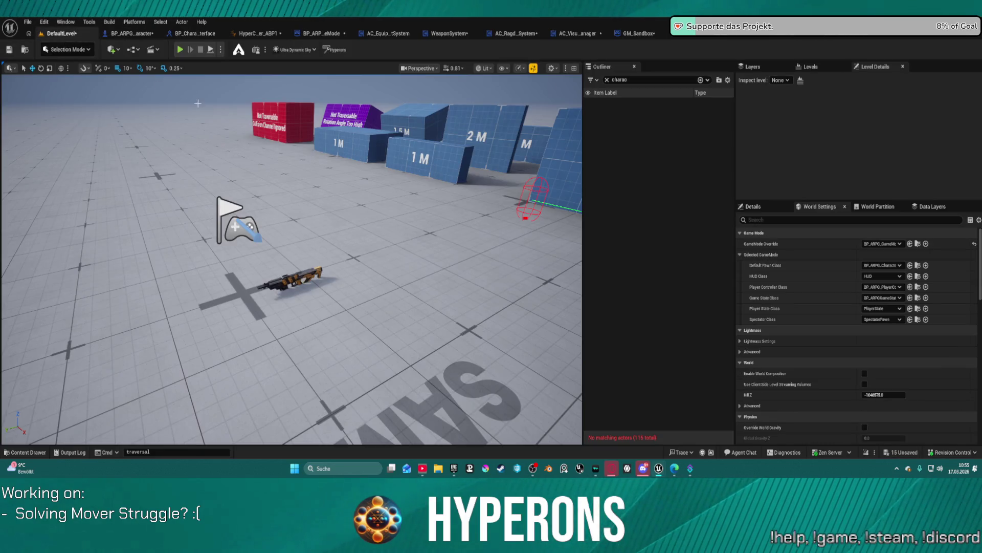
{"action": "left_click", "coordinate": [145, 35]}
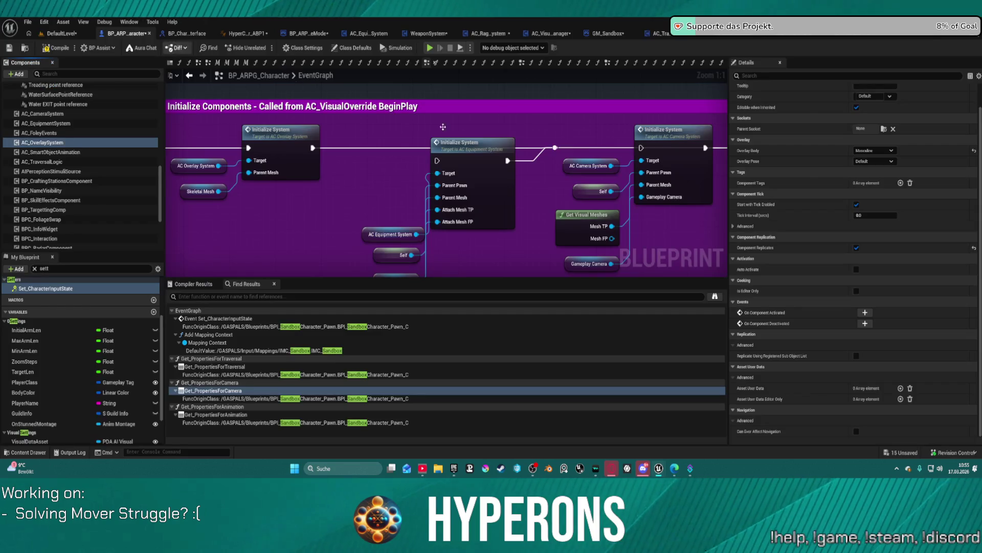
{"action": "left_click", "coordinate": [884, 163]}
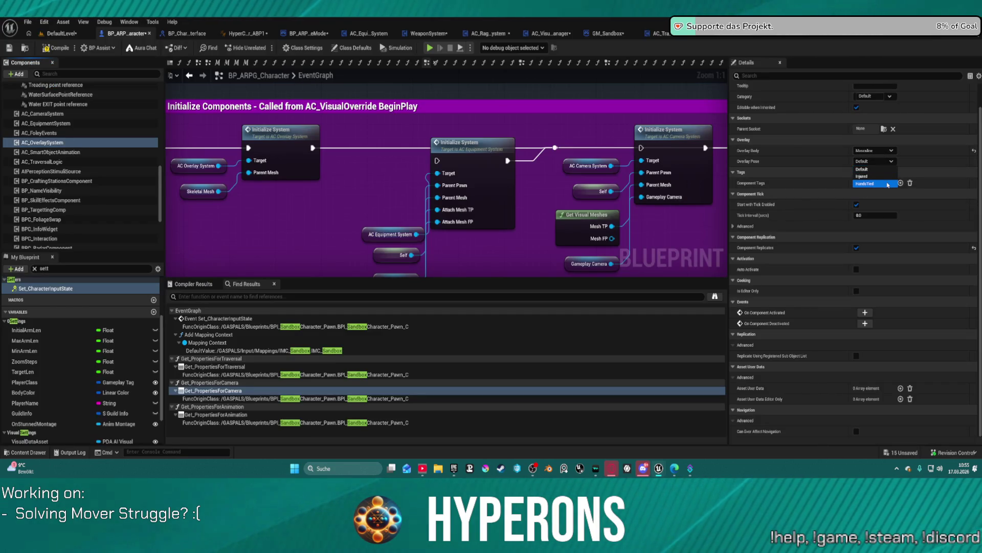
{"action": "left_click", "coordinate": [888, 184]}
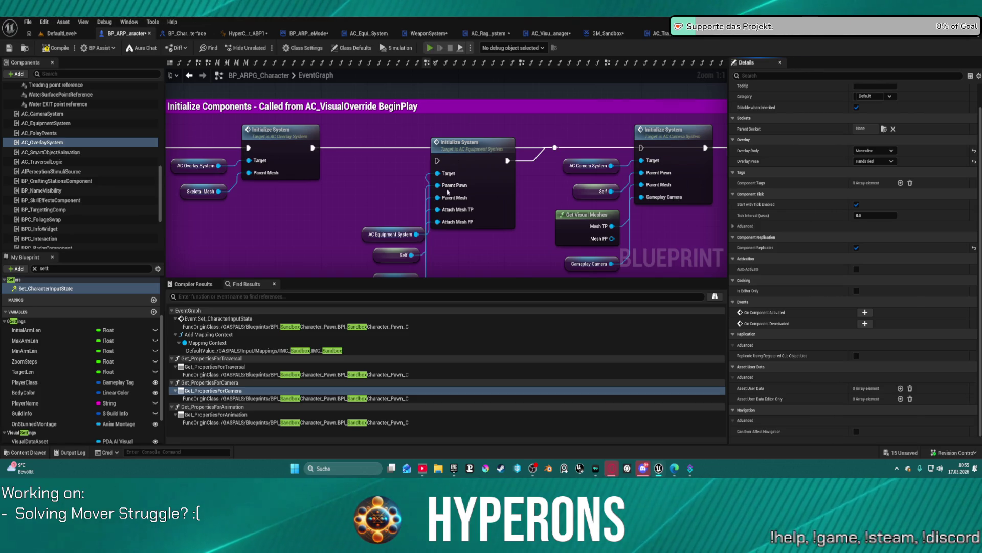
{"action": "key", "text": "F7"}
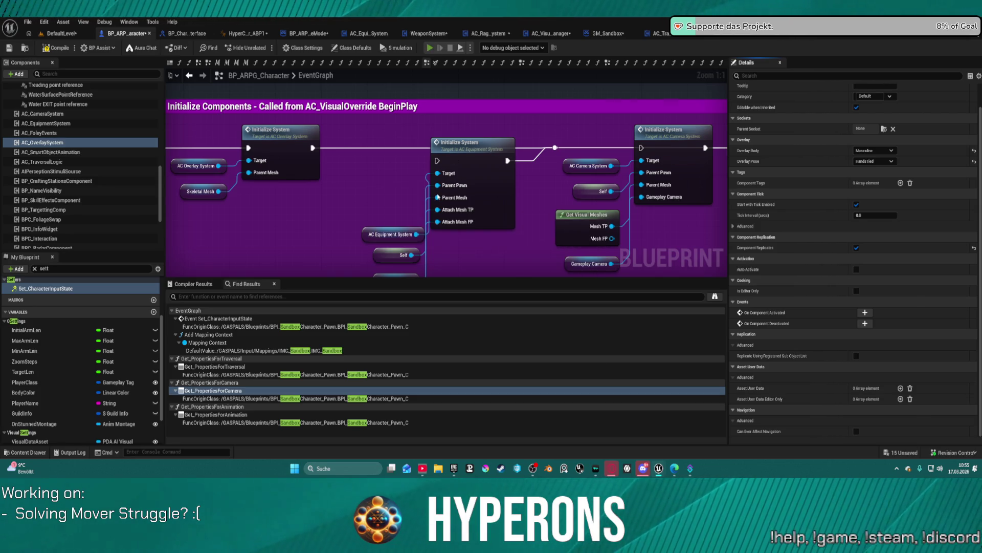
{"action": "key", "text": "alt+p"}
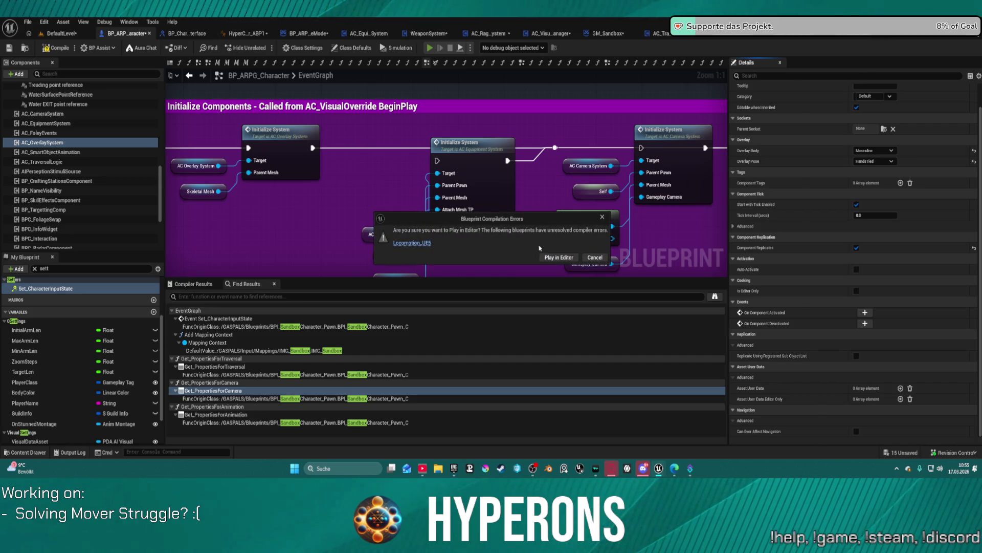
Play in Editor despite the errors, walk the character forward, then stop
{"action": "left_click", "coordinate": [572, 259]}
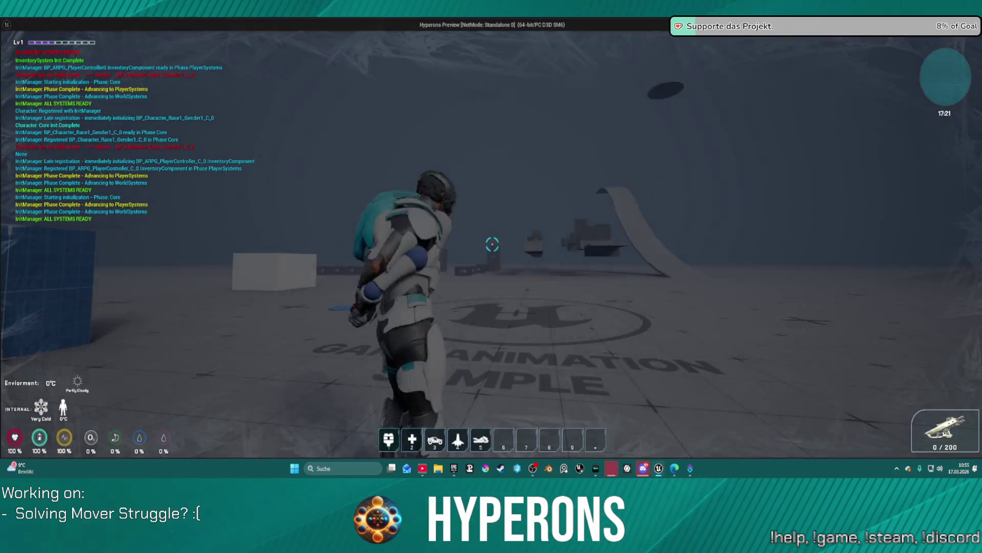
{"action": "key", "text": "w"}
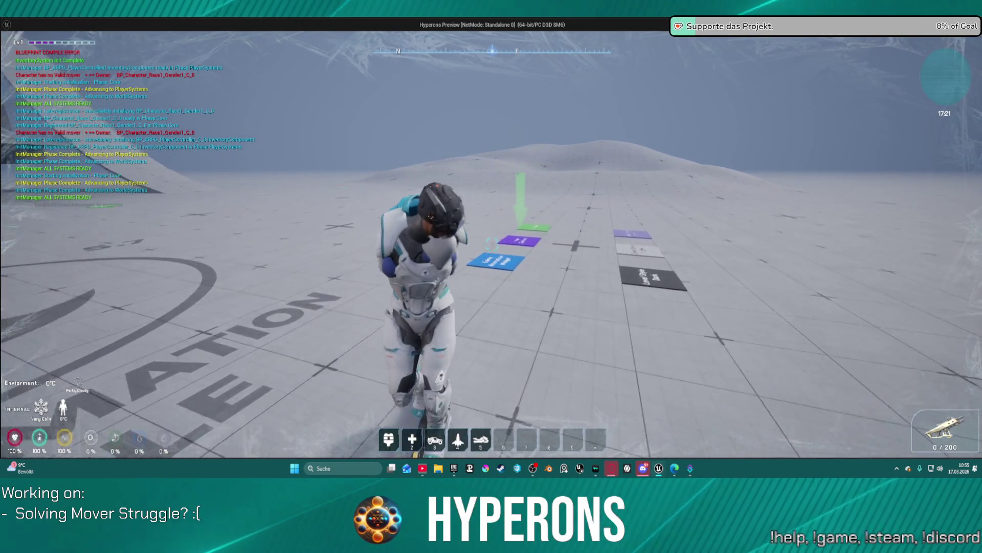
{"action": "key", "text": "Escape"}
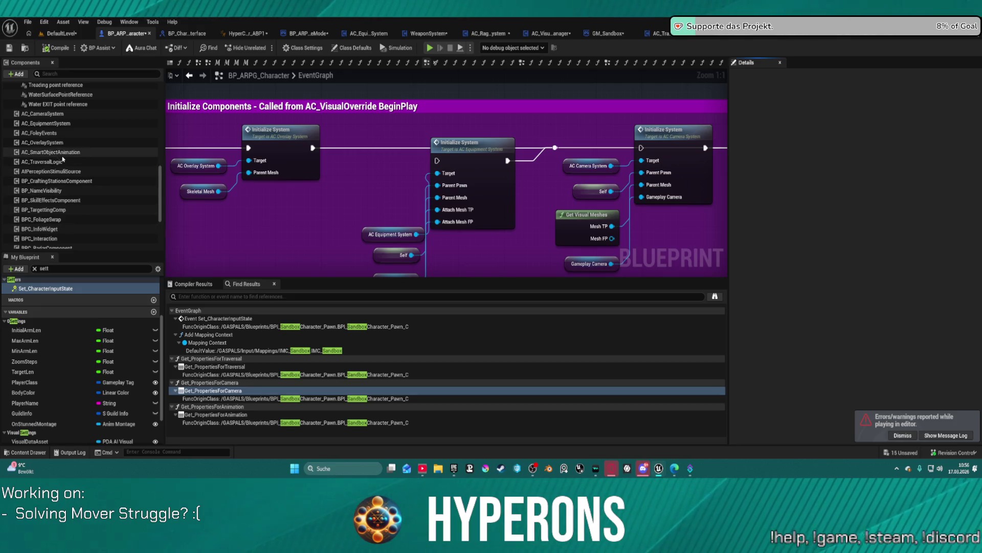
Reset AC_OverlaySystem's Overlay Pose from HandsTied back to Default
{"action": "left_click", "coordinate": [42, 142]}
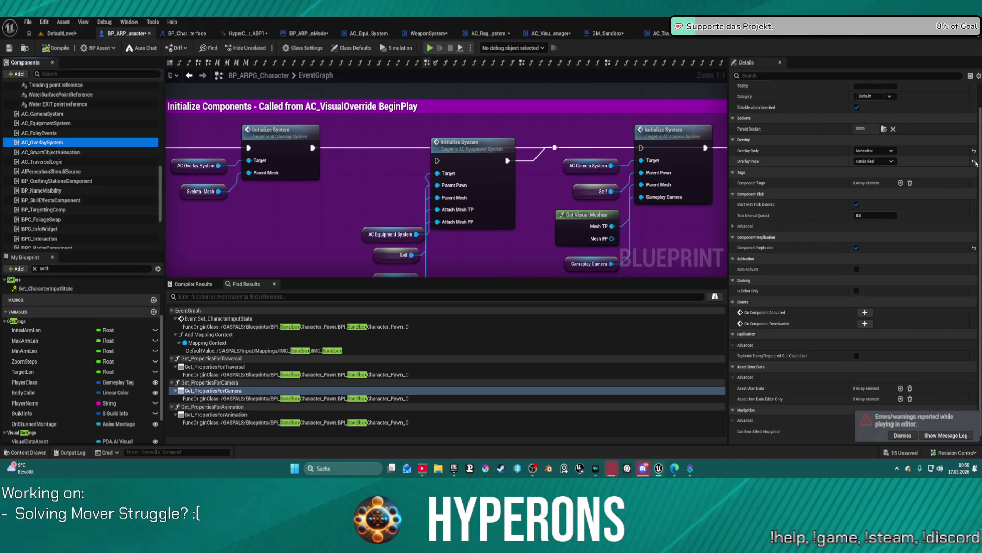
{"action": "left_click", "coordinate": [974, 162]}
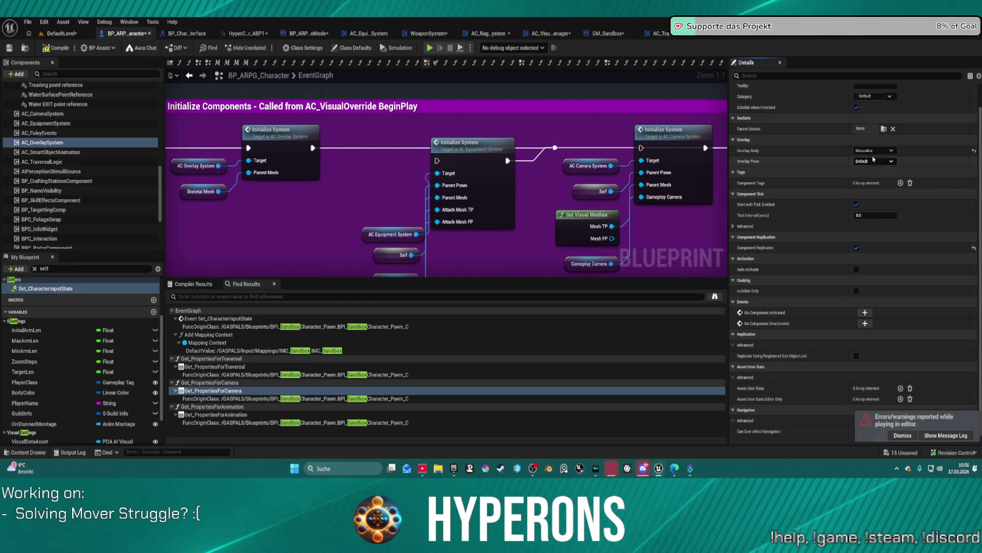
{"action": "left_click", "coordinate": [386, 186]}
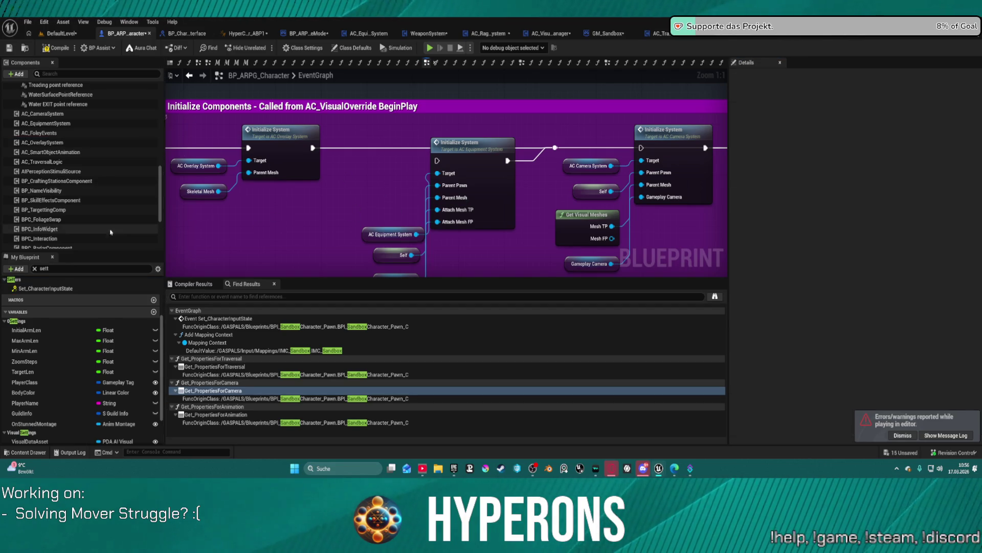
Select the SkeletalMesh component, then switch to the HyperCharacter_Mover_ABP1 animation blueprint
{"action": "scroll", "coordinate": [123, 201], "scroll_direction": "up", "scroll_amount": 5}
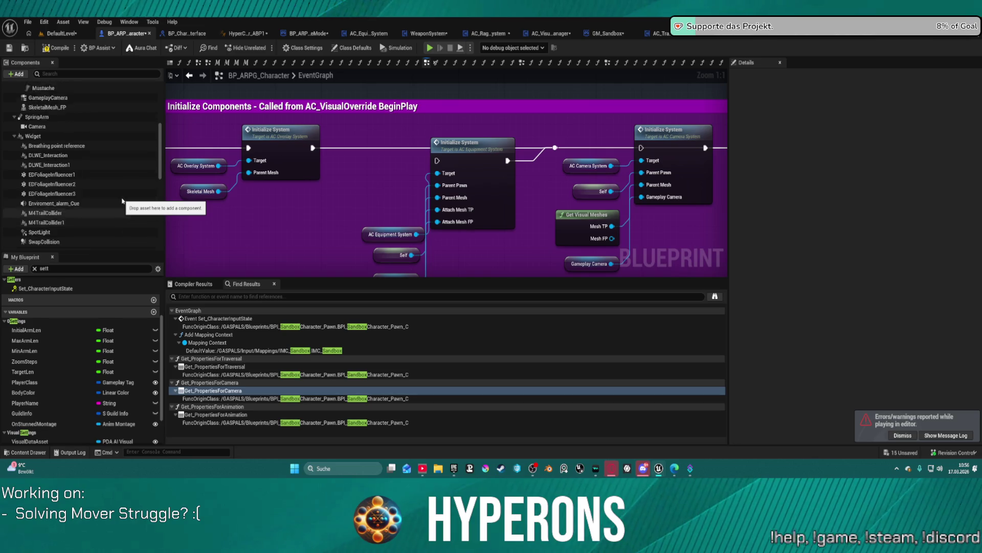
{"action": "scroll", "coordinate": [83, 152], "scroll_direction": "up", "scroll_amount": 4}
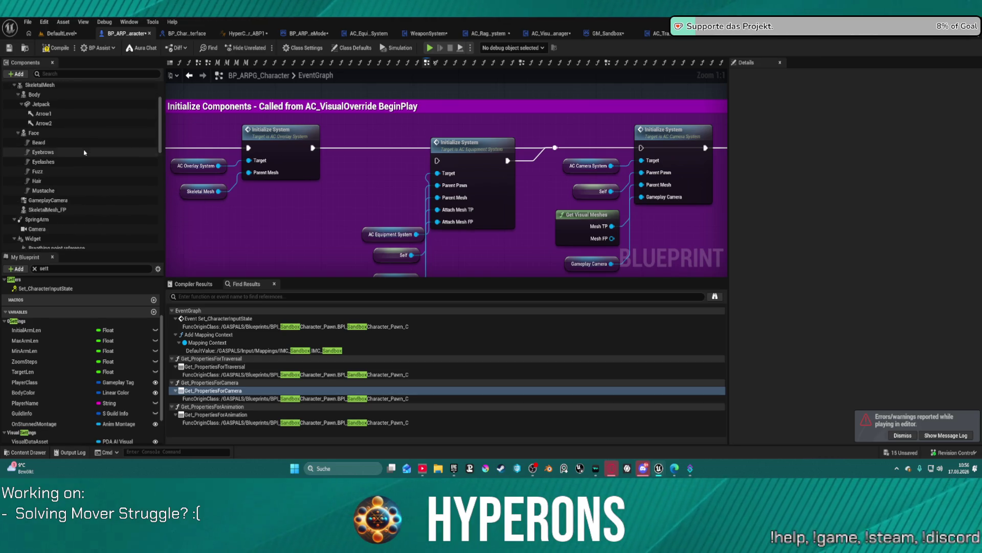
{"action": "scroll", "coordinate": [84, 152], "scroll_direction": "up", "scroll_amount": 1}
{"action": "left_click", "coordinate": [40, 97]}
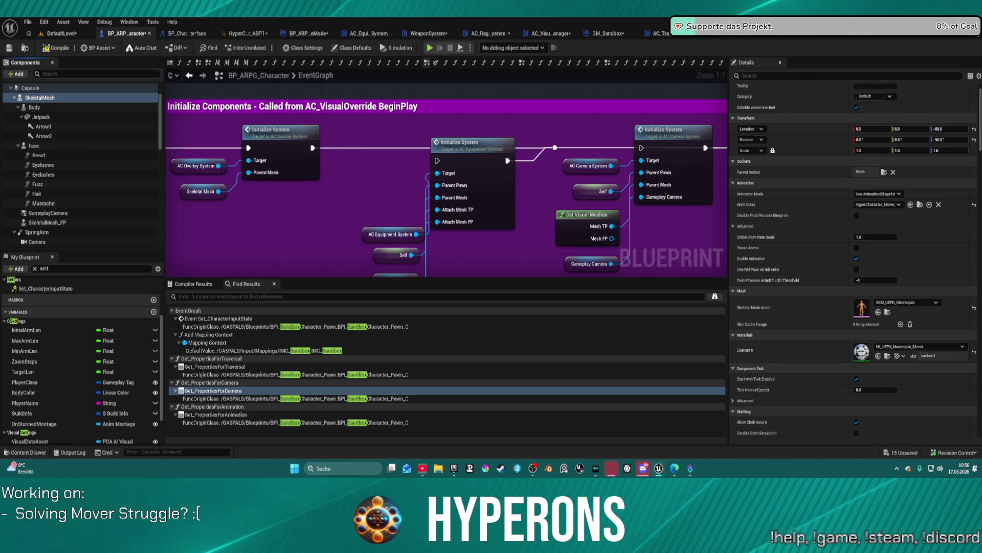
{"action": "left_click", "coordinate": [243, 34]}
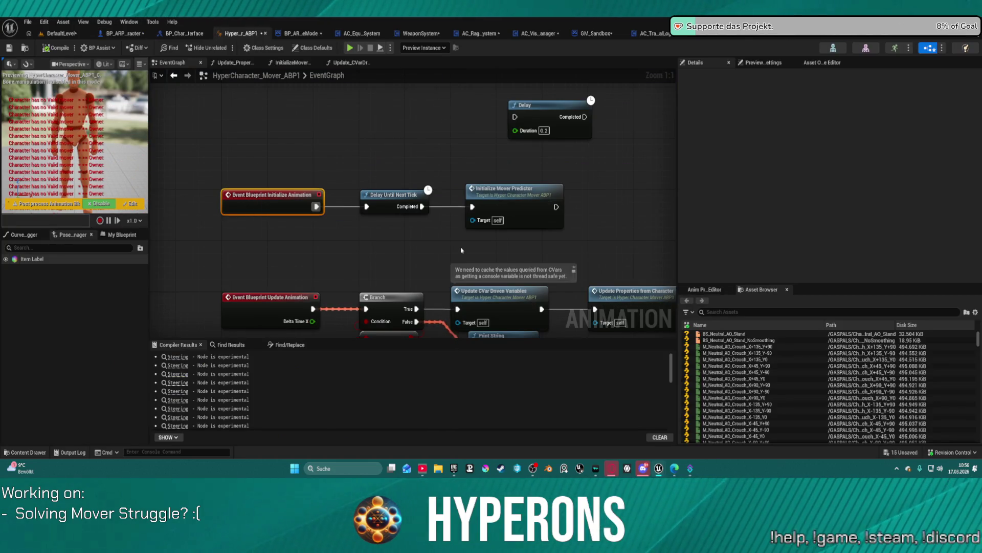
Delete the stray Delay node from the mover animation blueprint's event graph
{"action": "left_click", "coordinate": [552, 106]}
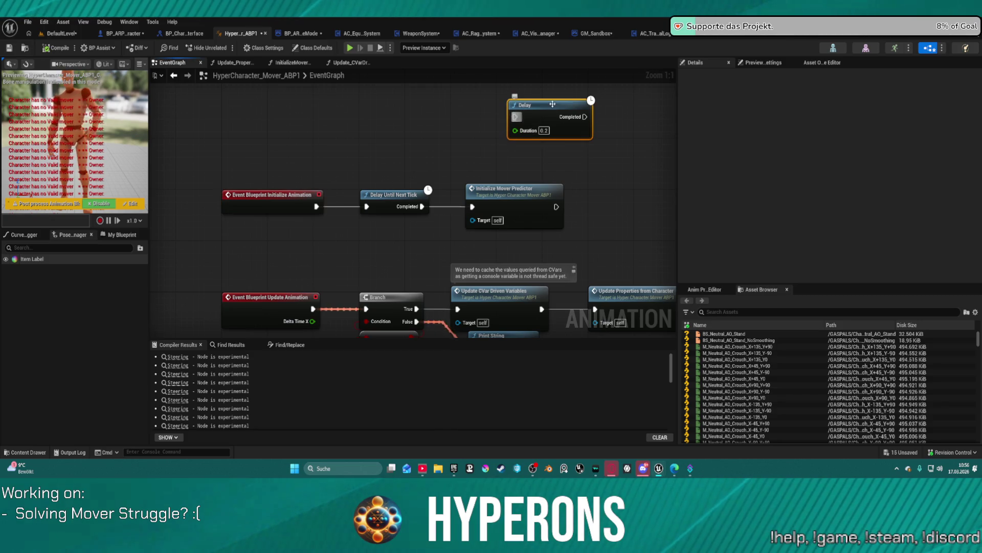
{"action": "key", "text": "Delete"}
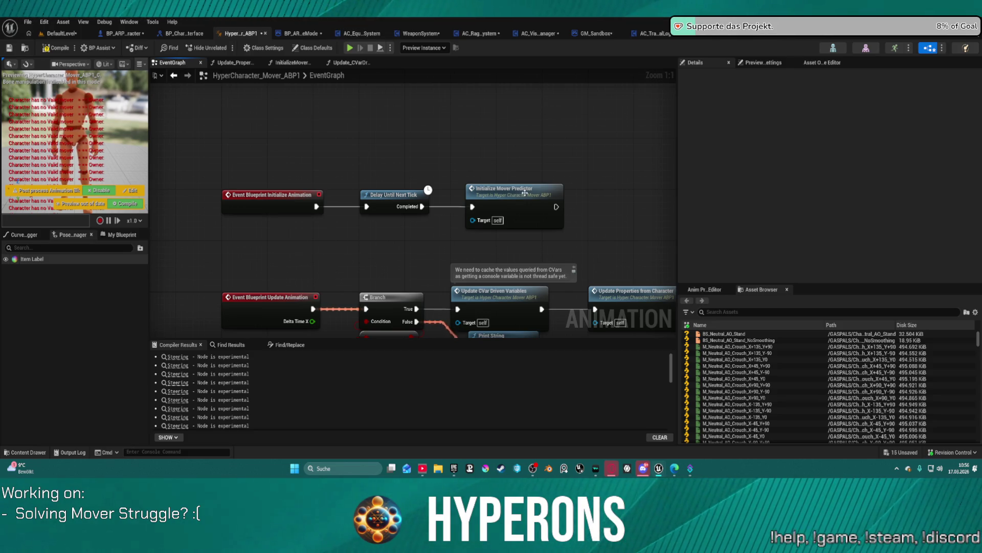
{"action": "mouse_move", "coordinate": [581, 260]}
{"action": "left_mouse_down"}
{"action": "mouse_move", "coordinate": [622, 150]}
{"action": "mouse_move", "coordinate": [534, 164]}
{"action": "left_mouse_up"}
Review the InitializeMoverPredictor function graph, then return to BP_ARPG_Character
{"action": "left_click", "coordinate": [227, 114]}
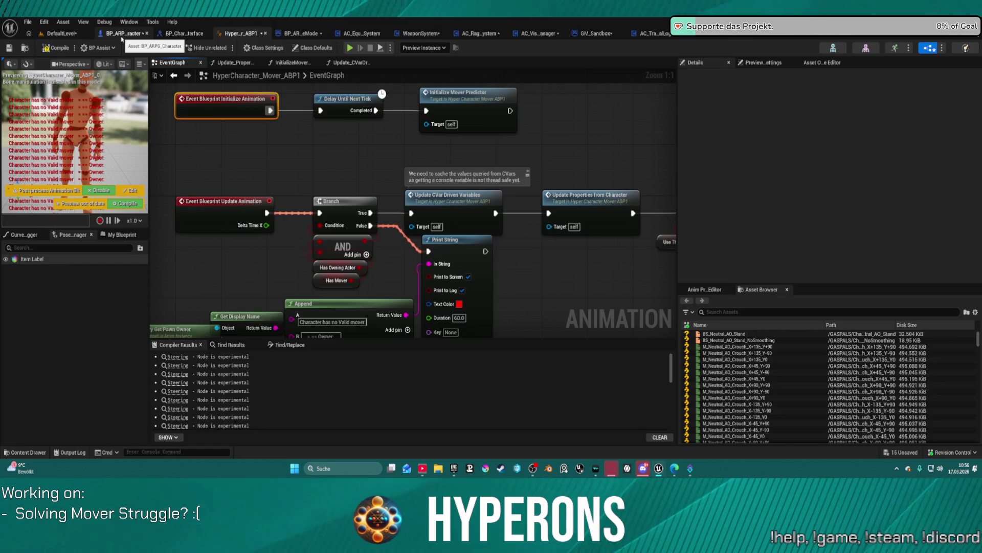
{"action": "double_click", "coordinate": [481, 111]}
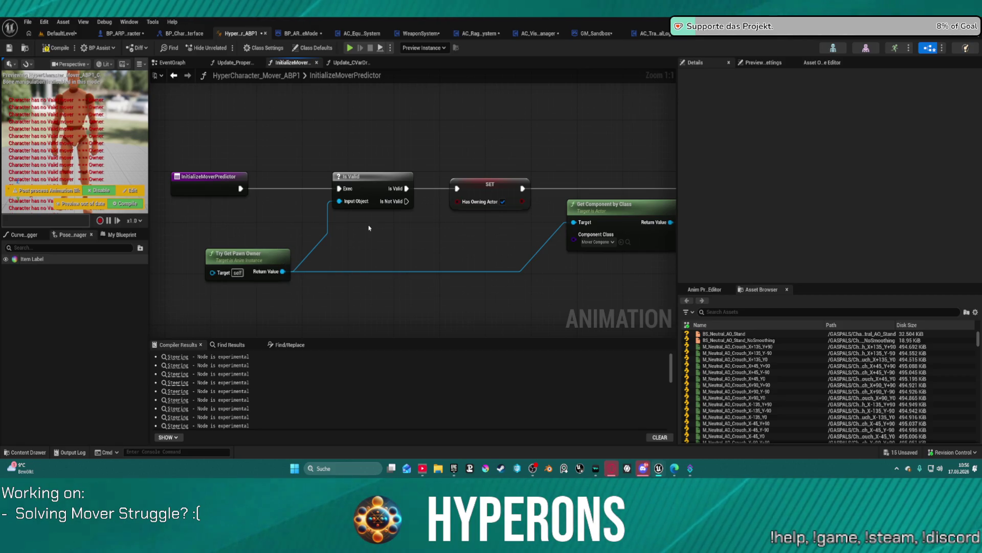
{"action": "mouse_move", "coordinate": [382, 239]}
{"action": "left_mouse_down"}
{"action": "mouse_move", "coordinate": [399, 239]}
{"action": "mouse_move", "coordinate": [353, 246]}
{"action": "mouse_move", "coordinate": [588, 244]}
{"action": "left_mouse_up"}
{"action": "scroll", "coordinate": [359, 248], "scroll_direction": "down", "scroll_amount": 3}
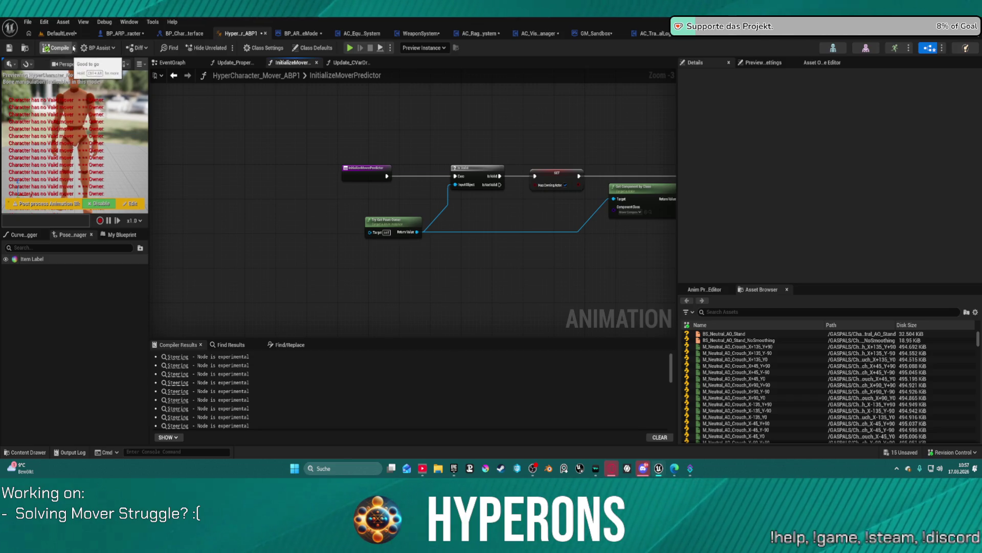
{"action": "left_click", "coordinate": [124, 33]}
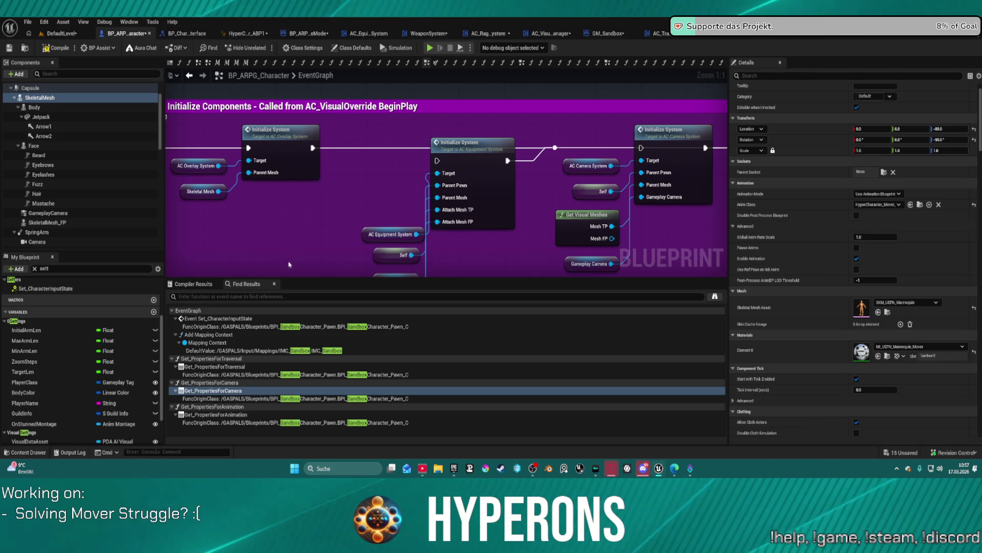
Check SkeletalMesh's SKM_UEFN_Mannequin mesh and HyperCharacter_Mover anim class, then inspect the AC_EquipmentSystem variable
{"action": "scroll", "coordinate": [307, 226], "scroll_direction": "down", "scroll_amount": 1}
{"action": "scroll", "coordinate": [404, 201], "scroll_direction": "down", "scroll_amount": 2}
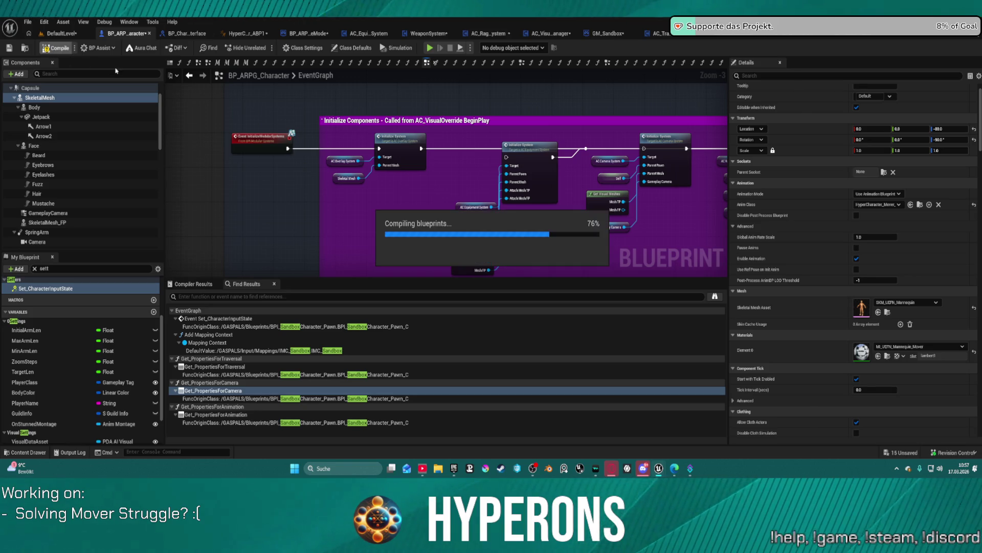
{"action": "left_click", "coordinate": [39, 106]}
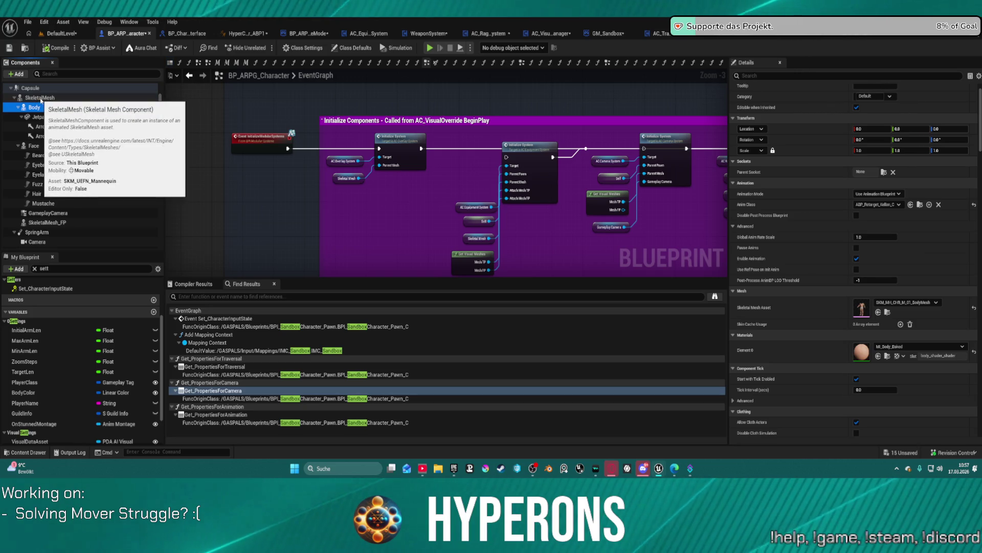
{"action": "left_click", "coordinate": [41, 99]}
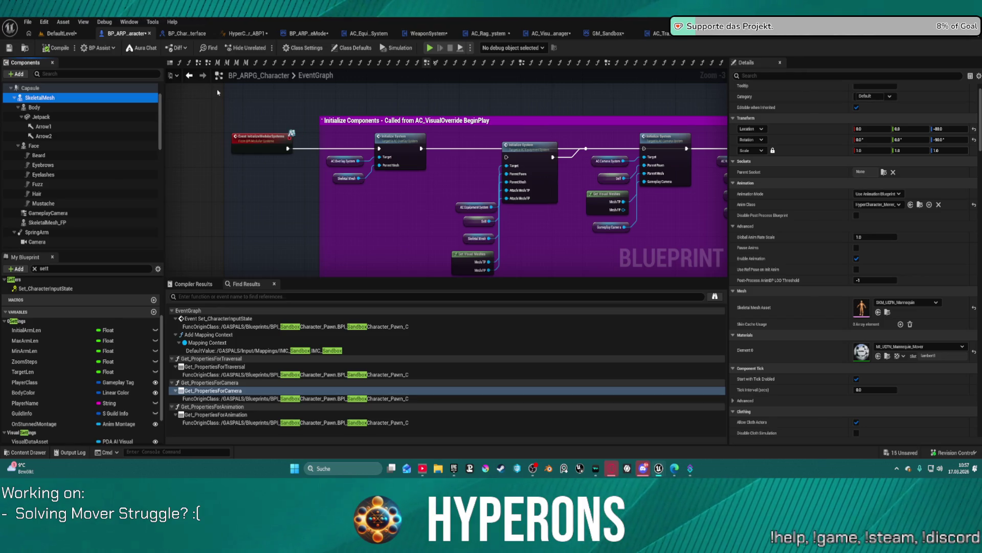
{"action": "left_click", "coordinate": [199, 63]}
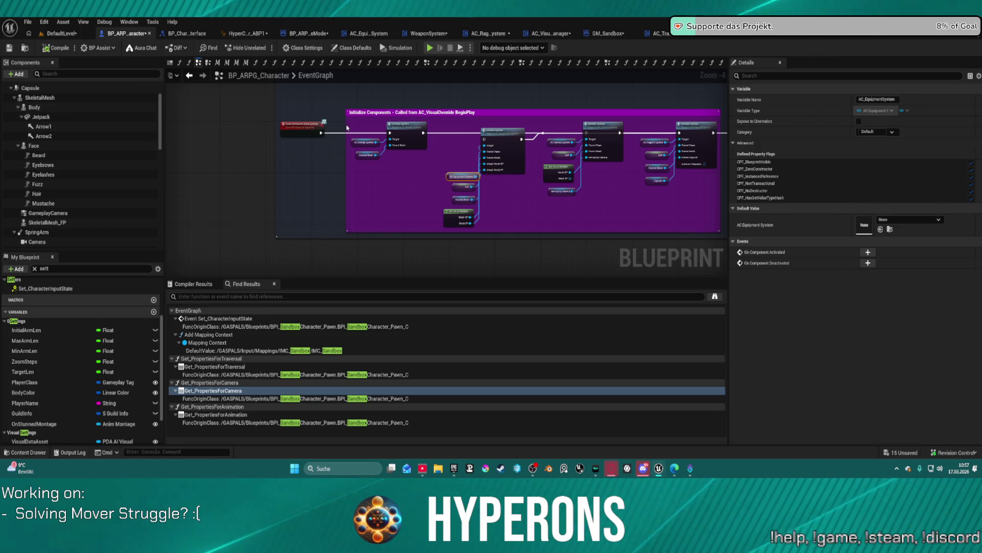
Pan the EventGraph, then jump to Event Set_CharacterInputState from Find Results
{"action": "mouse_move", "coordinate": [482, 105]}
{"action": "left_mouse_down"}
{"action": "mouse_move", "coordinate": [478, 240]}
{"action": "mouse_move", "coordinate": [519, 181]}
{"action": "left_mouse_up"}
{"action": "scroll", "coordinate": [477, 240], "scroll_direction": "down", "scroll_amount": 3}
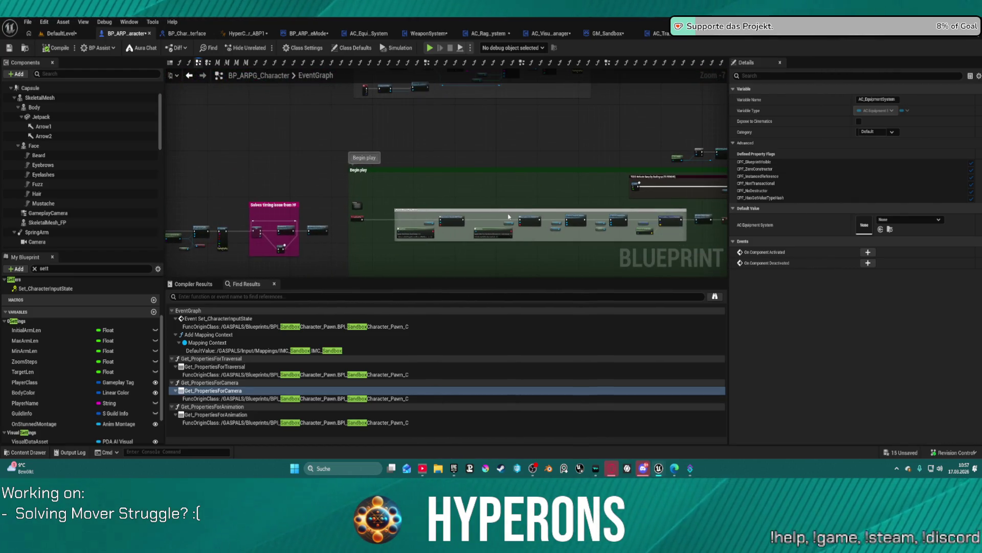
{"action": "mouse_move", "coordinate": [426, 140]}
{"action": "left_mouse_down"}
{"action": "mouse_move", "coordinate": [452, 237]}
{"action": "mouse_move", "coordinate": [399, 239]}
{"action": "mouse_move", "coordinate": [362, 221]}
{"action": "mouse_move", "coordinate": [358, 204]}
{"action": "mouse_move", "coordinate": [211, 191]}
{"action": "mouse_move", "coordinate": [368, 136]}
{"action": "mouse_move", "coordinate": [442, 78]}
{"action": "left_mouse_up"}
{"action": "scroll", "coordinate": [315, 198], "scroll_direction": "up", "scroll_amount": 1}
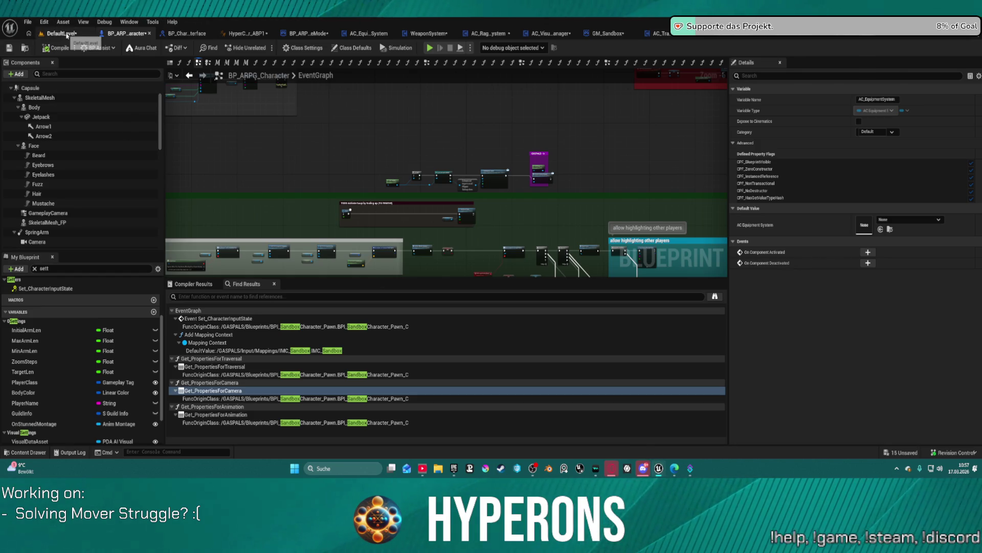
{"action": "mouse_move", "coordinate": [659, 472]}
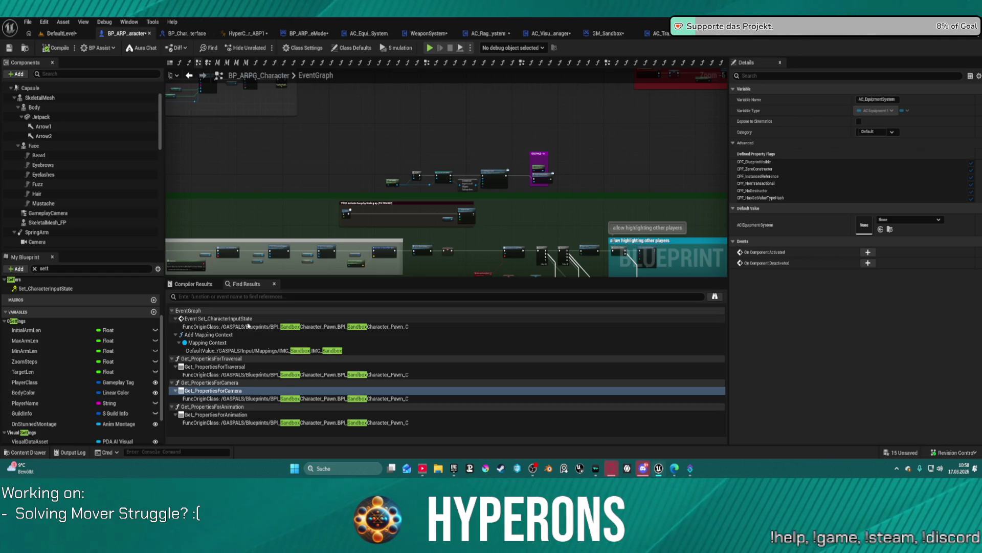
{"action": "double_click", "coordinate": [248, 326]}
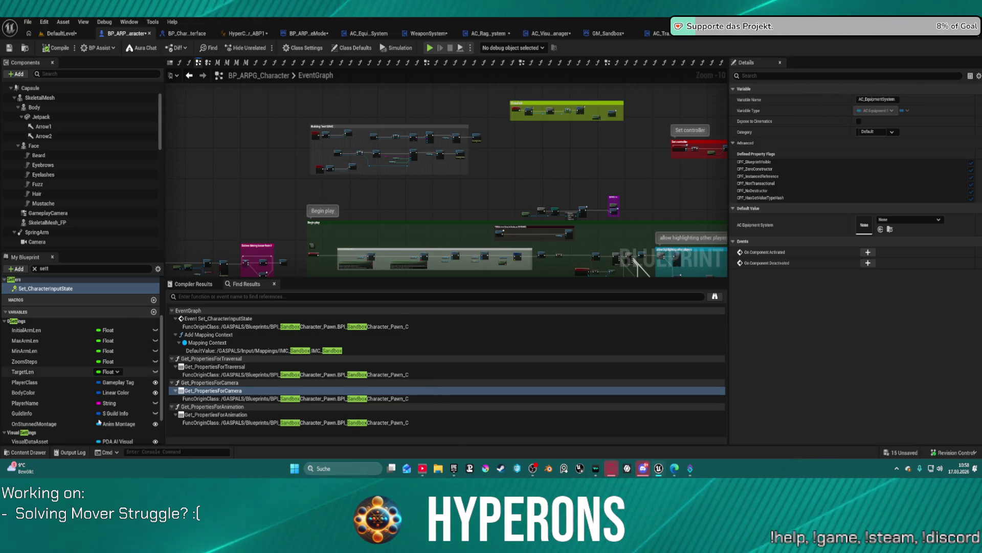
Collapse the Settings and Visual Settings categories and clear the 'sett' member filter
{"action": "left_click", "coordinate": [8, 322]}
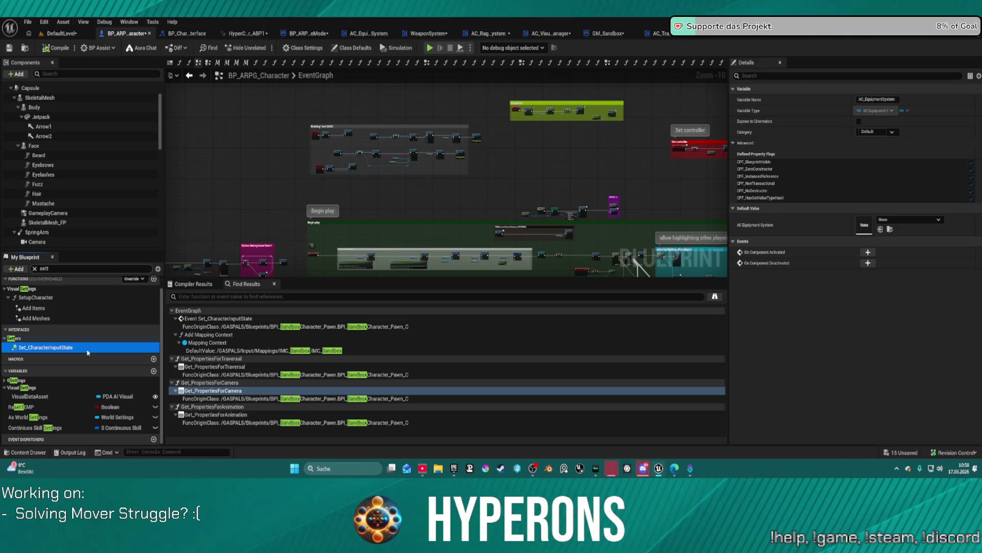
{"action": "scroll", "coordinate": [30, 394], "scroll_direction": "up", "scroll_amount": 1}
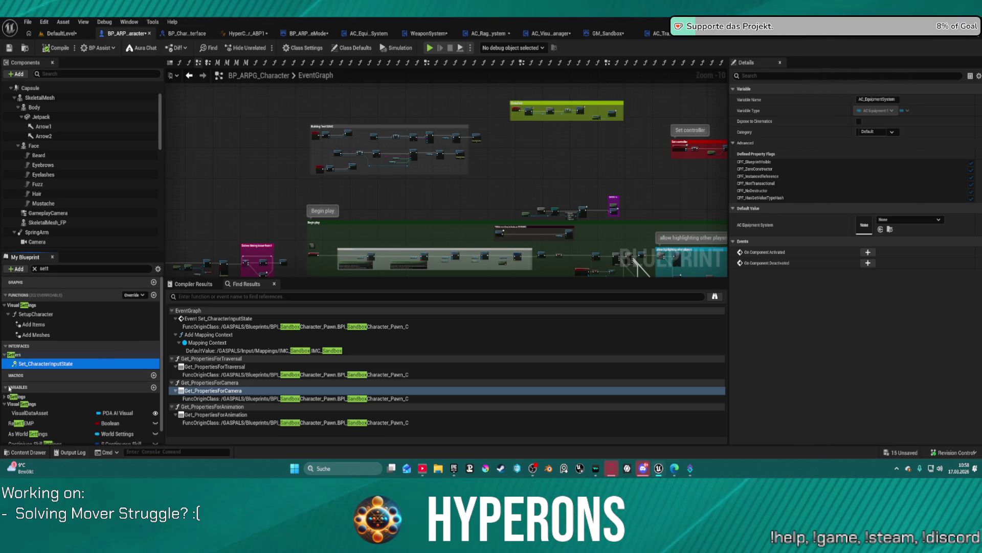
{"action": "left_click", "coordinate": [5, 404]}
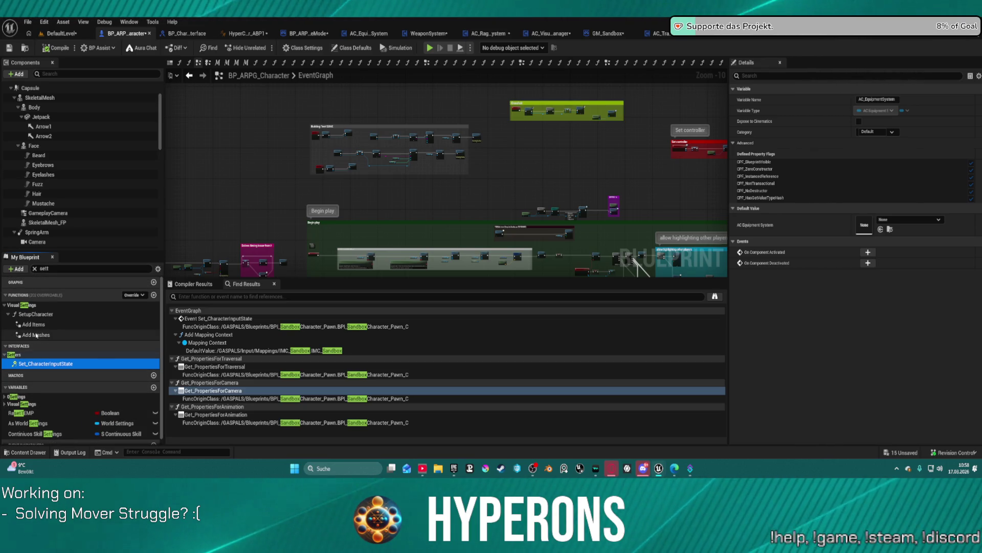
{"action": "double_click", "coordinate": [40, 306]}
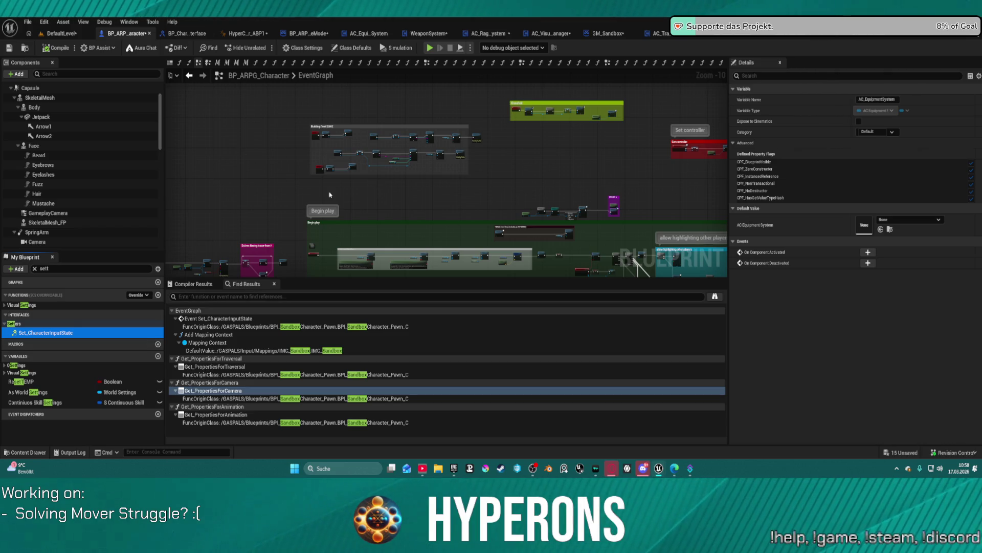
{"action": "left_click", "coordinate": [34, 269]}
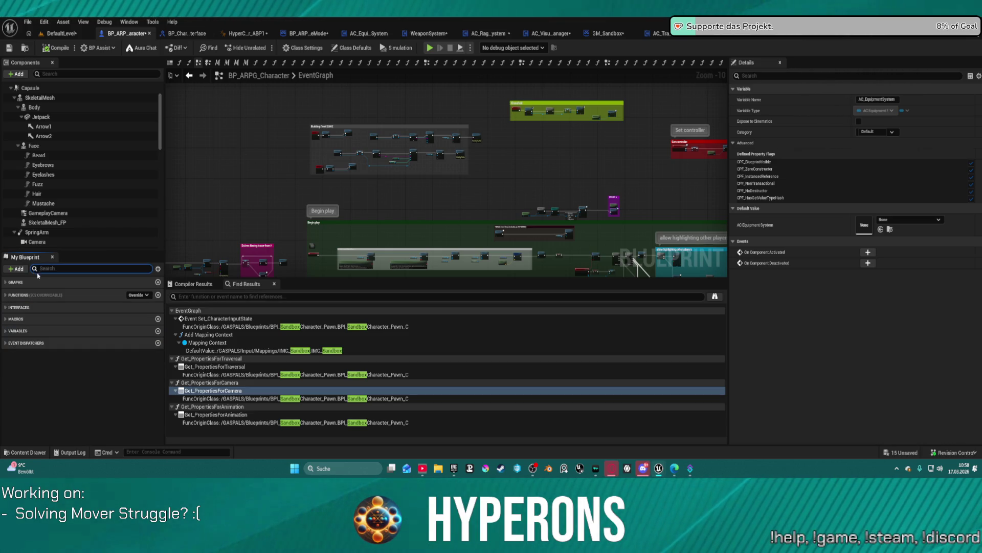
Expand Interfaces and show Class Settings: parent Pawn, implementing BPI Sandbox Character Pawn
{"action": "left_click", "coordinate": [10, 308]}
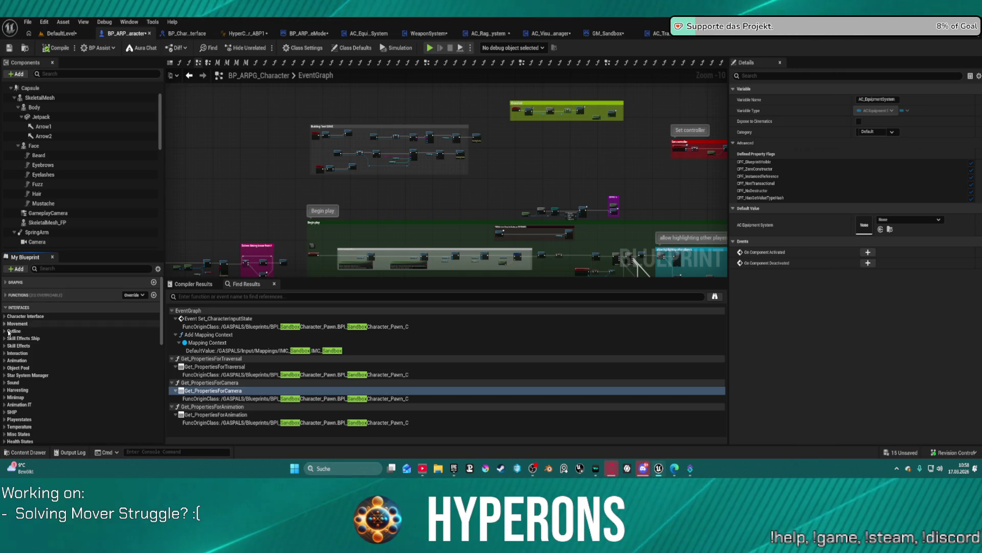
{"action": "scroll", "coordinate": [48, 379], "scroll_direction": "down", "scroll_amount": 15}
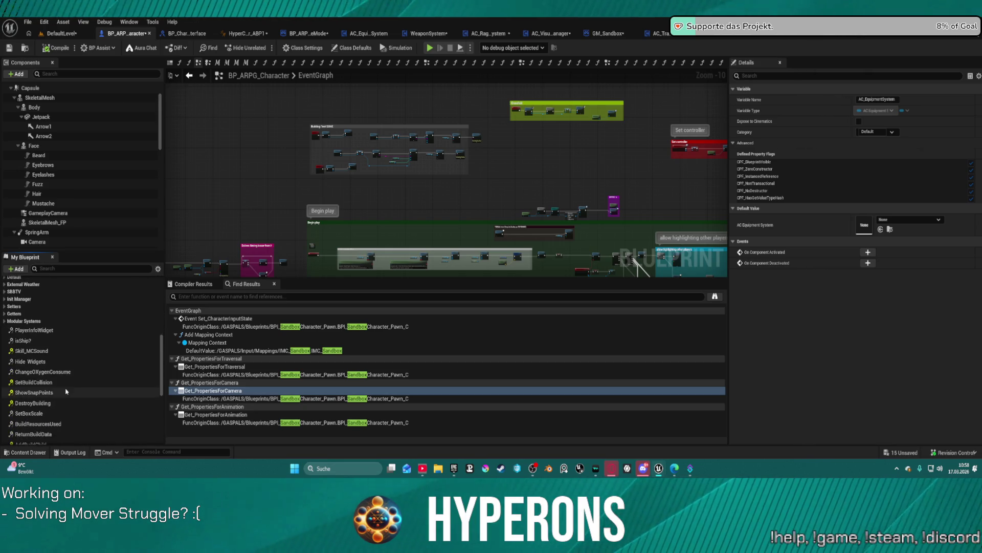
{"action": "scroll", "coordinate": [87, 391], "scroll_direction": "down", "scroll_amount": 3}
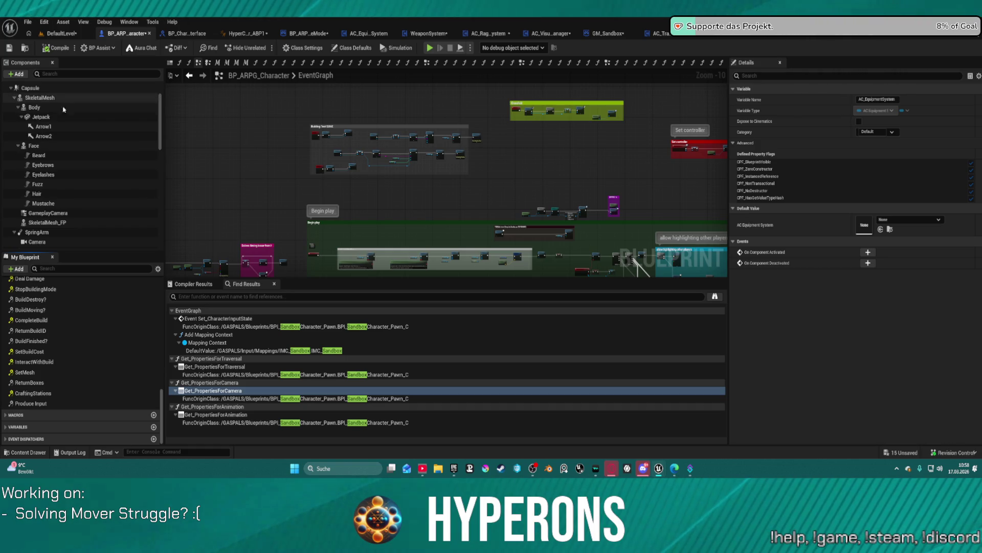
{"action": "left_click", "coordinate": [303, 47]}
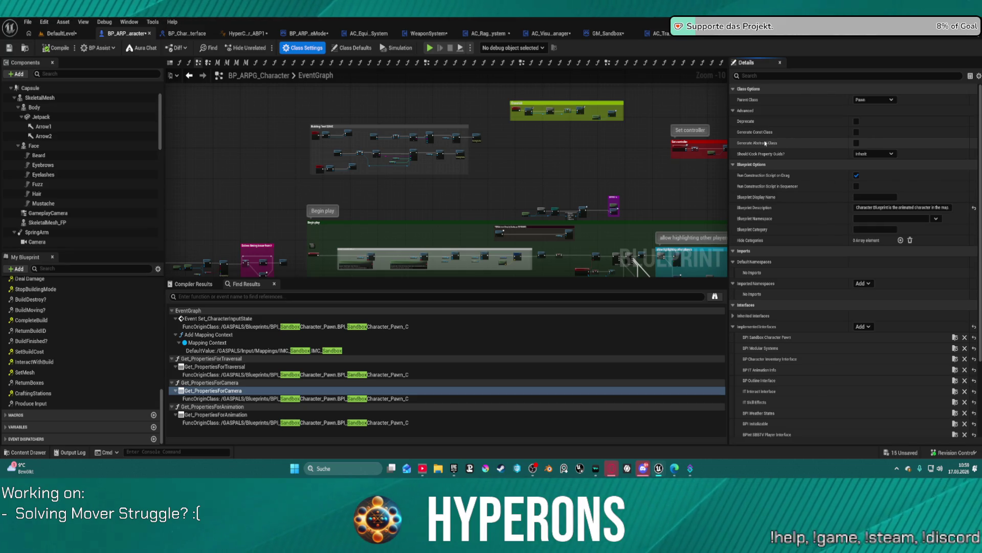
Show SkeletalMesh's details again, with its SKM_UEFN_Mannequin mesh and mannequin Mover material
{"action": "left_click_drag", "start_coordinate": [636, 260], "coordinate": [694, 155]}
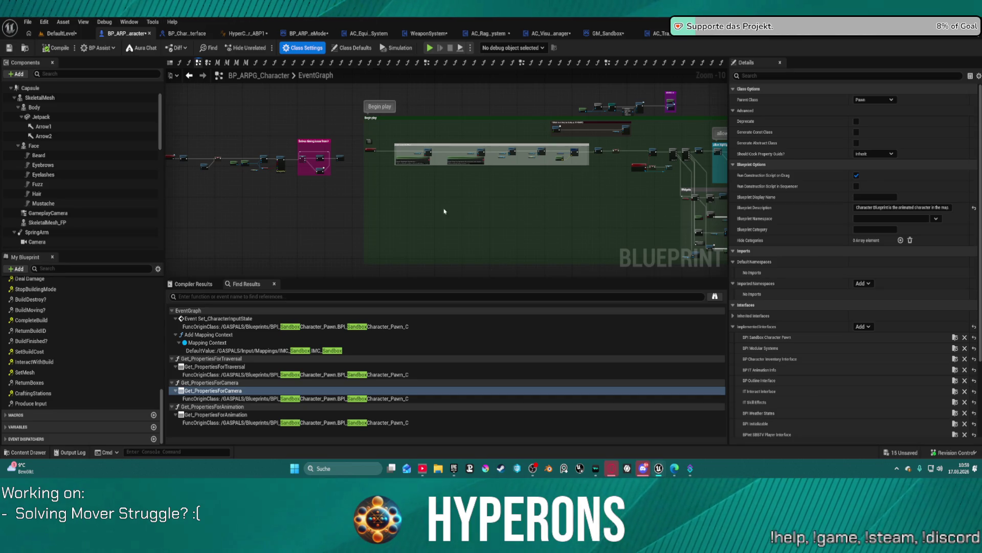
{"action": "scroll", "coordinate": [90, 125], "scroll_direction": "up", "scroll_amount": 2}
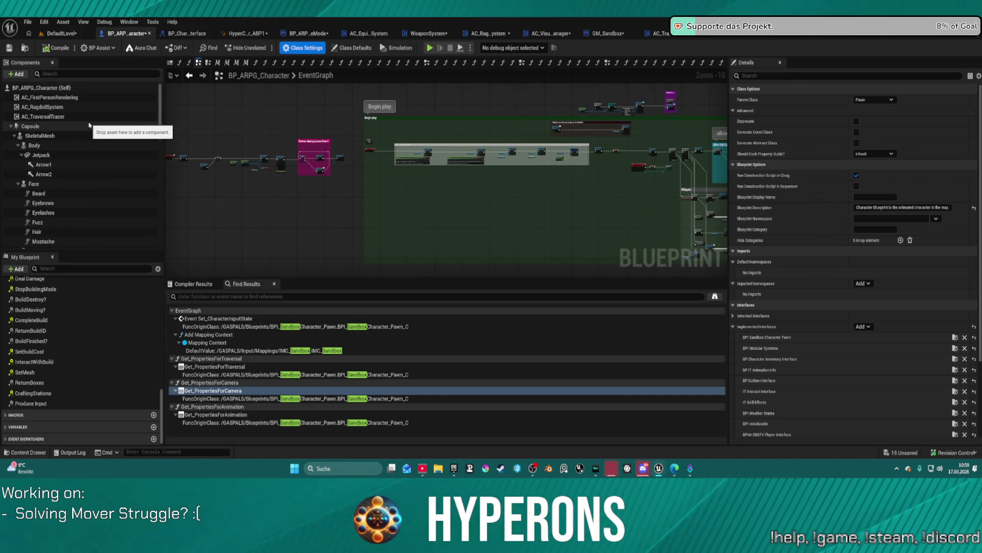
{"action": "left_click", "coordinate": [82, 136]}
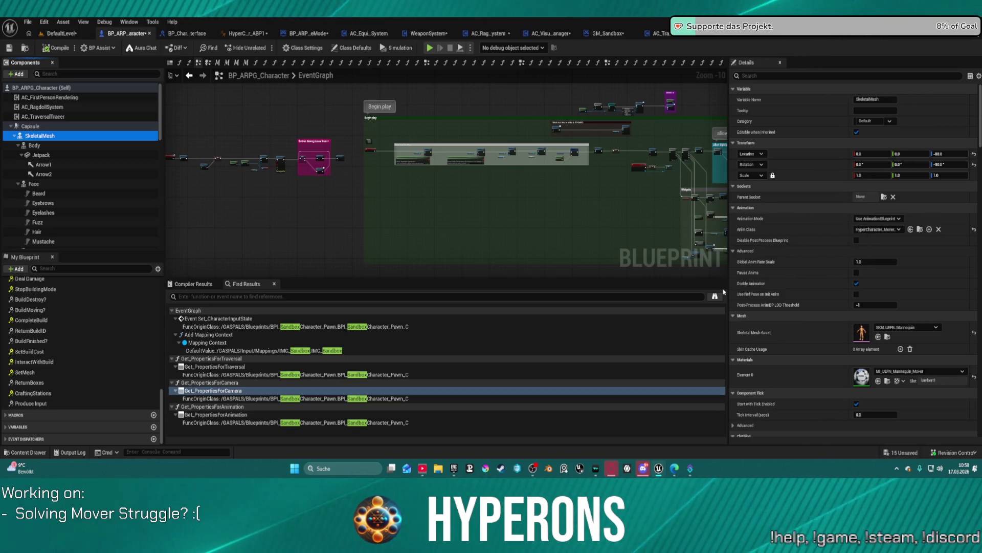
{"action": "left_click", "coordinate": [911, 328]}
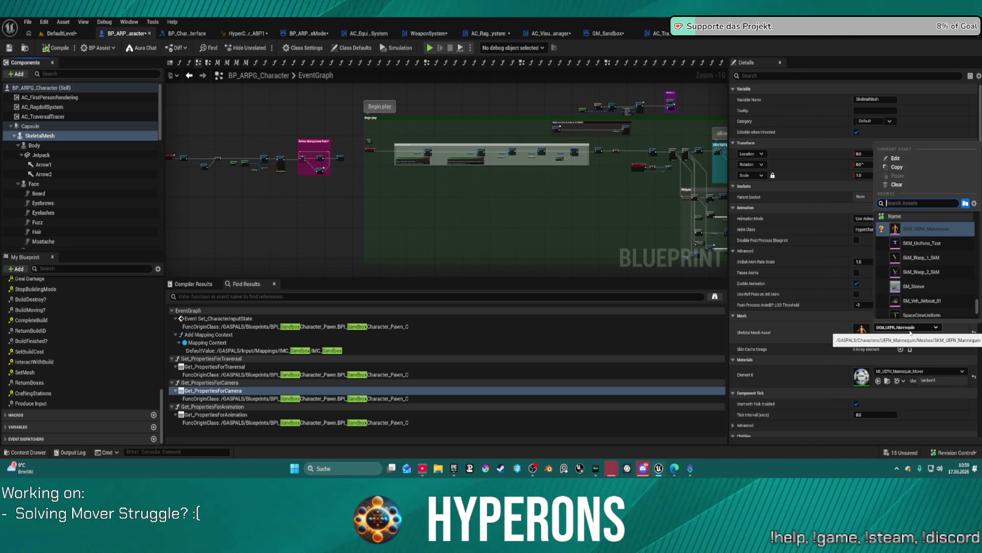
{"action": "mouse_move", "coordinate": [924, 277]}
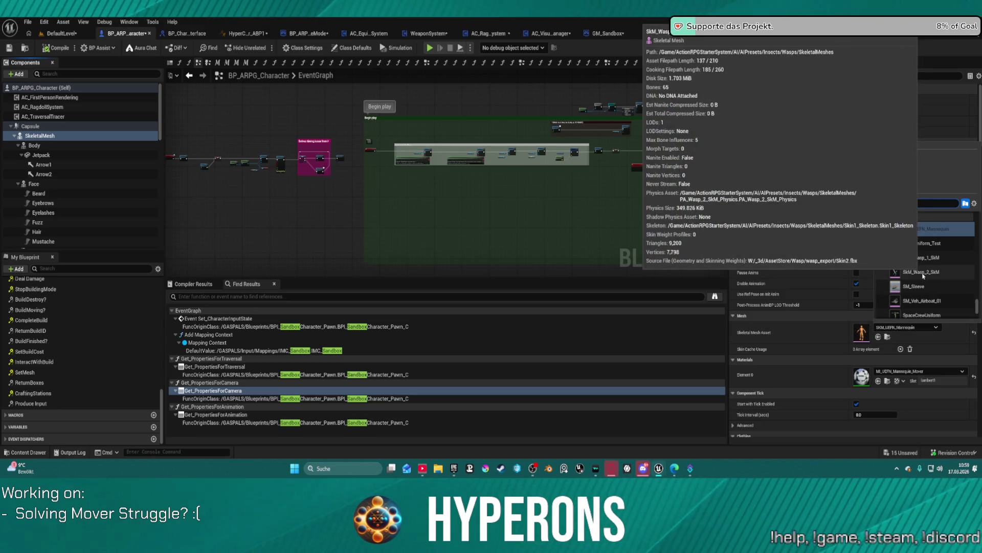
{"action": "type", "text": "ove"}
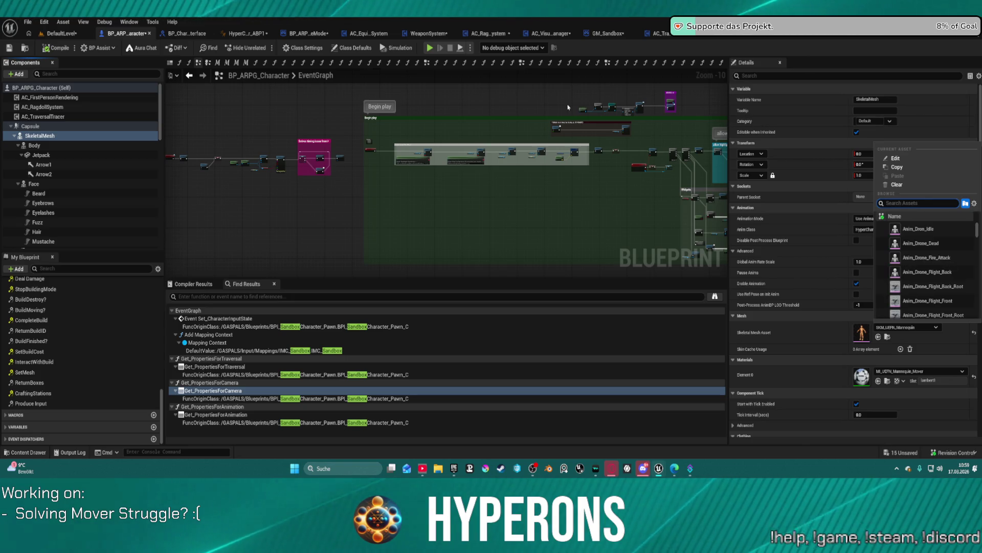
{"action": "left_click", "coordinate": [528, 96]}
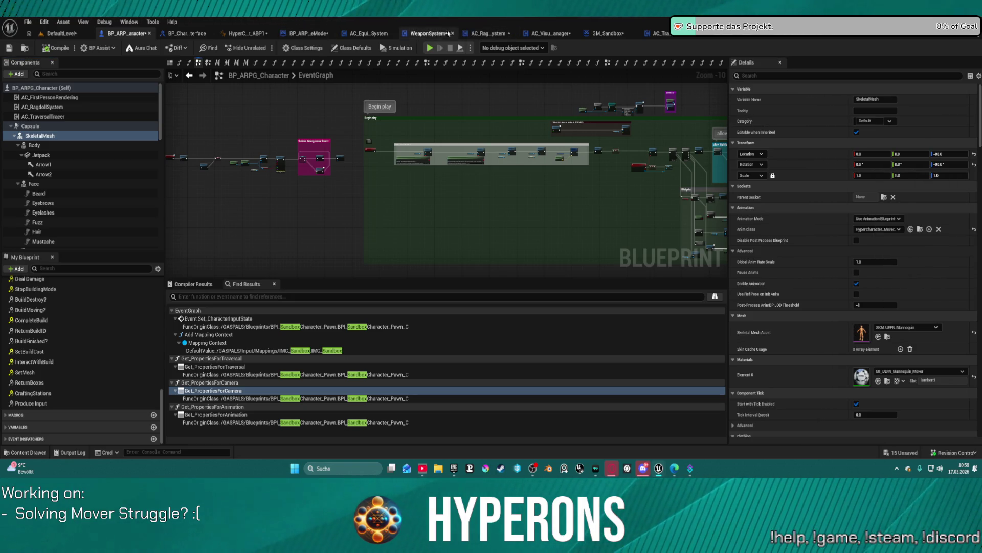
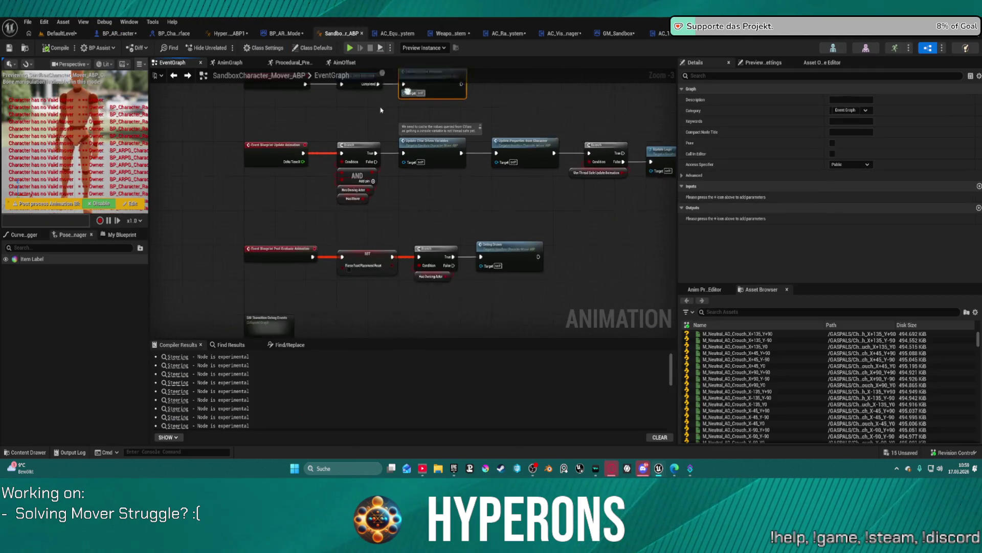
Open the Update_PropertiesFromCharacter function graph, then switch to the BP_ARPG_Character blueprint
{"action": "double_click", "coordinate": [495, 165]}
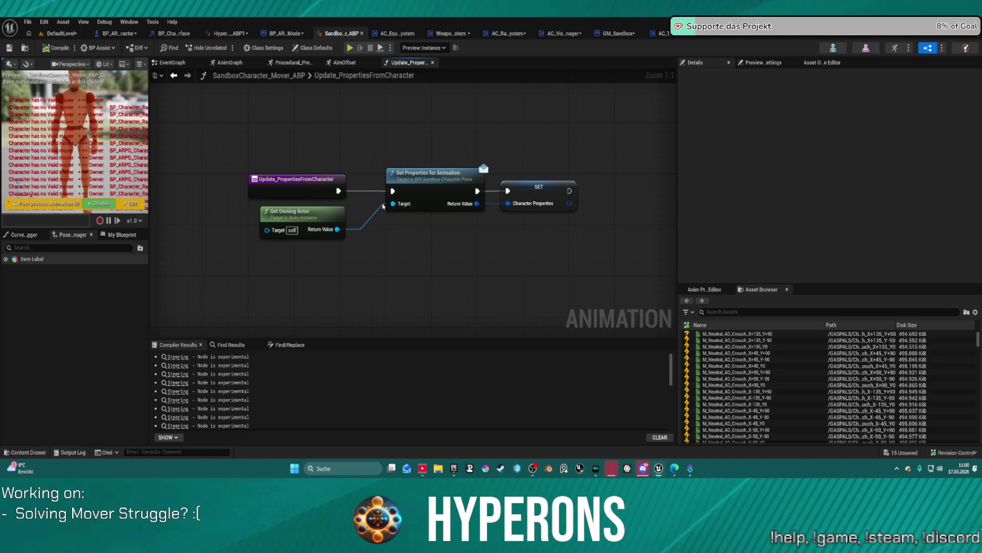
{"action": "left_click", "coordinate": [172, 62]}
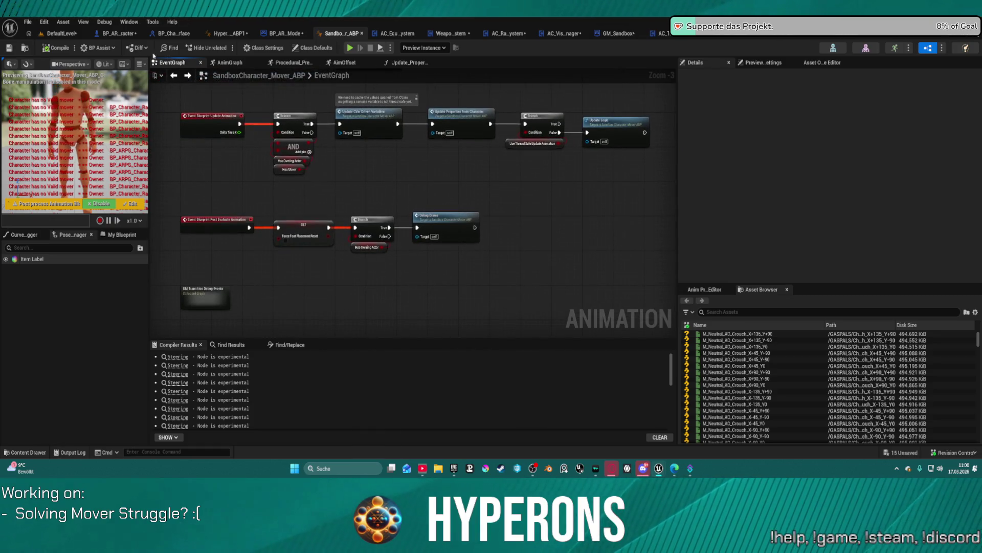
{"action": "left_click", "coordinate": [119, 33]}
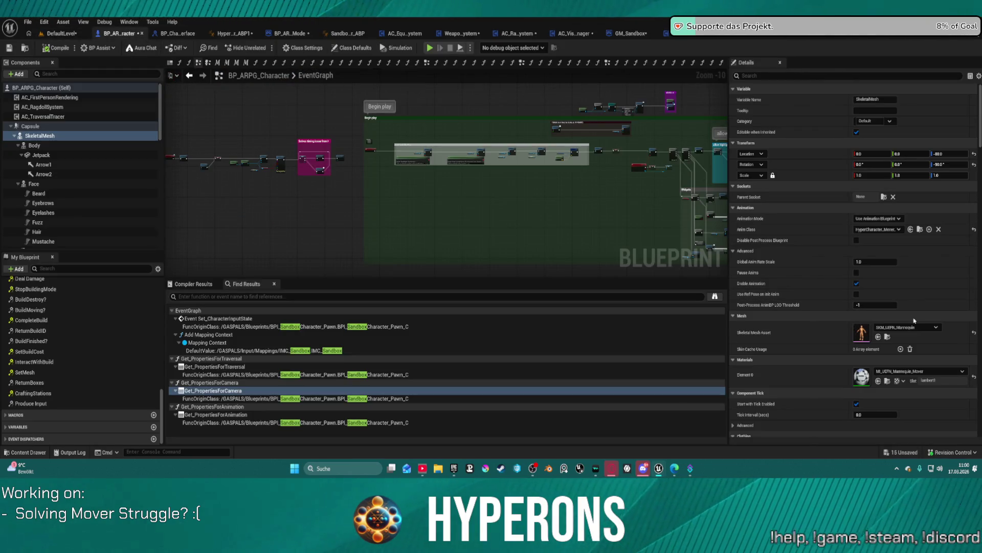
Set the SkeletalMesh's Anim Class to SandboxCharacter_Mover_ABP via a 'mover' search
{"action": "left_click", "coordinate": [886, 231]}
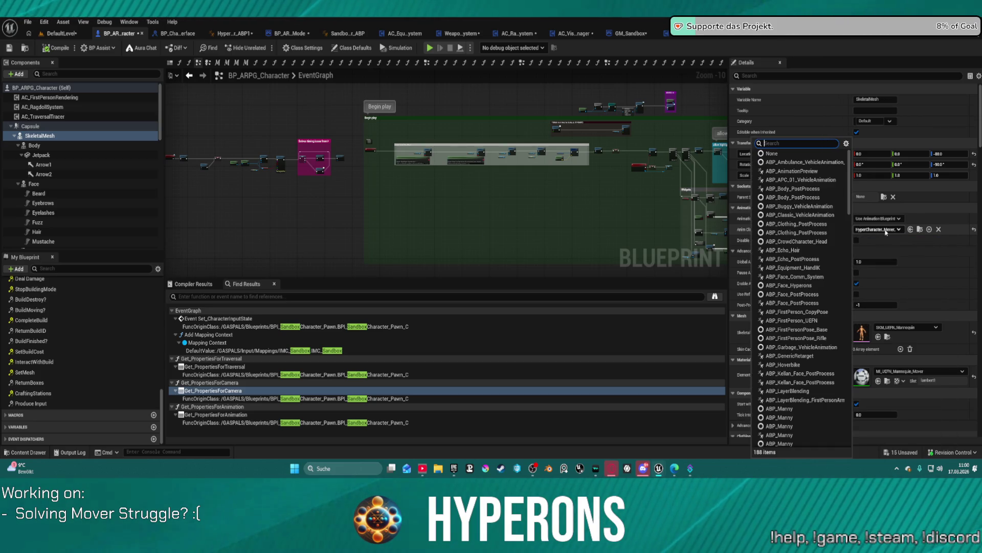
{"action": "type", "text": "mover"}
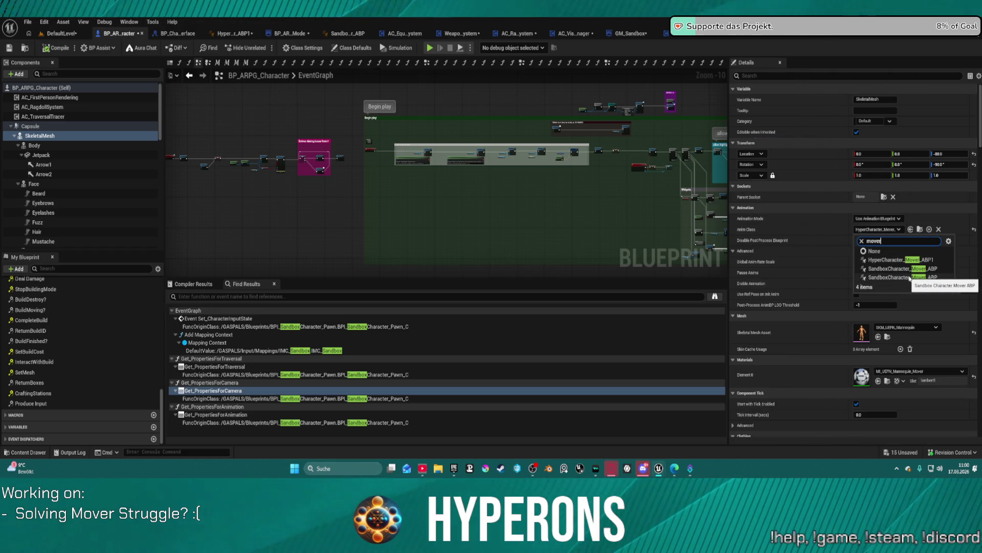
{"action": "left_click", "coordinate": [909, 278]}
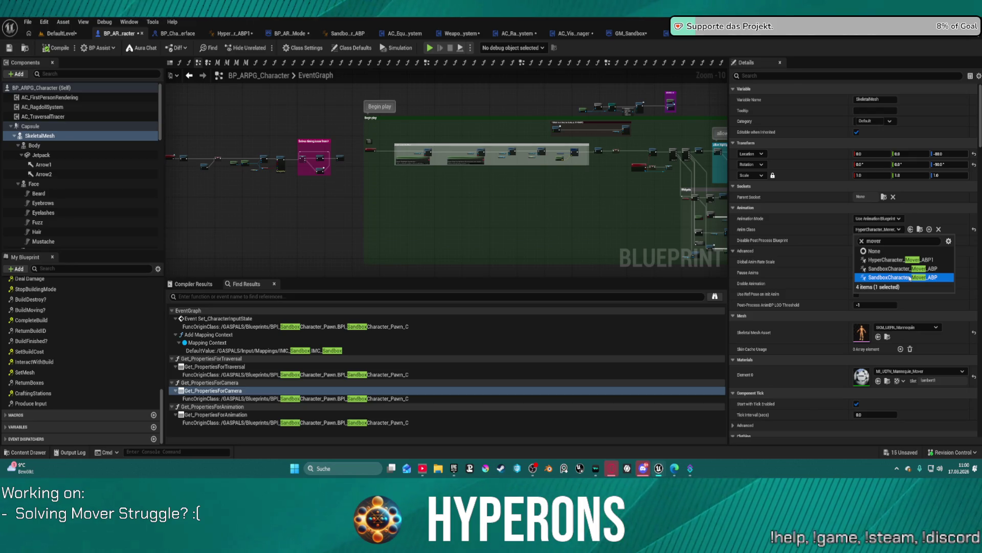
{"action": "left_click", "coordinate": [909, 277]}
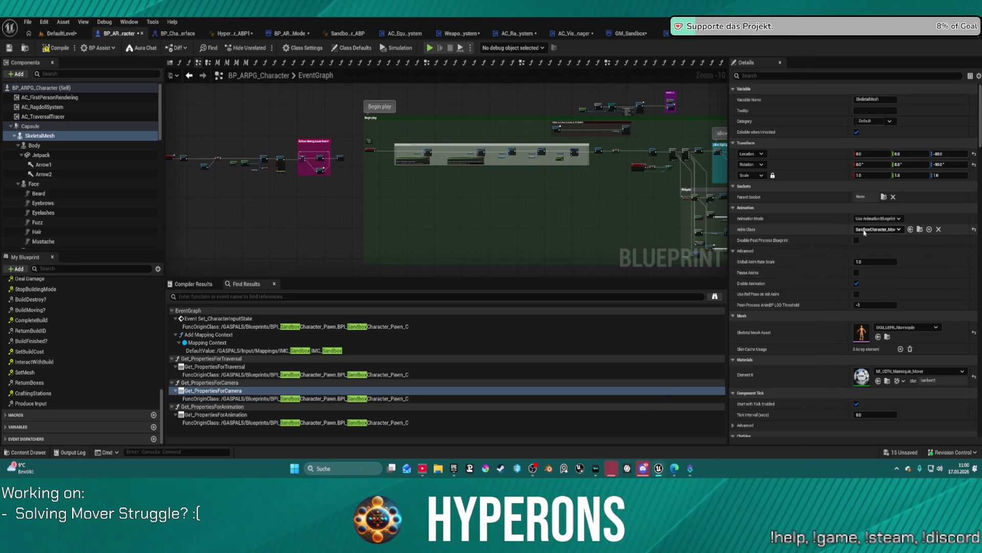
Locate the Mover animation blueprint in the Content Drawer, then compile and start play
{"action": "key", "text": "ctrl+space"}
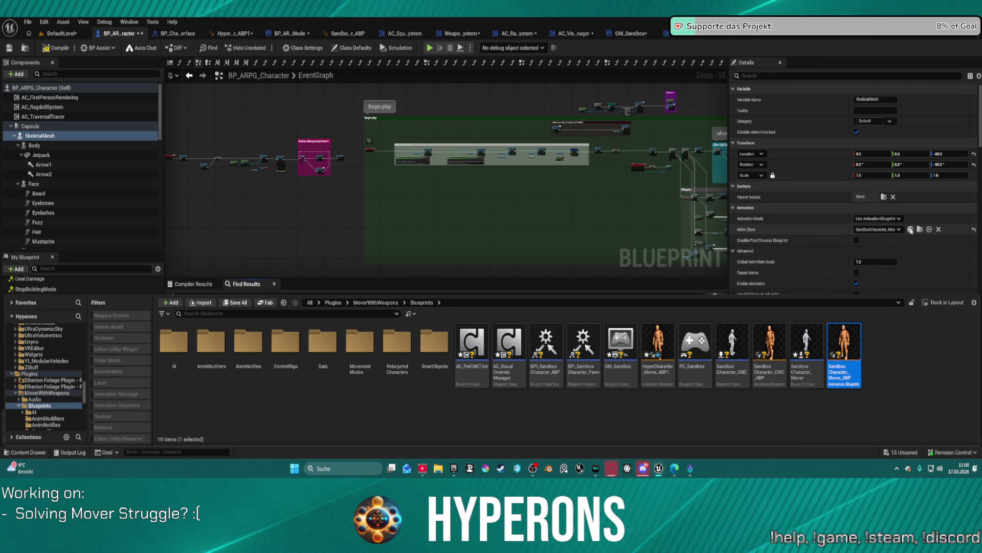
{"action": "left_click", "coordinate": [911, 231]}
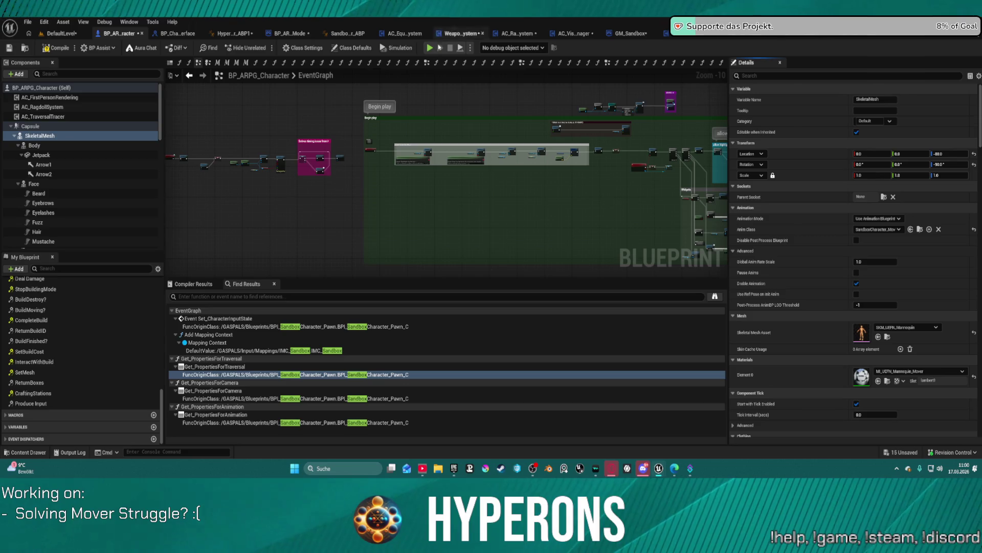
{"action": "key", "text": "F7"}
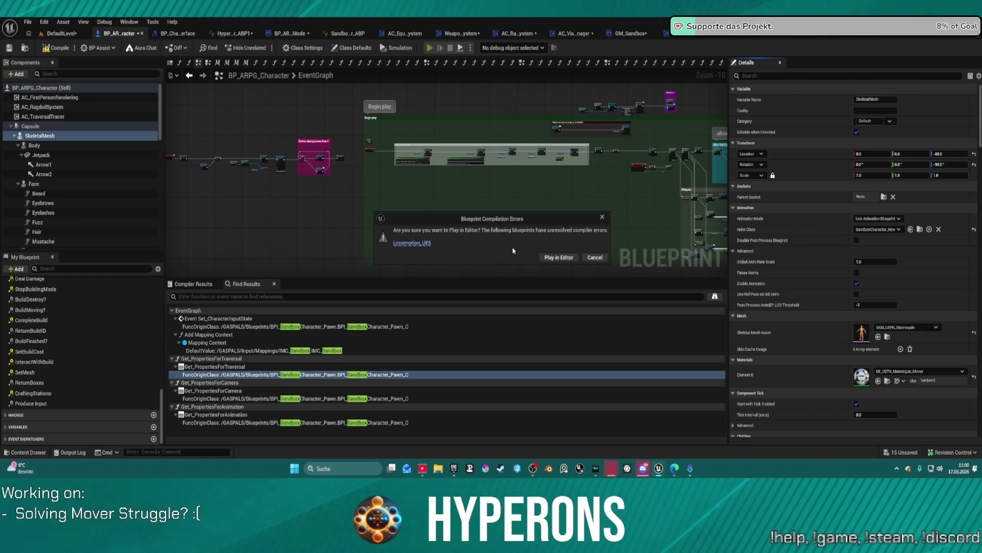
Play in editor despite the compile errors, then stop the session
{"action": "left_click", "coordinate": [547, 256]}
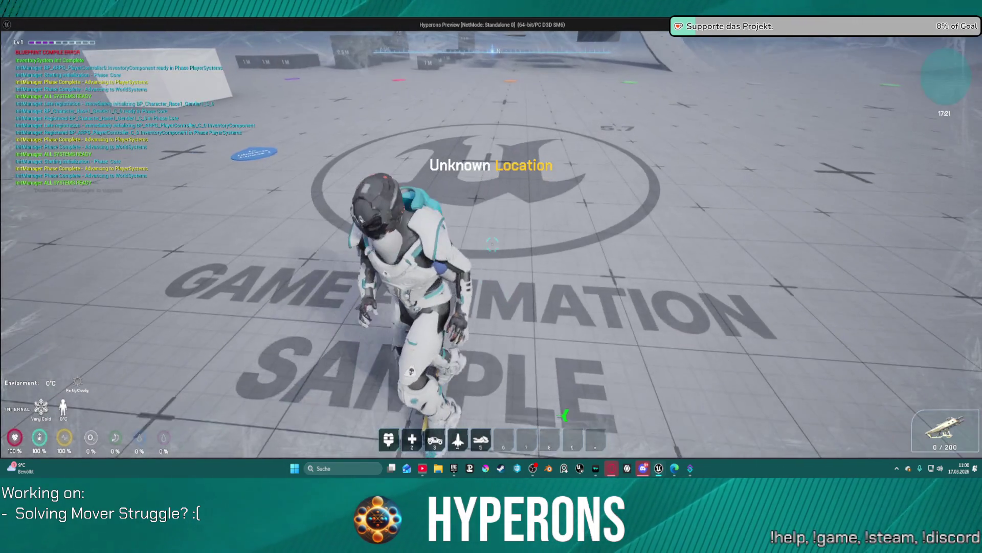
{"action": "key", "text": "alt+Tab"}
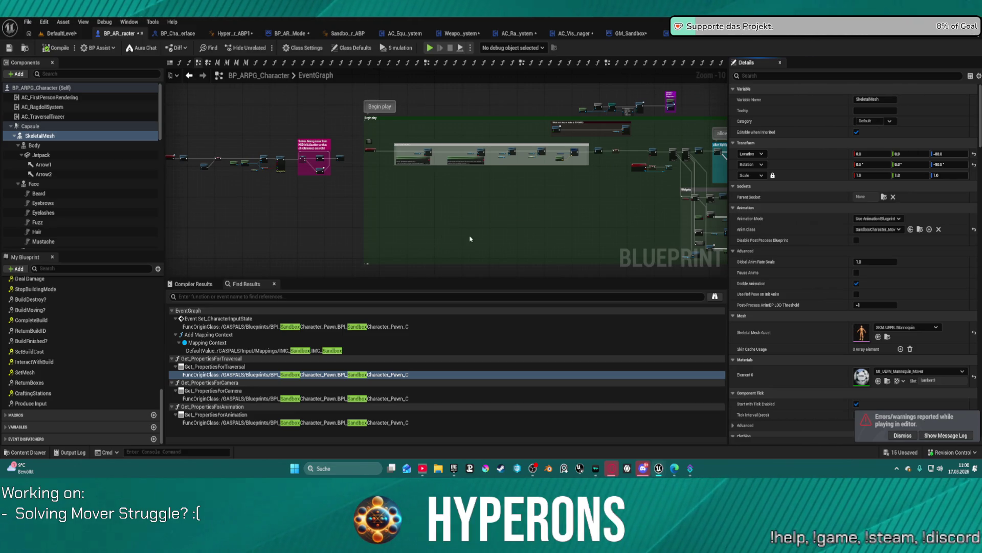
Pan around the event graph to view Begin Play, the Sequence and Setup Camera nodes
{"action": "scroll", "coordinate": [499, 246], "scroll_direction": "up", "scroll_amount": 4}
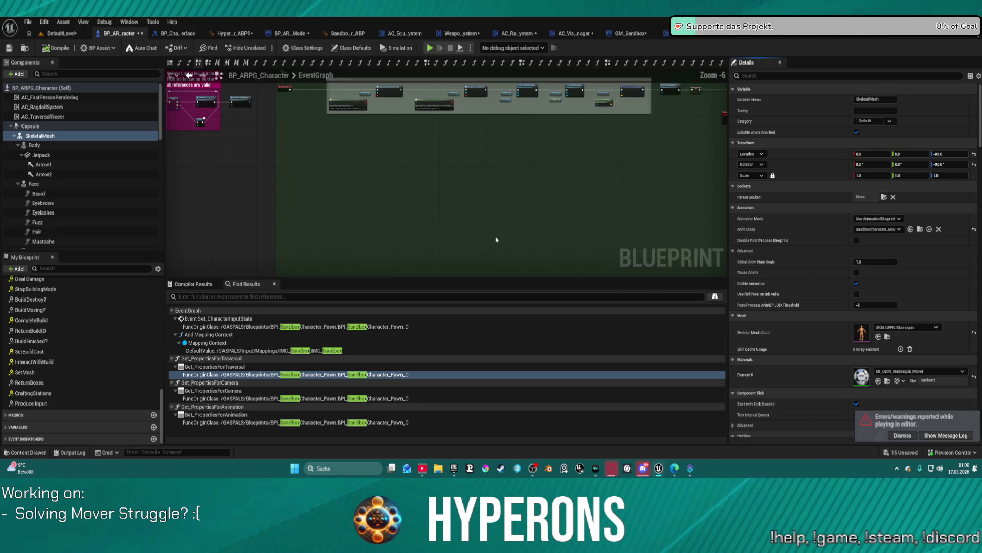
{"action": "left_click_drag", "start_coordinate": [506, 176], "coordinate": [510, 262]}
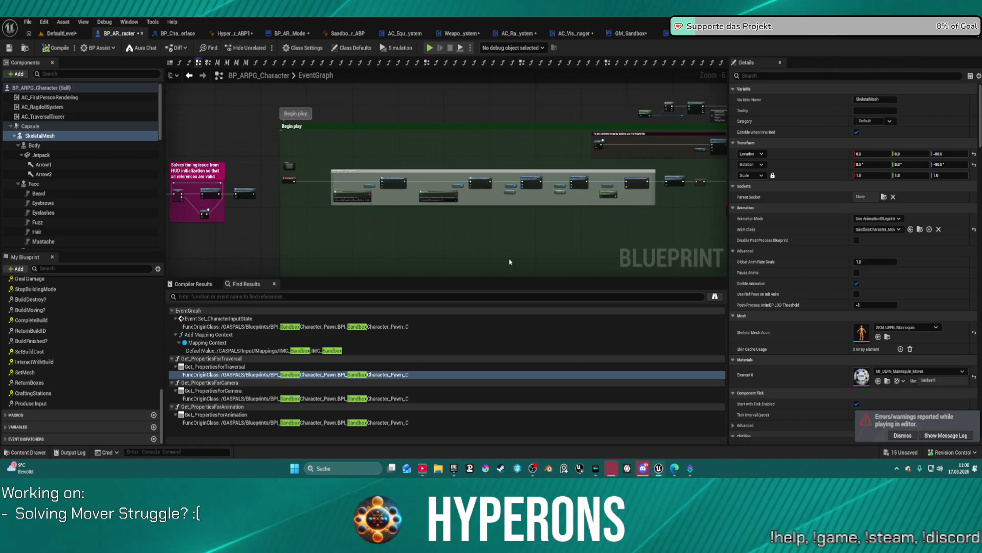
{"action": "mouse_move", "coordinate": [654, 238]}
{"action": "left_mouse_down"}
{"action": "mouse_move", "coordinate": [213, 146]}
{"action": "mouse_move", "coordinate": [181, 115]}
{"action": "left_mouse_up"}
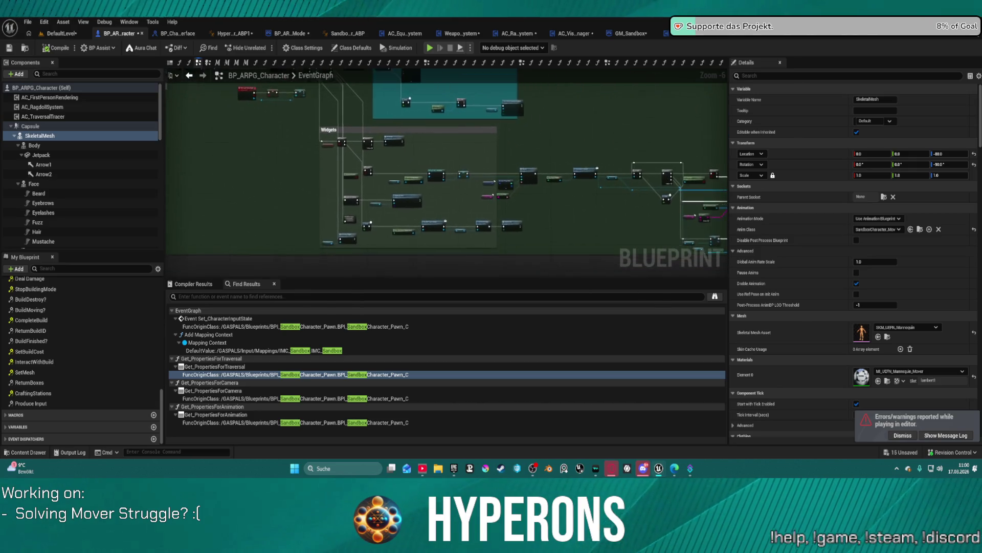
{"action": "mouse_move", "coordinate": [245, 153]}
{"action": "left_mouse_down"}
{"action": "mouse_move", "coordinate": [347, 162]}
{"action": "mouse_move", "coordinate": [459, 128]}
{"action": "left_mouse_up"}
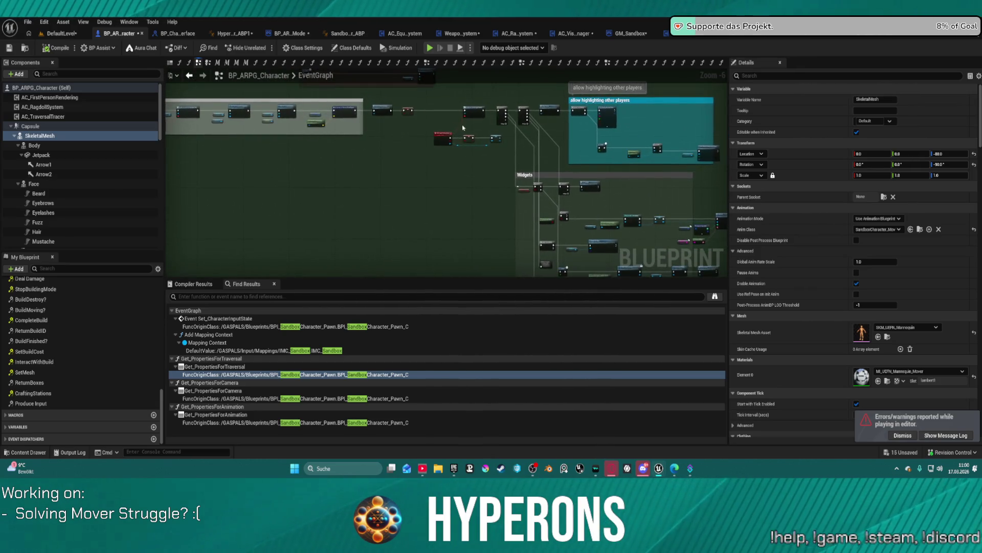
{"action": "scroll", "coordinate": [459, 128], "scroll_direction": "up", "scroll_amount": 7}
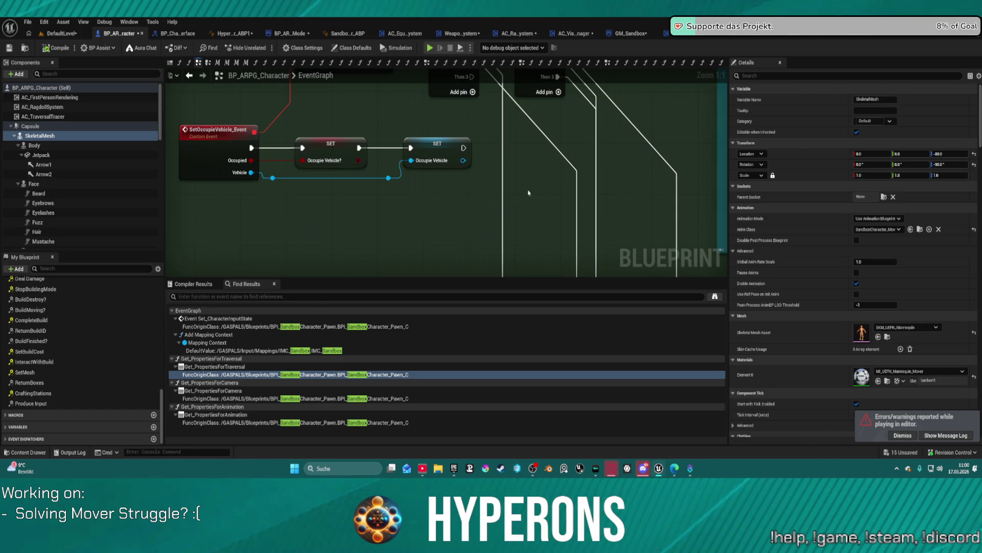
{"action": "scroll", "coordinate": [521, 196], "scroll_direction": "down", "scroll_amount": 2}
{"action": "mouse_move", "coordinate": [521, 197]}
{"action": "left_mouse_down"}
{"action": "mouse_move", "coordinate": [439, 213]}
{"action": "mouse_move", "coordinate": [532, 199]}
{"action": "mouse_move", "coordinate": [555, 207]}
{"action": "mouse_move", "coordinate": [545, 219]}
{"action": "mouse_move", "coordinate": [545, 191]}
{"action": "left_mouse_up"}
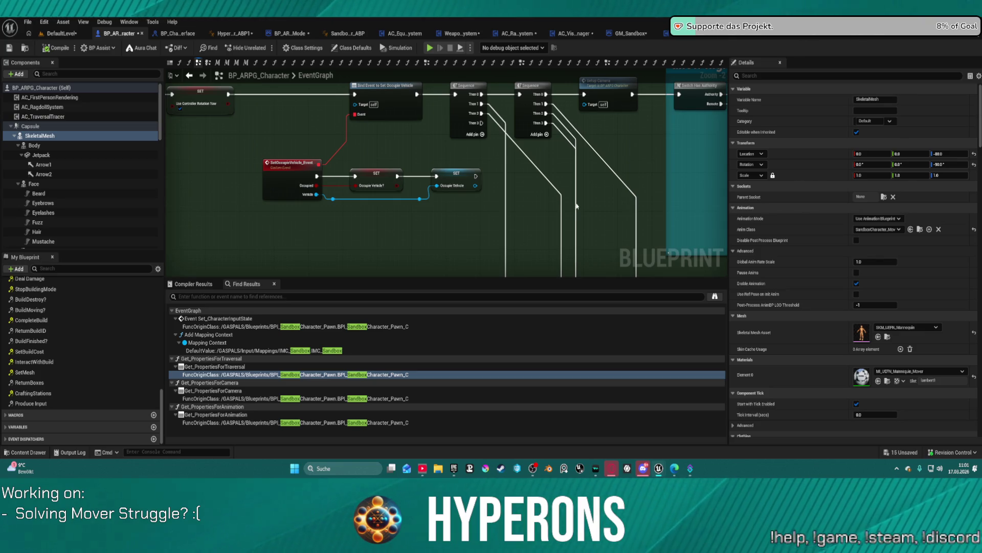
Pan and zoom across the Widgets and player-highlighting sections, then return to the DefaultLevel editor
{"action": "scroll", "coordinate": [669, 252], "scroll_direction": "down", "scroll_amount": 2}
{"action": "mouse_move", "coordinate": [601, 174]}
{"action": "left_mouse_down"}
{"action": "mouse_move", "coordinate": [522, 162]}
{"action": "mouse_move", "coordinate": [417, 195]}
{"action": "left_mouse_up"}
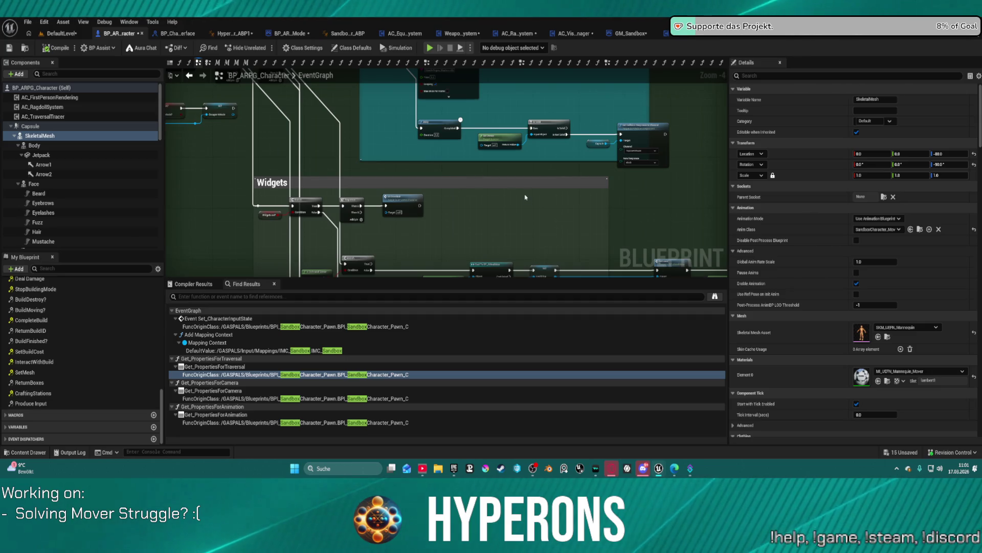
{"action": "left_click_drag", "start_coordinate": [521, 226], "coordinate": [495, 164]}
{"action": "scroll", "coordinate": [496, 164], "scroll_direction": "down", "scroll_amount": 2}
{"action": "left_click_drag", "start_coordinate": [579, 169], "coordinate": [376, 136]}
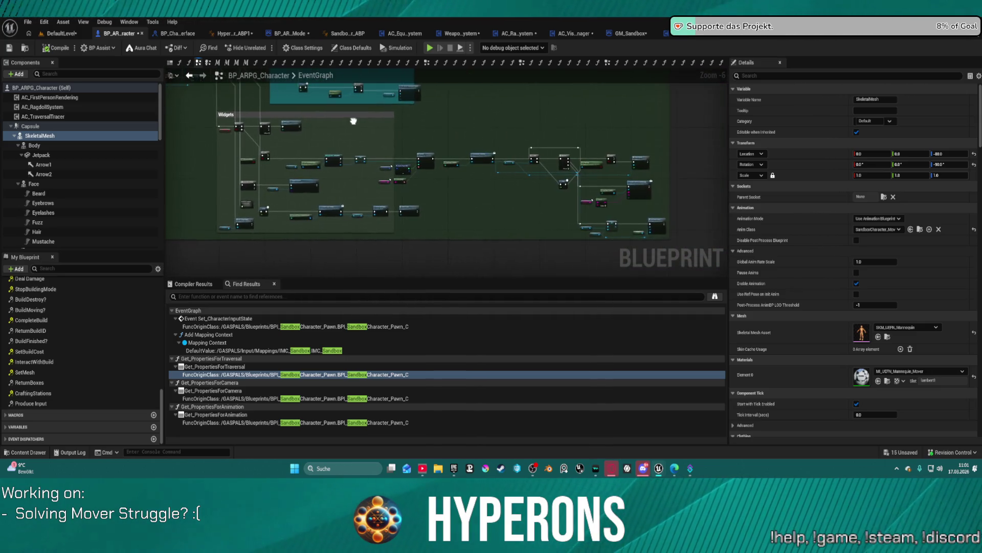
{"action": "mouse_move", "coordinate": [246, 169]}
{"action": "left_mouse_down"}
{"action": "mouse_move", "coordinate": [429, 148]}
{"action": "mouse_move", "coordinate": [447, 221]}
{"action": "mouse_move", "coordinate": [399, 159]}
{"action": "left_mouse_up"}
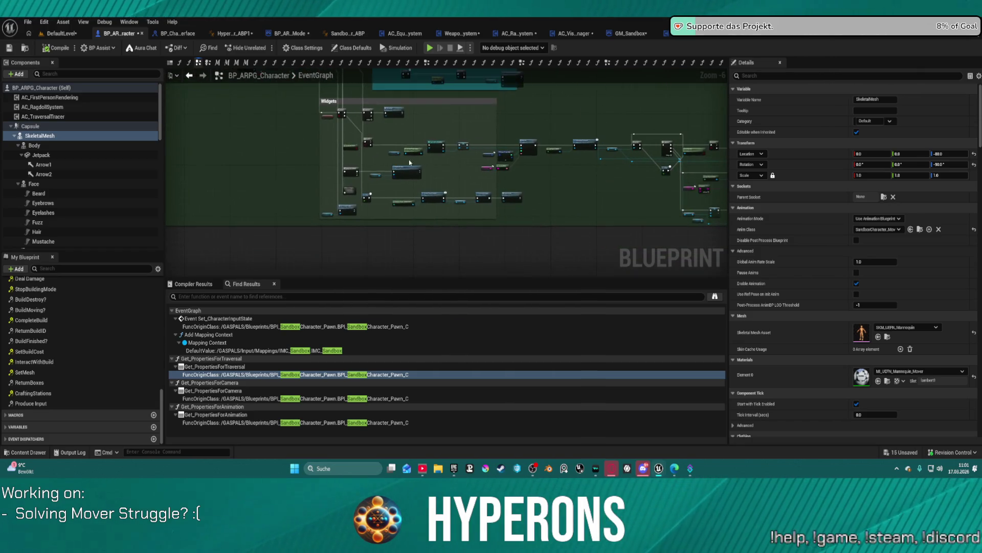
{"action": "left_click_drag", "start_coordinate": [622, 172], "coordinate": [647, 177]}
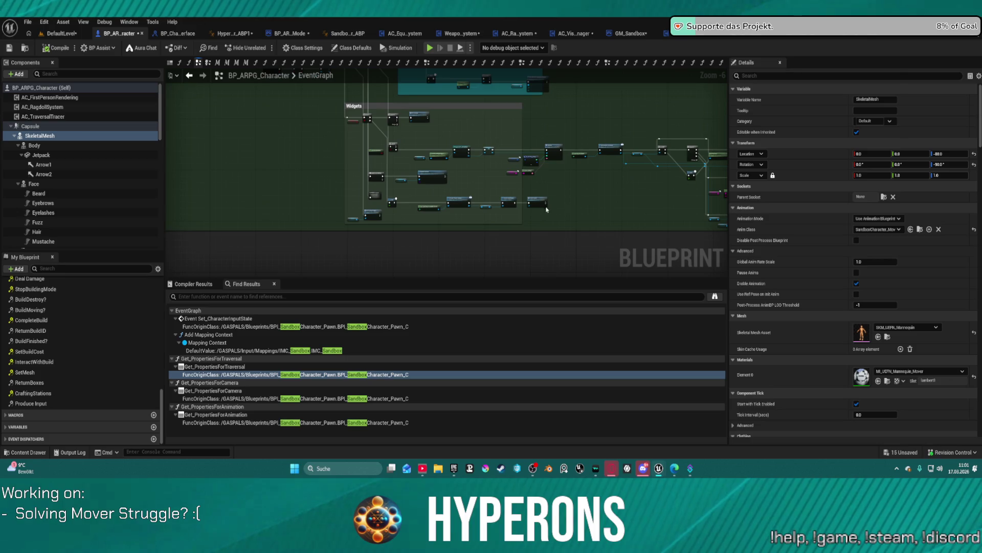
{"action": "scroll", "coordinate": [358, 165], "scroll_direction": "up", "scroll_amount": 2}
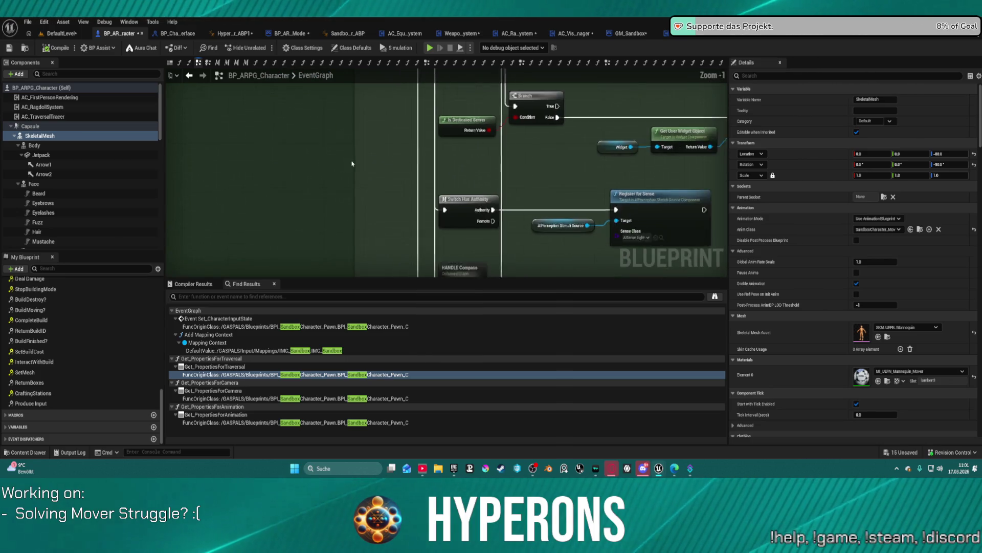
{"action": "mouse_move", "coordinate": [361, 165]}
{"action": "left_mouse_down"}
{"action": "mouse_move", "coordinate": [377, 335]}
{"action": "mouse_move", "coordinate": [402, 339]}
{"action": "mouse_move", "coordinate": [403, 327]}
{"action": "left_mouse_up"}
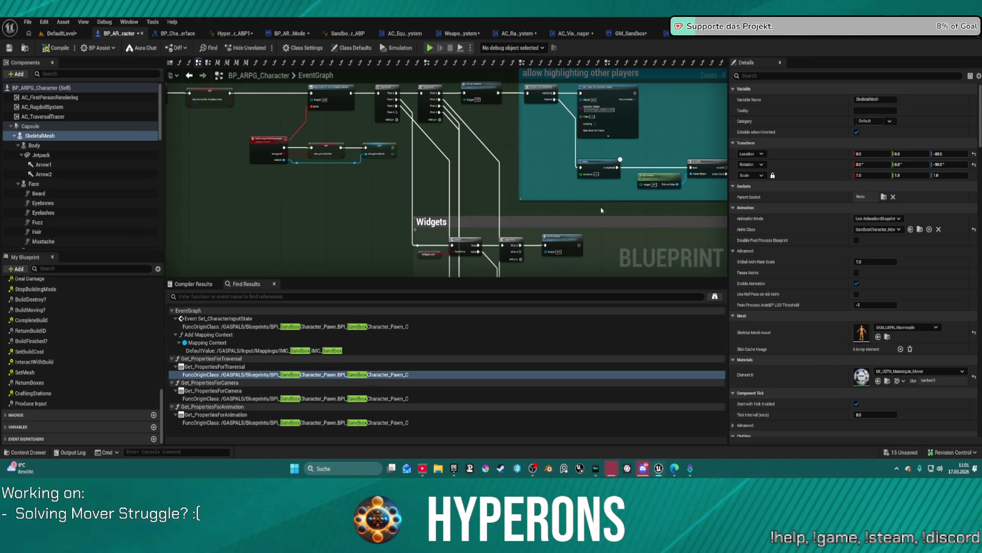
{"action": "left_click_drag", "start_coordinate": [592, 200], "coordinate": [495, 200]}
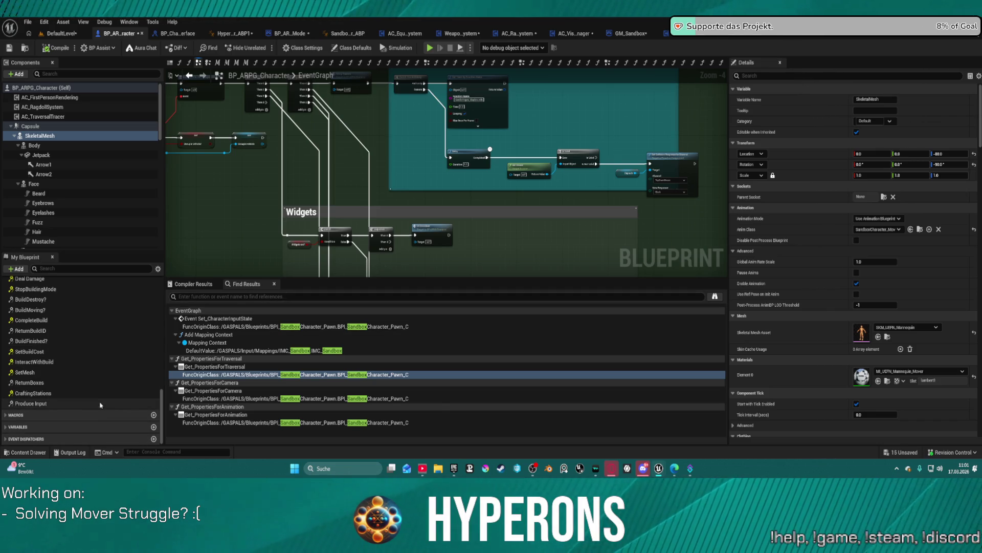
{"action": "scroll", "coordinate": [117, 390], "scroll_direction": "up", "scroll_amount": 10}
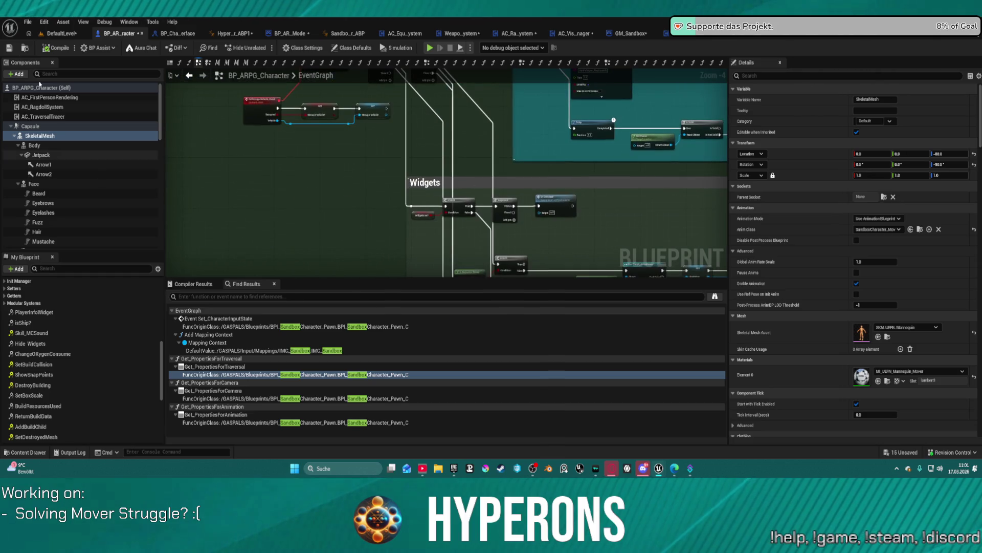
{"action": "left_click", "coordinate": [59, 34]}
Open BP_MovementMode_Ragdoll from the Movement Modes folder, then select BP_ARPG_Character's SkeletalMesh
{"action": "left_click", "coordinate": [25, 452]}
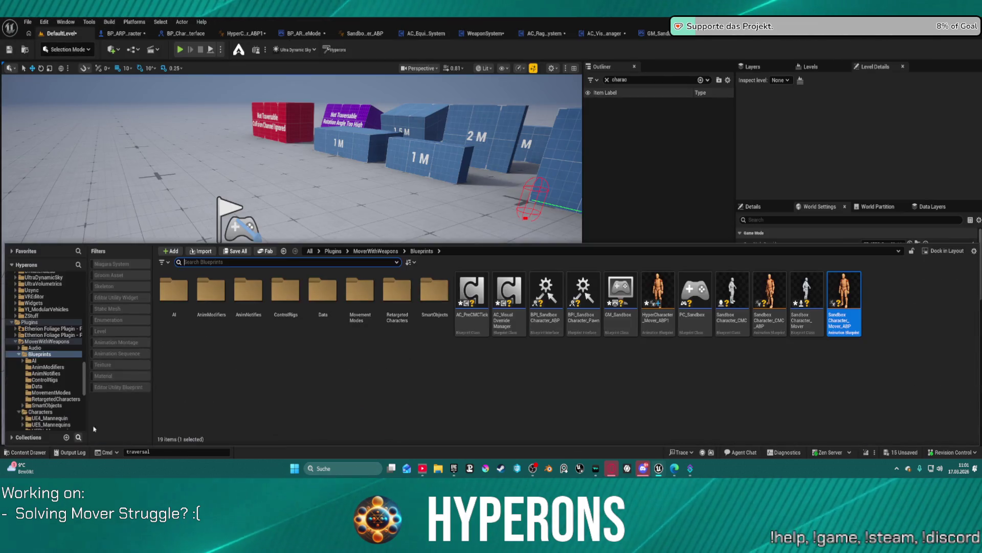
{"action": "scroll", "coordinate": [41, 381], "scroll_direction": "down", "scroll_amount": 5}
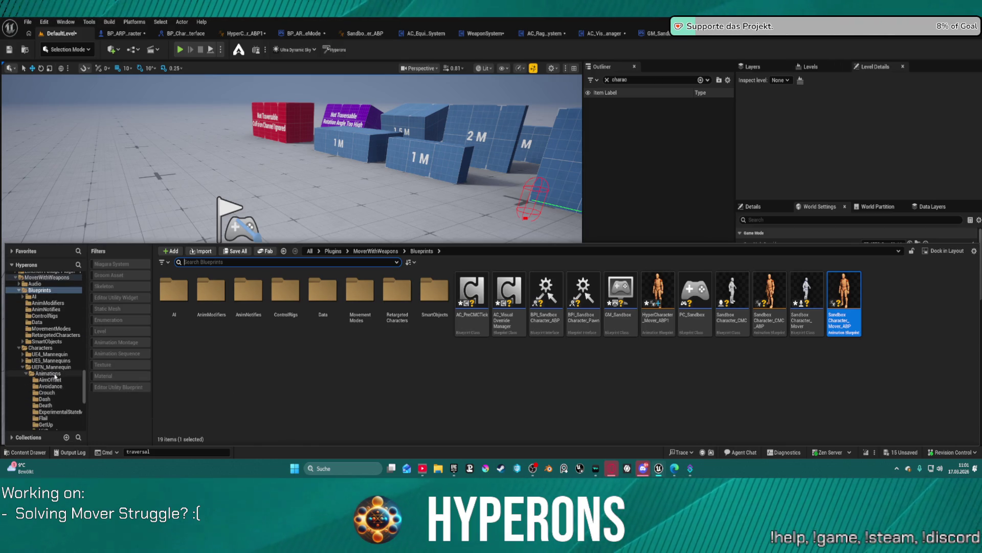
{"action": "left_click", "coordinate": [22, 342]}
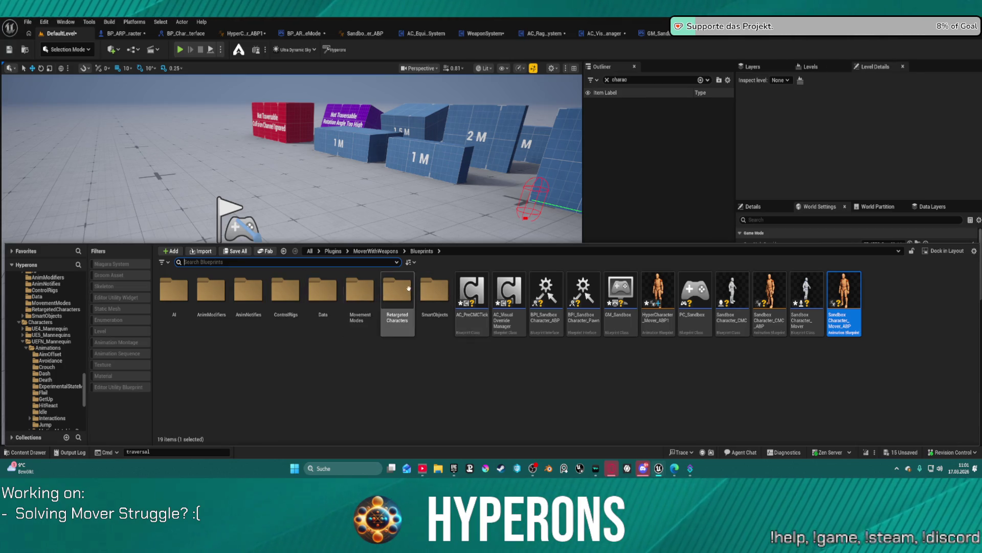
{"action": "double_click", "coordinate": [359, 292]}
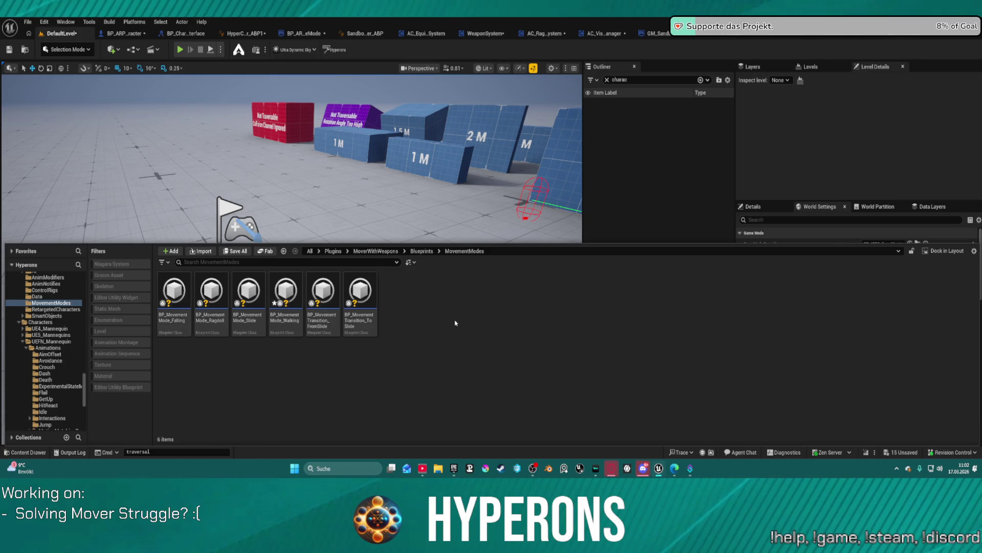
{"action": "left_click", "coordinate": [211, 302]}
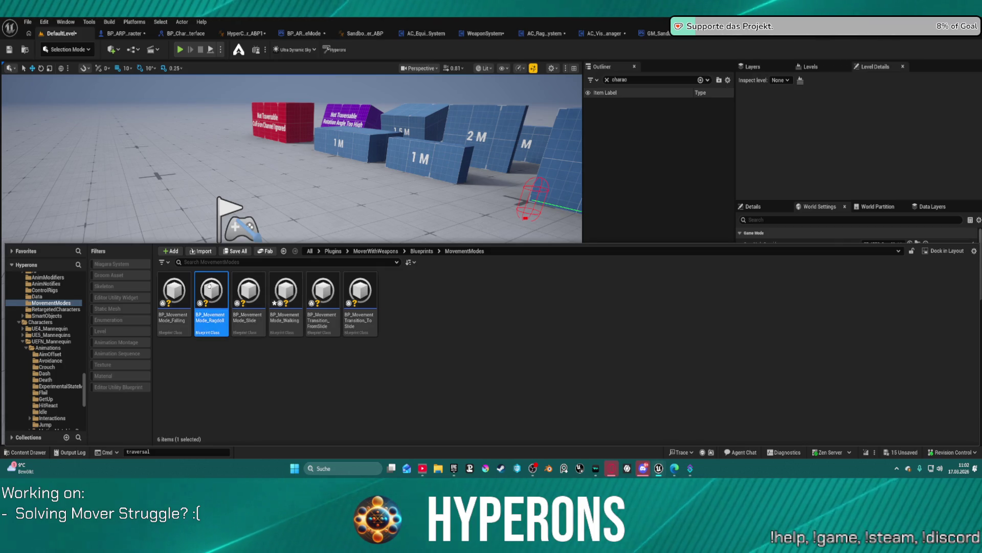
{"action": "key", "text": "Return"}
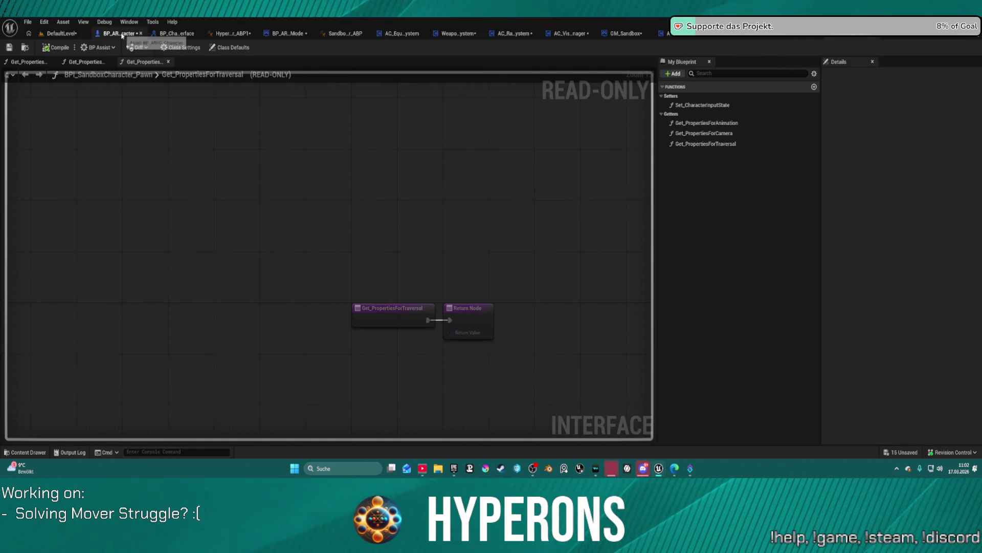
{"action": "left_click", "coordinate": [123, 35]}
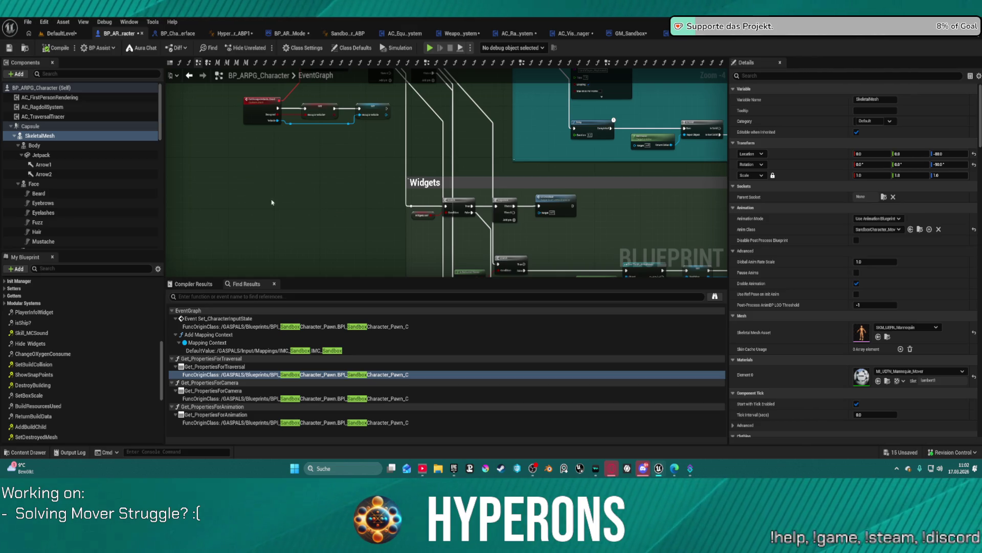
{"action": "left_click", "coordinate": [78, 136]}
Play DefaultLevel, walk the character forward and swing the camera, then replay and stop
{"action": "left_click", "coordinate": [51, 33]}
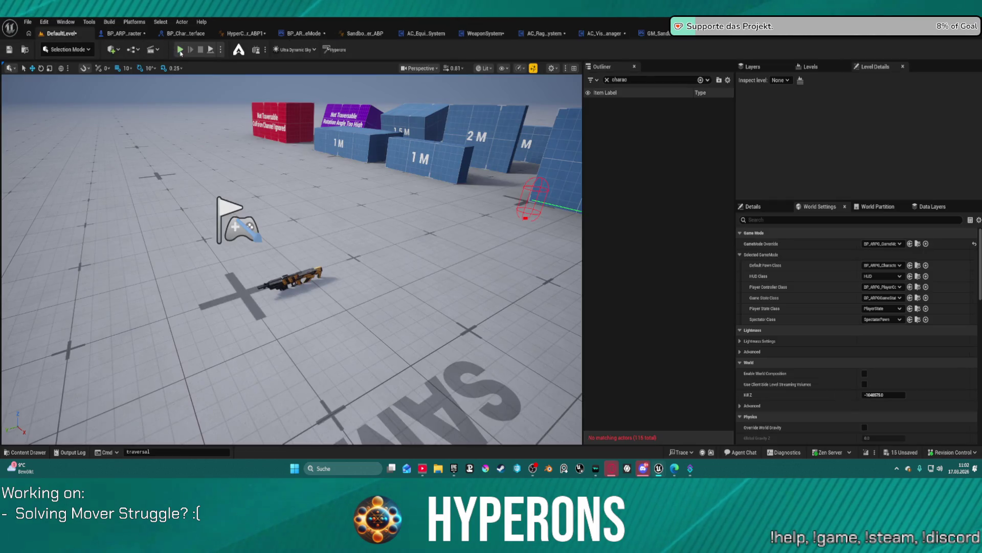
{"action": "key", "text": "alt+p"}
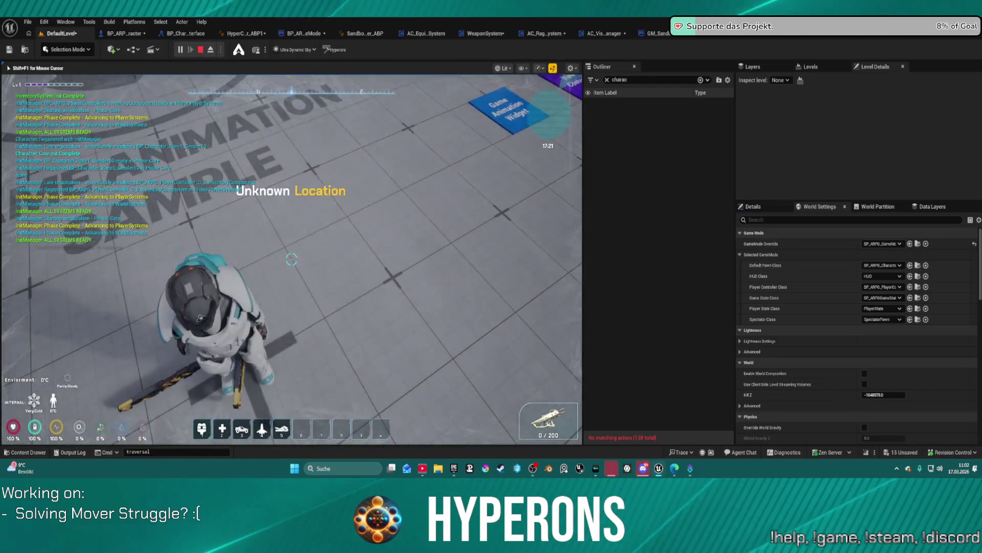
{"action": "key", "text": "w"}
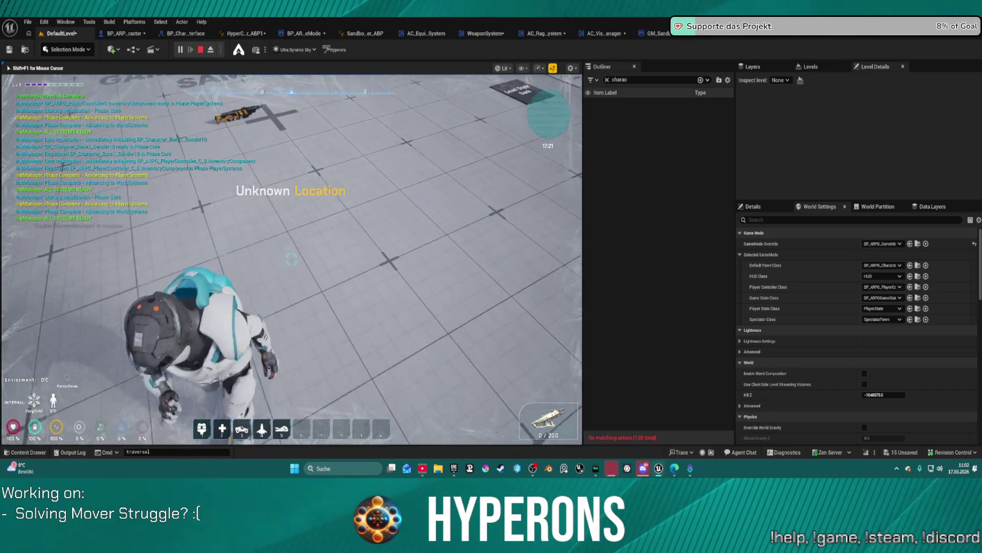
{"action": "key", "text": "w"}
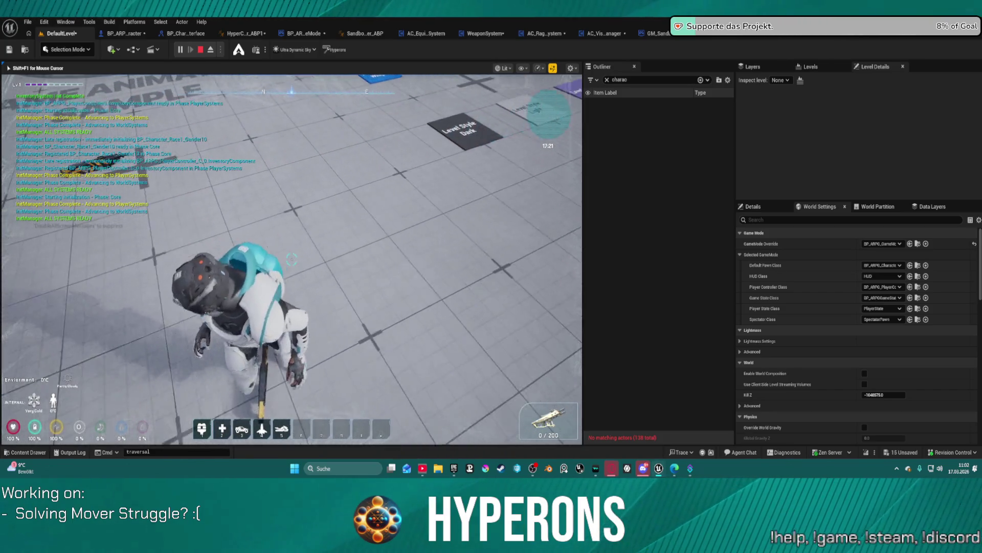
{"action": "key", "text": "s"}
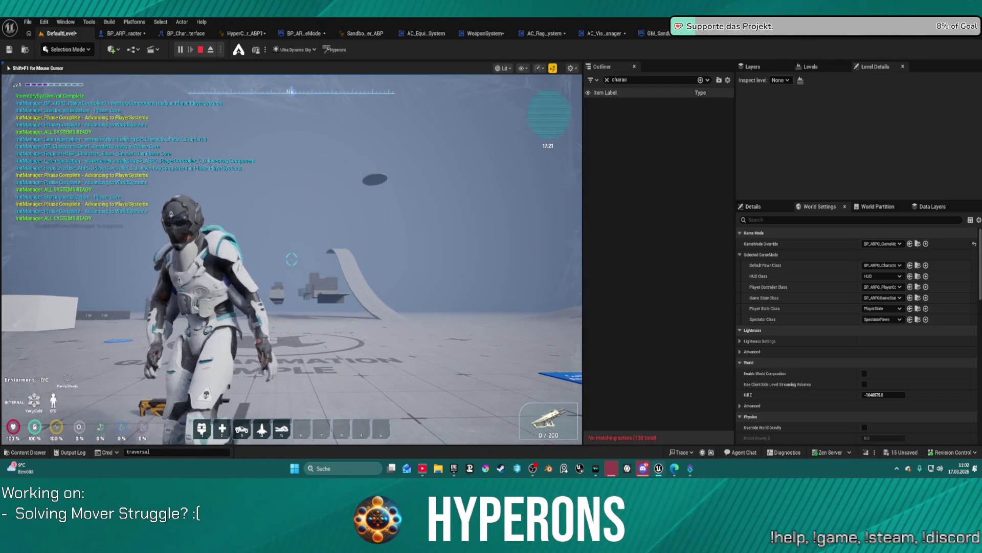
{"action": "key", "text": "shift+F1"}
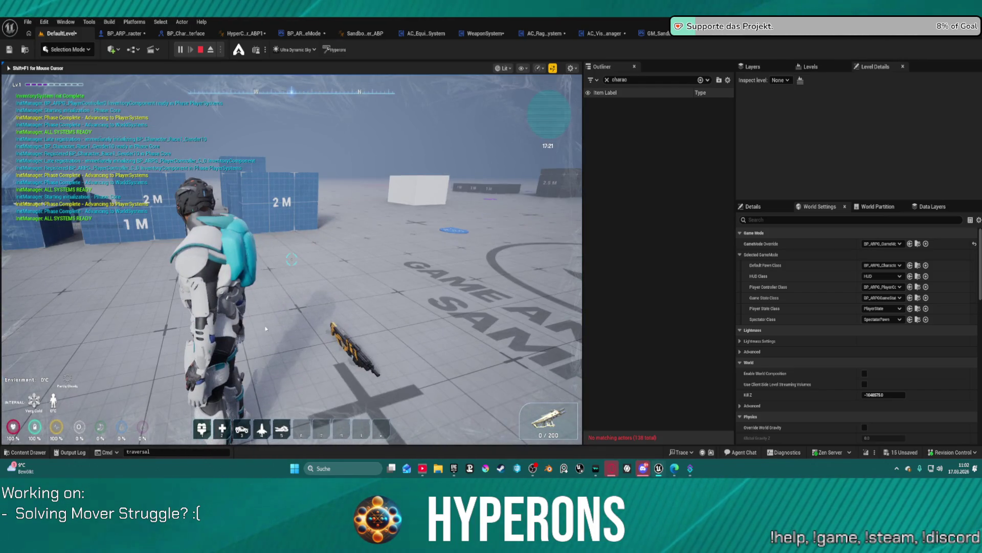
{"action": "key", "text": "Escape"}
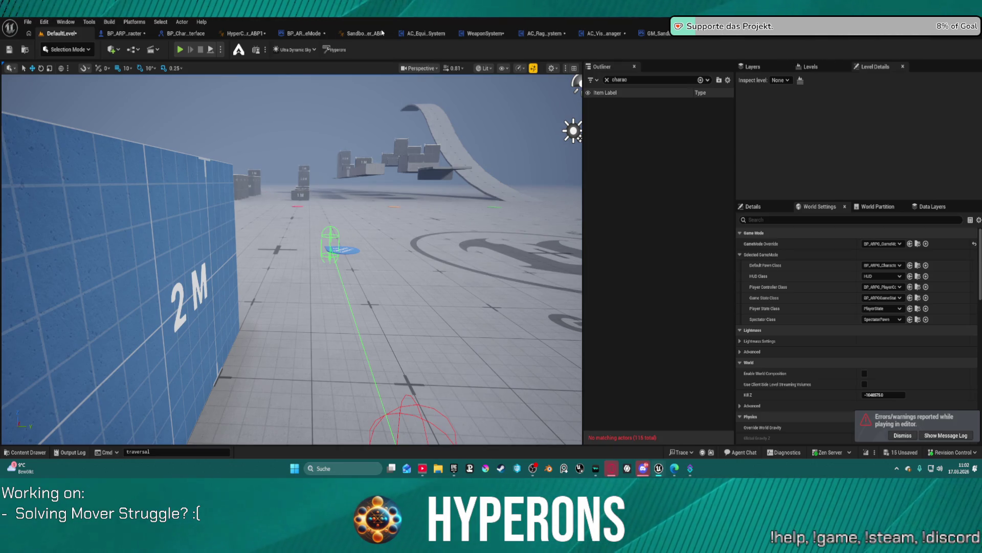
{"action": "key", "text": "alt+p"}
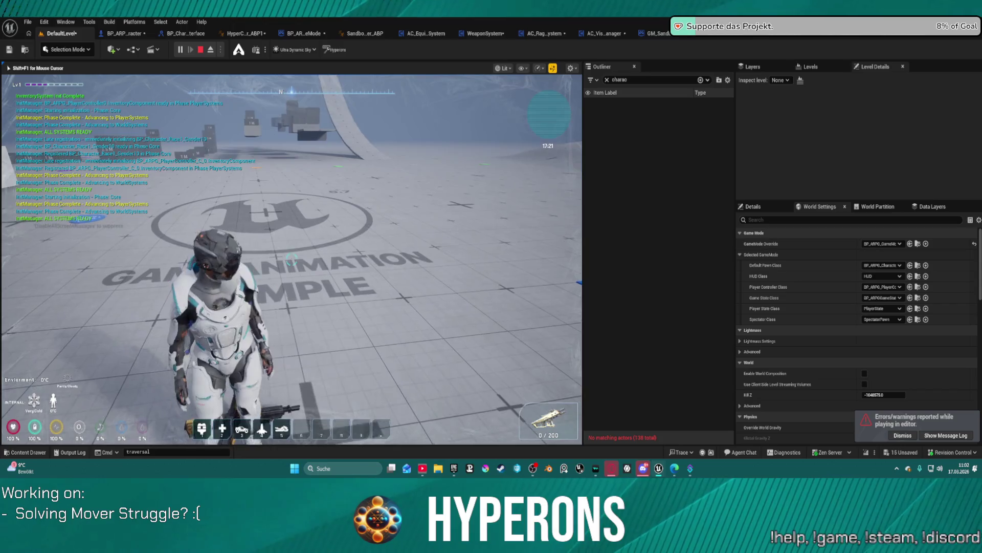
{"action": "key", "text": "Escape"}
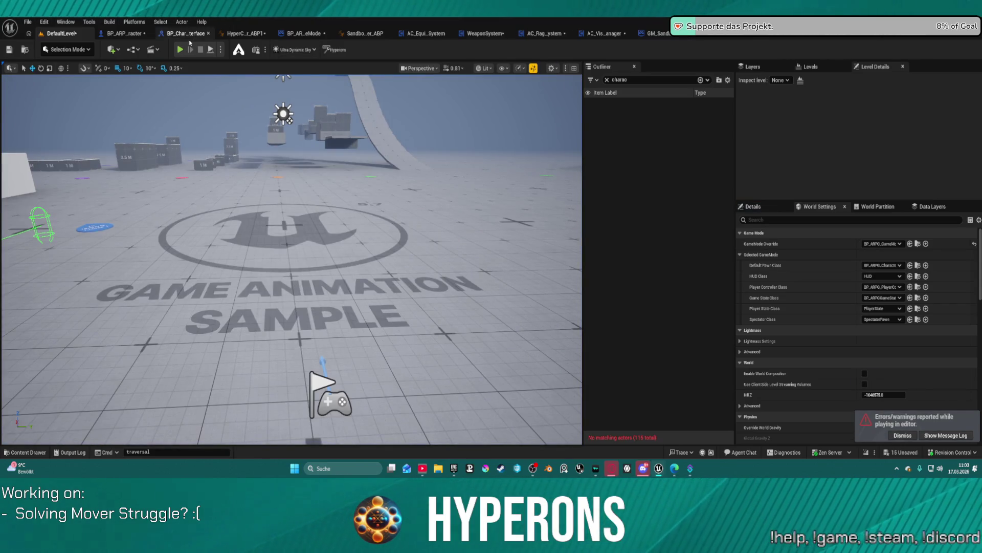
Switch to the HyperCharacter_Mover_ABP1 tab showing its InitializeMoverPredictor graph
{"action": "left_click", "coordinate": [245, 34]}
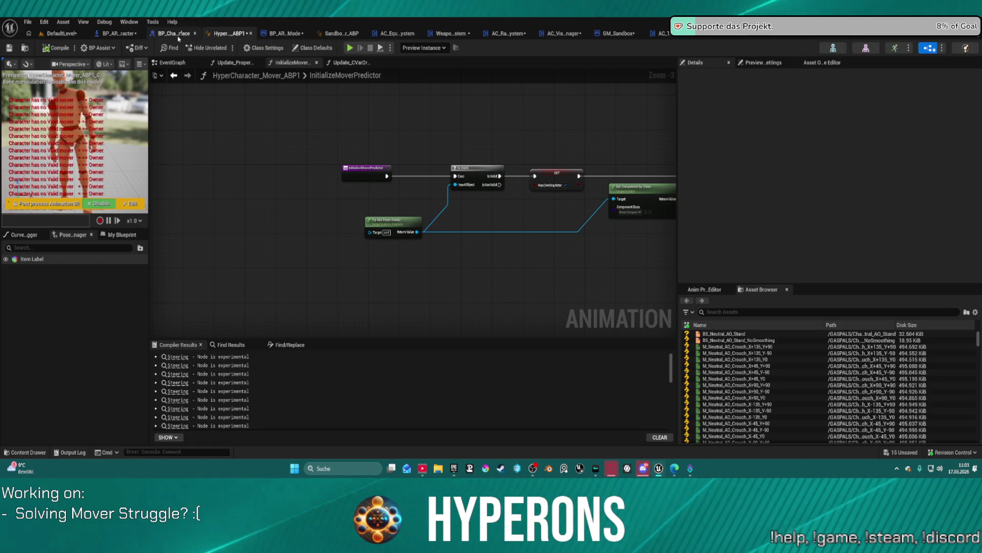
Select BP_ARPG_Character's GameplayCamera component and open the Content Drawer
{"action": "left_click", "coordinate": [121, 35]}
{"action": "scroll", "coordinate": [82, 174], "scroll_direction": "down", "scroll_amount": 3}
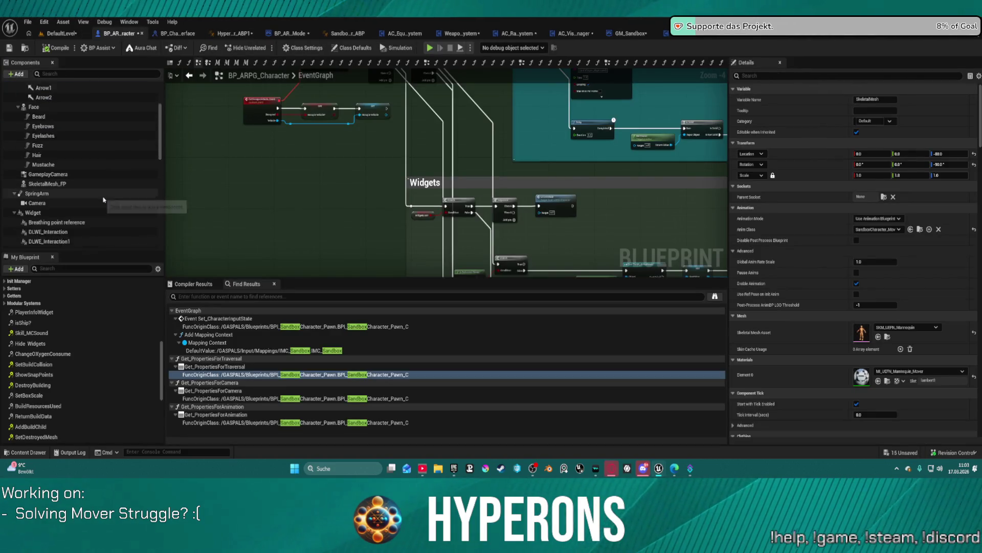
{"action": "left_click", "coordinate": [99, 162]}
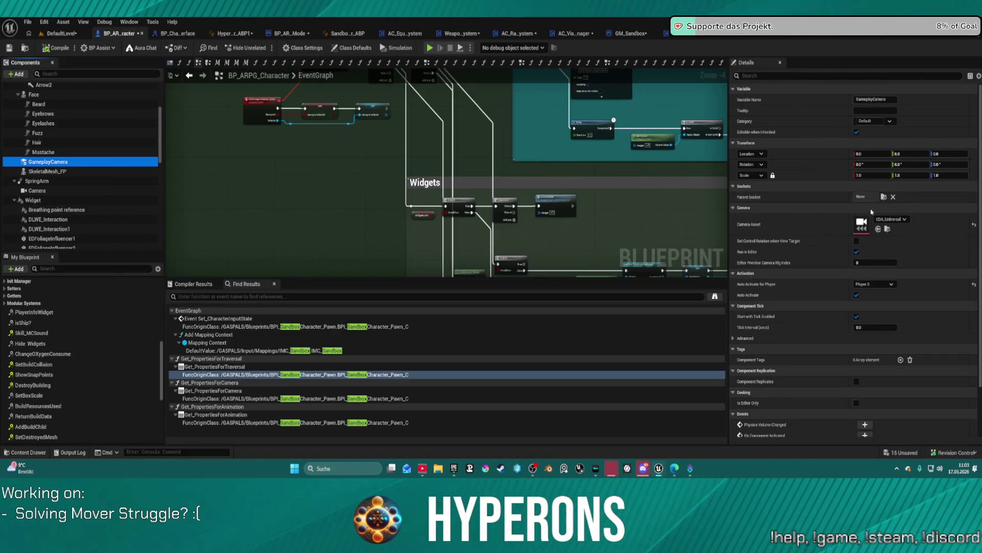
{"action": "key", "text": "ctrl+space"}
{"action": "scroll", "coordinate": [54, 360], "scroll_direction": "up", "scroll_amount": 3}
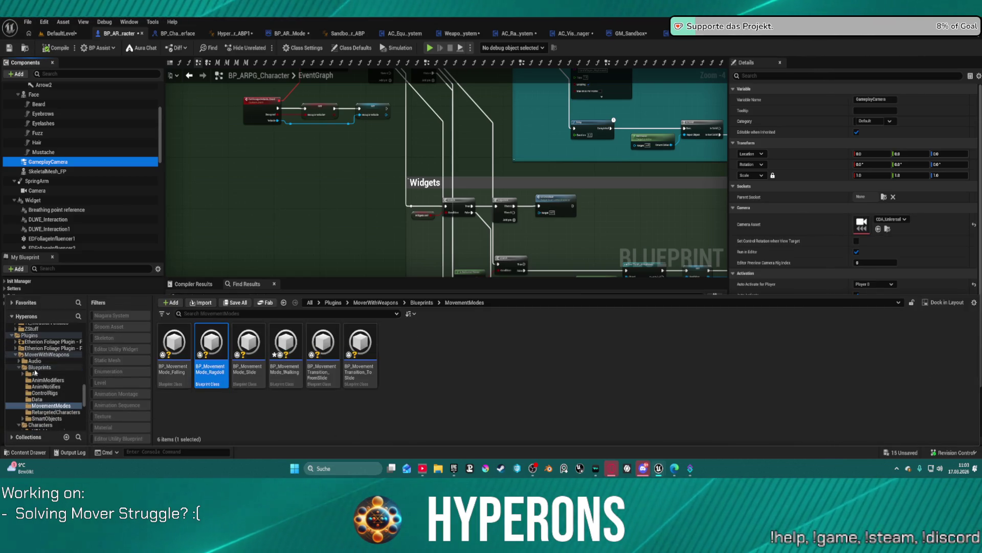
Assign CameraAsset_Sandbox_Character from CameraSystem as the GameplayCamera's Camera Asset, then launch play
{"action": "left_click", "coordinate": [40, 366]}
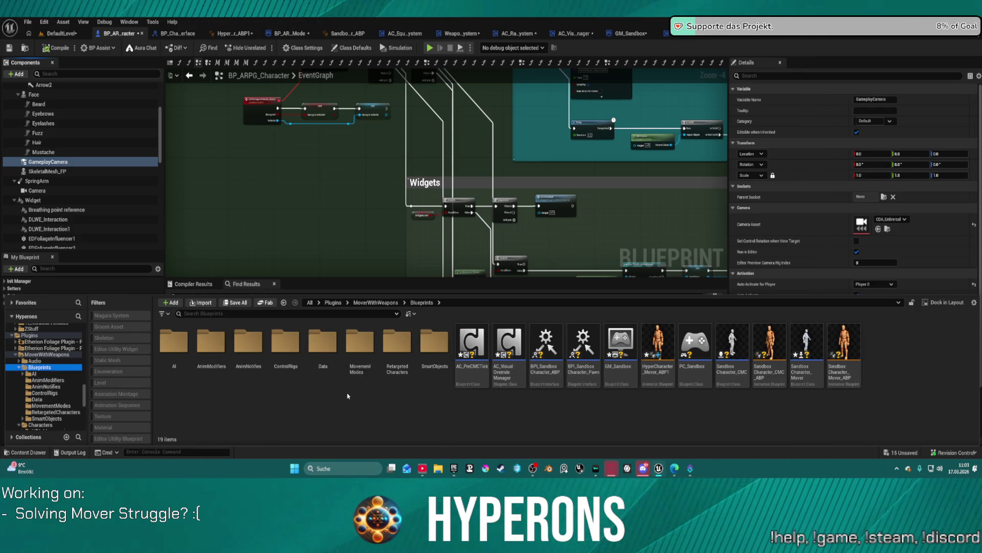
{"action": "double_click", "coordinate": [285, 355]}
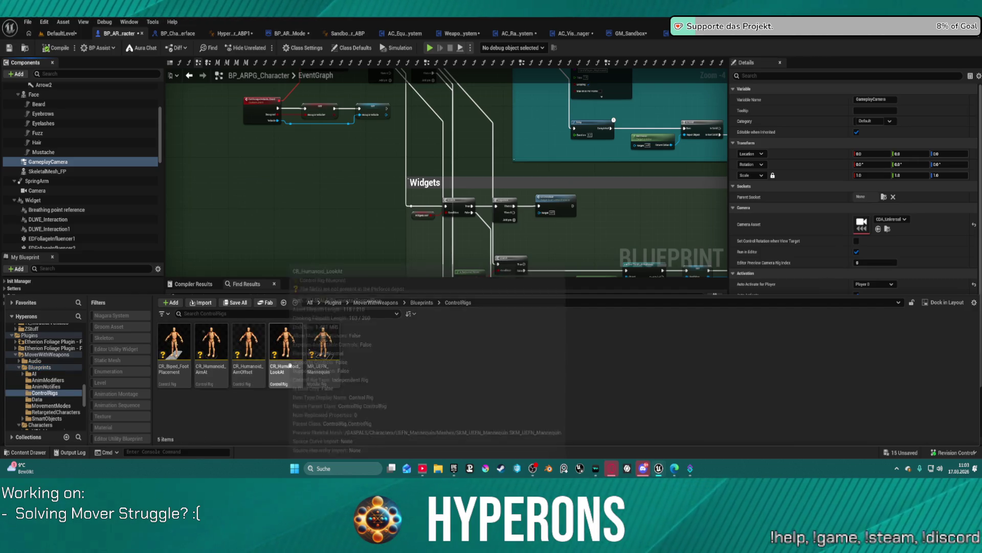
{"action": "left_click", "coordinate": [23, 367], "text": "ctrl"}
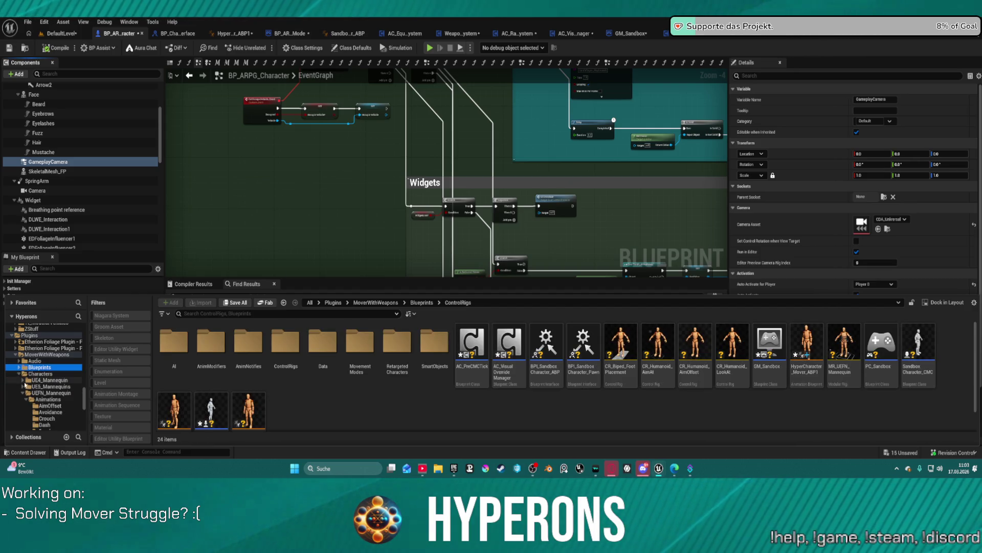
{"action": "left_click", "coordinate": [22, 393]}
{"action": "scroll", "coordinate": [51, 389], "scroll_direction": "down", "scroll_amount": 3}
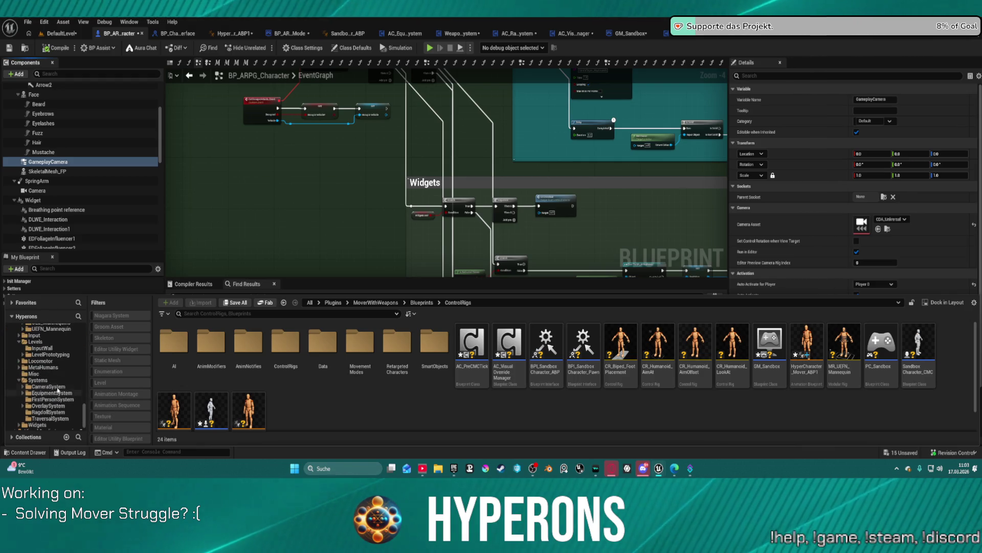
{"action": "left_click", "coordinate": [57, 386]}
{"action": "left_click", "coordinate": [285, 348]}
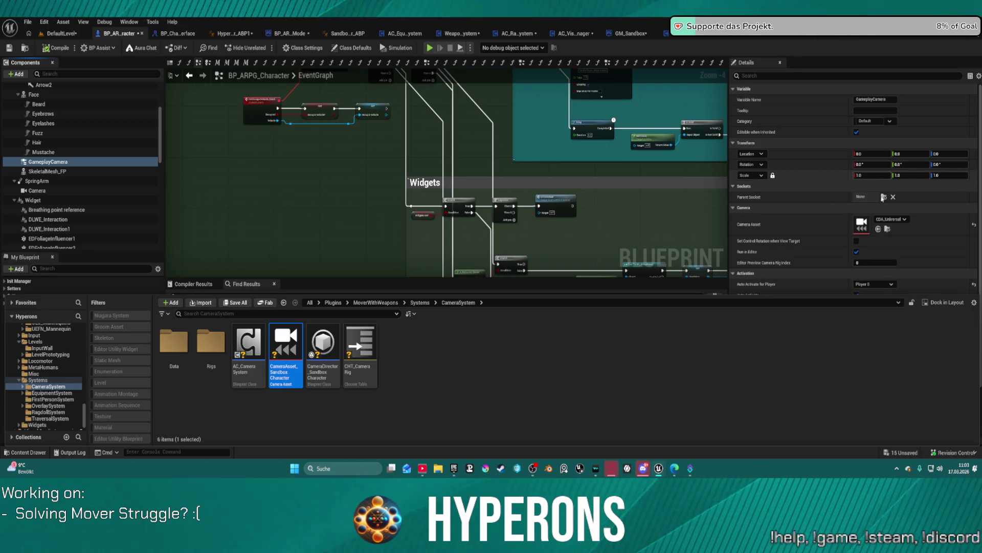
{"action": "left_click", "coordinate": [879, 230]}
{"action": "left_click", "coordinate": [878, 229]}
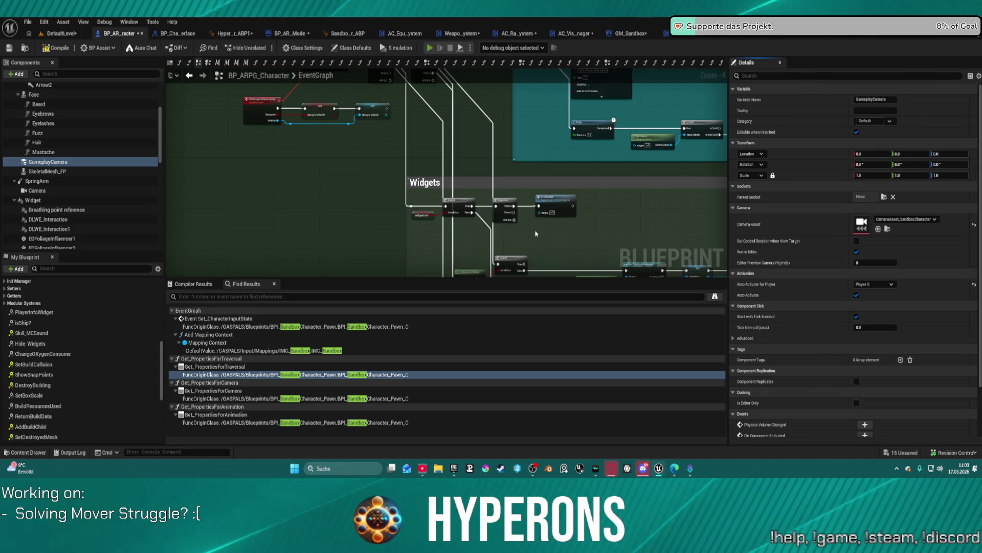
{"action": "left_click", "coordinate": [556, 257]}
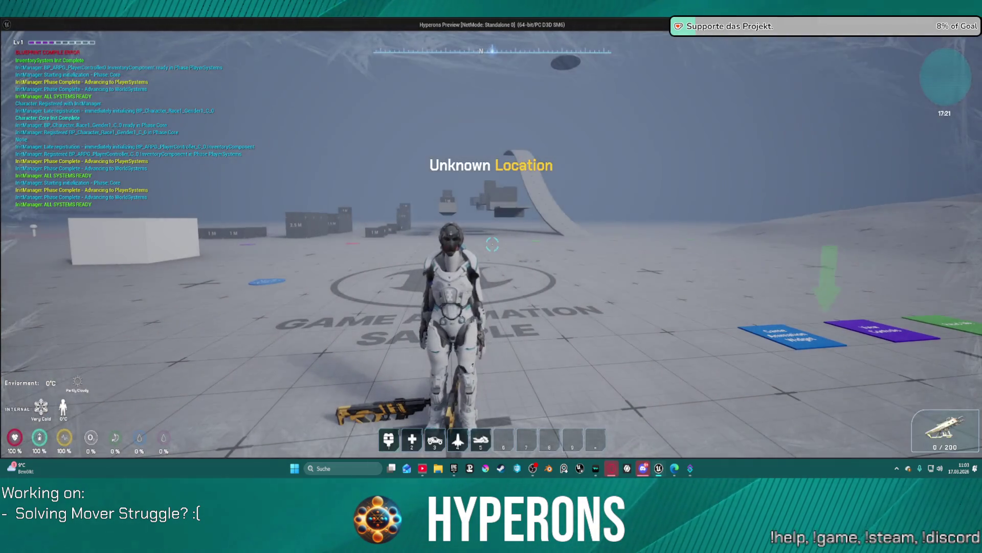
Walk the character around the test level with WASD, equip the rifle, then end play
{"action": "key", "text": "w"}
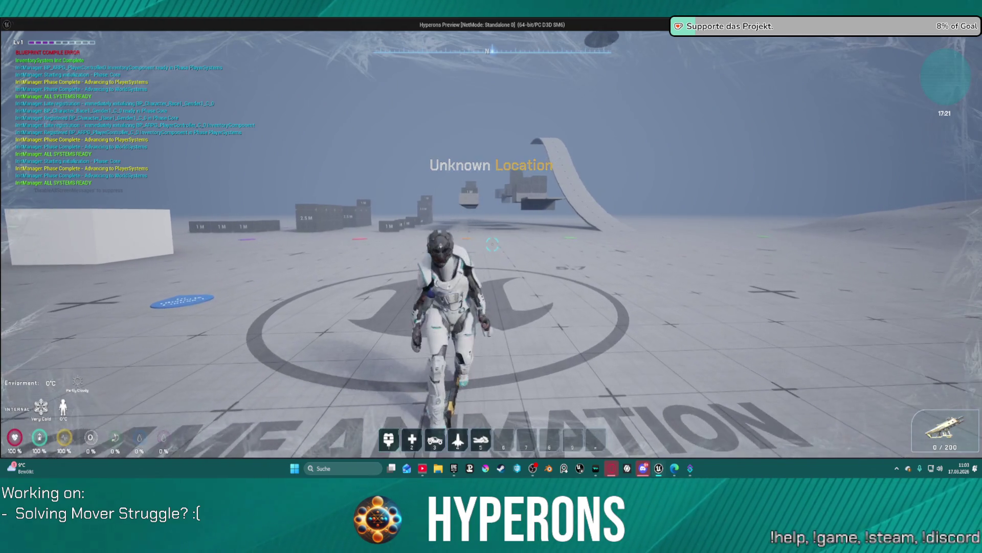
{"action": "key", "text": "s"}
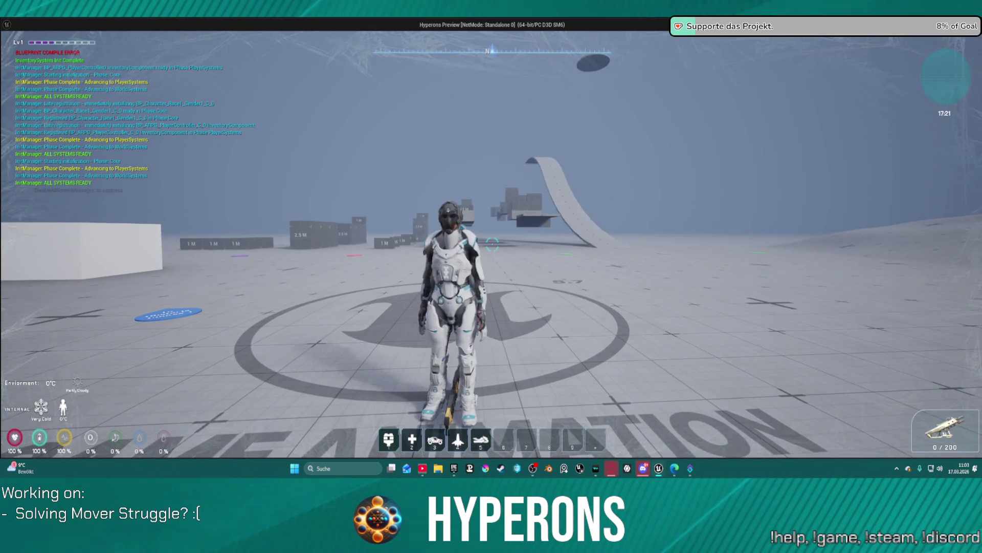
{"action": "key", "text": "a"}
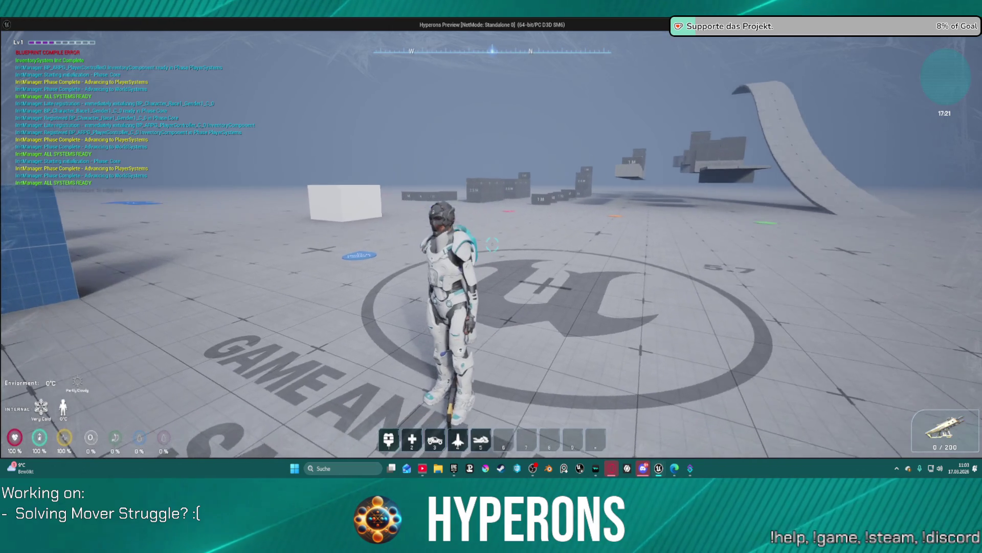
{"action": "key", "text": "1"}
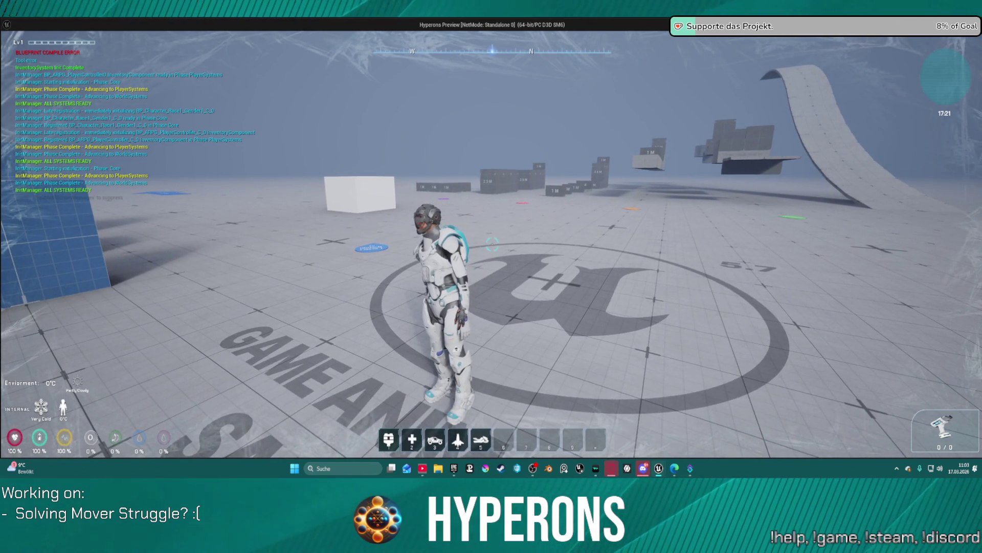
{"action": "key", "text": "1"}
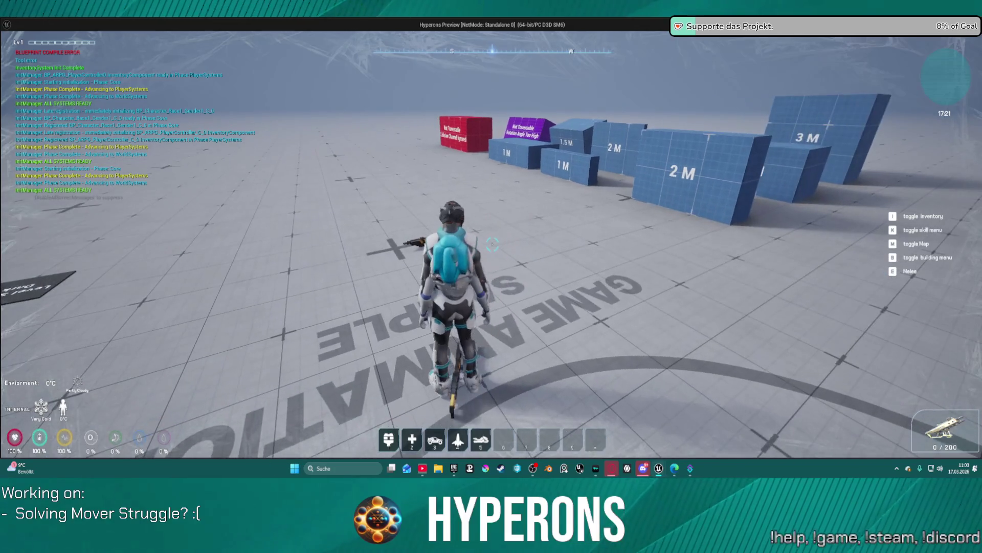
{"action": "key", "text": "1"}
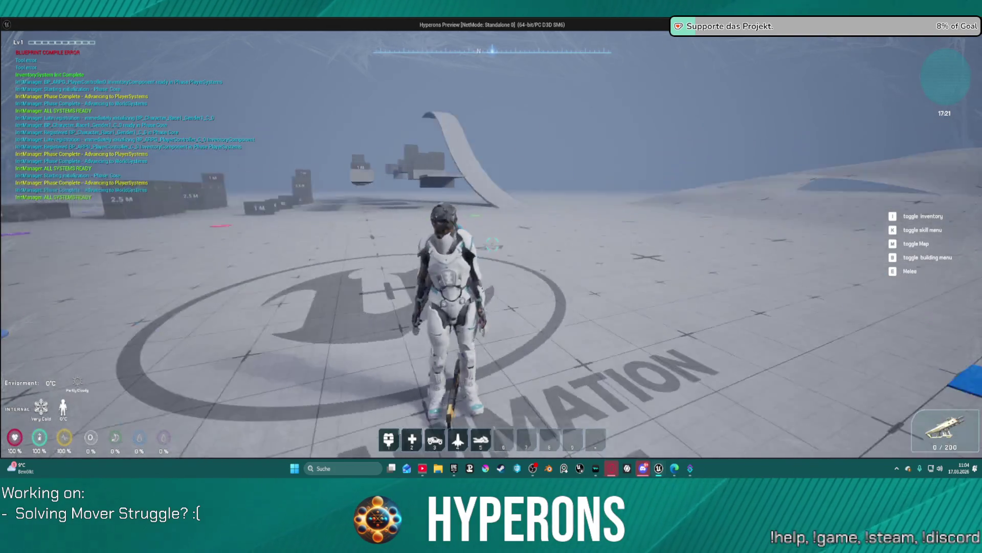
{"action": "key", "text": "s"}
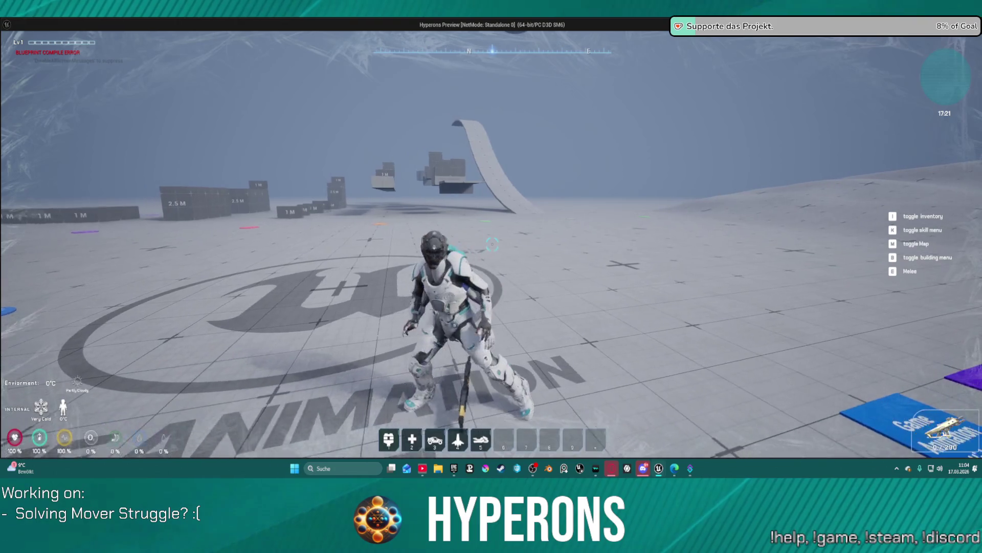
{"action": "key", "text": "w"}
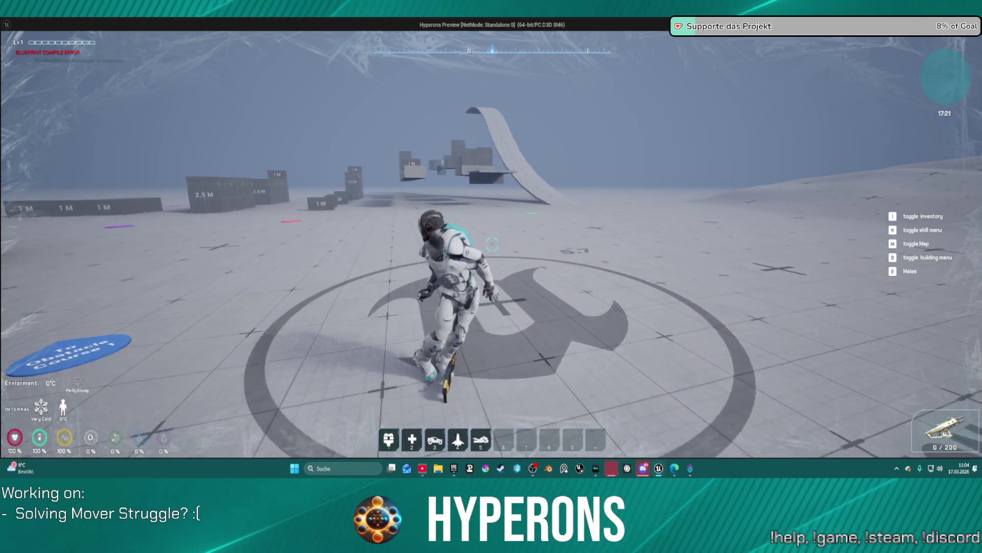
{"action": "key", "text": "a"}
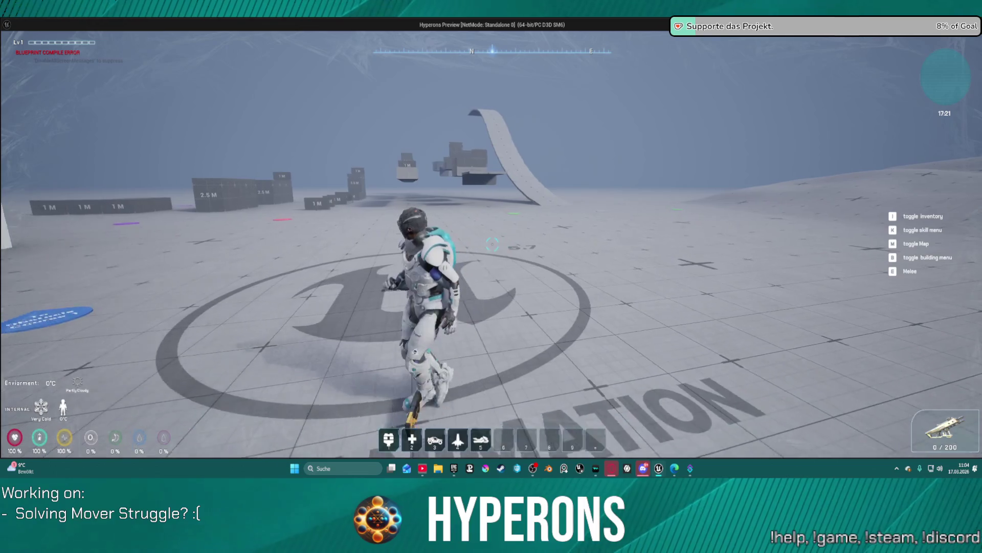
{"action": "key", "text": "Escape"}
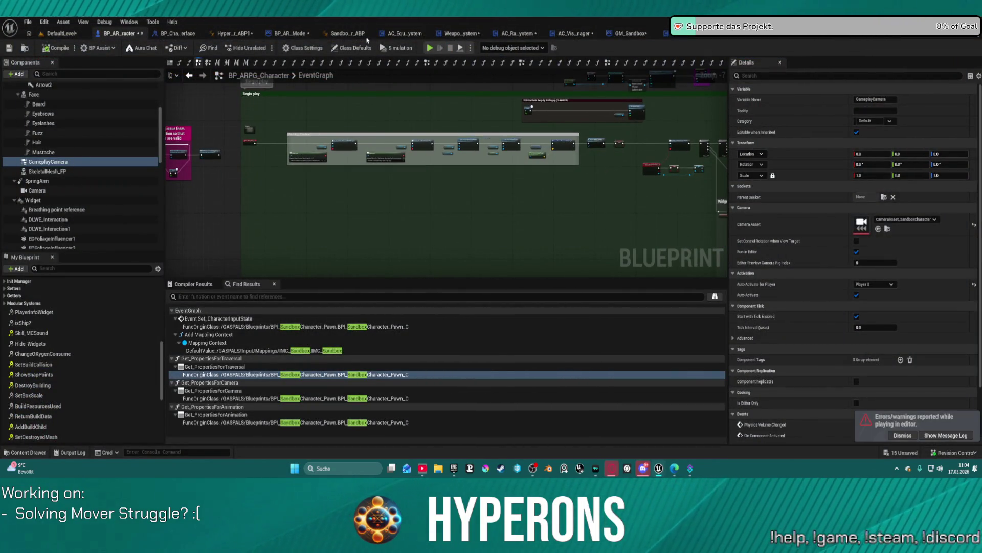
In SandboxCharacter_Mover_ABP, add a Print String node off the update Branch's False pin
{"action": "left_click", "coordinate": [350, 33]}
{"action": "left_click_drag", "start_coordinate": [353, 173], "coordinate": [435, 234]}
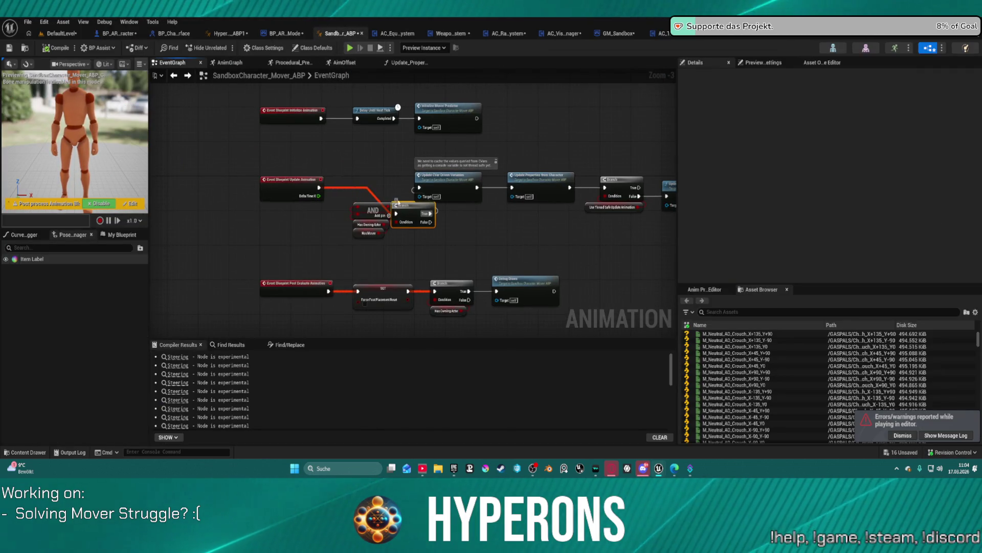
{"action": "left_click", "coordinate": [369, 180]}
{"action": "left_click_drag", "start_coordinate": [369, 180], "coordinate": [439, 226]}
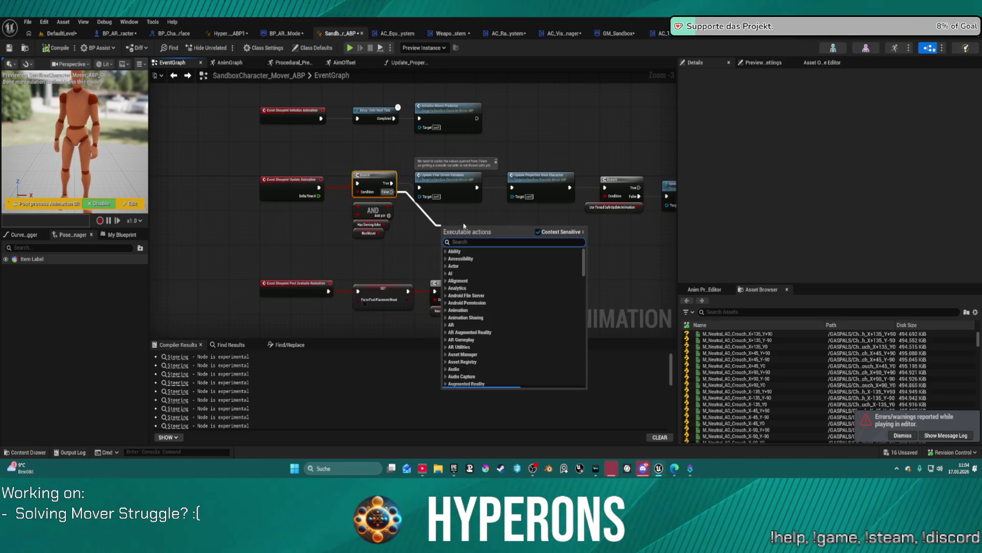
{"action": "type", "text": "print s"}
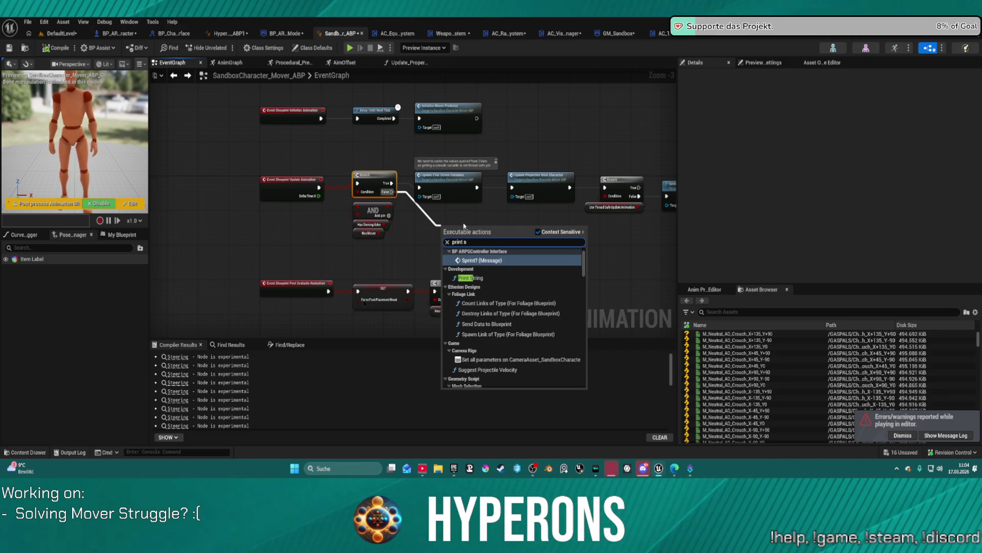
{"action": "type", "text": "tring"}
{"action": "key", "text": "Escape"}
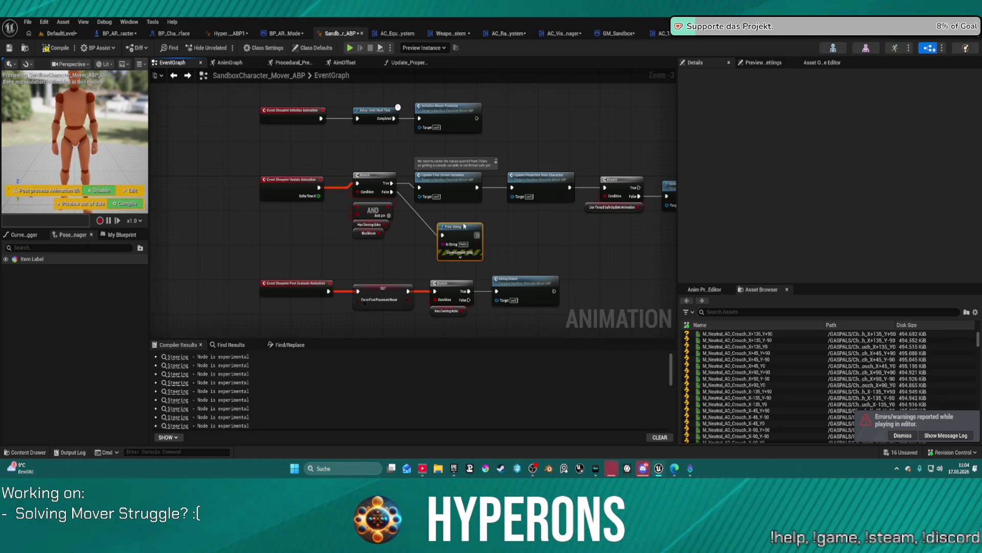
{"action": "scroll", "coordinate": [459, 243], "scroll_direction": "up", "scroll_amount": 2}
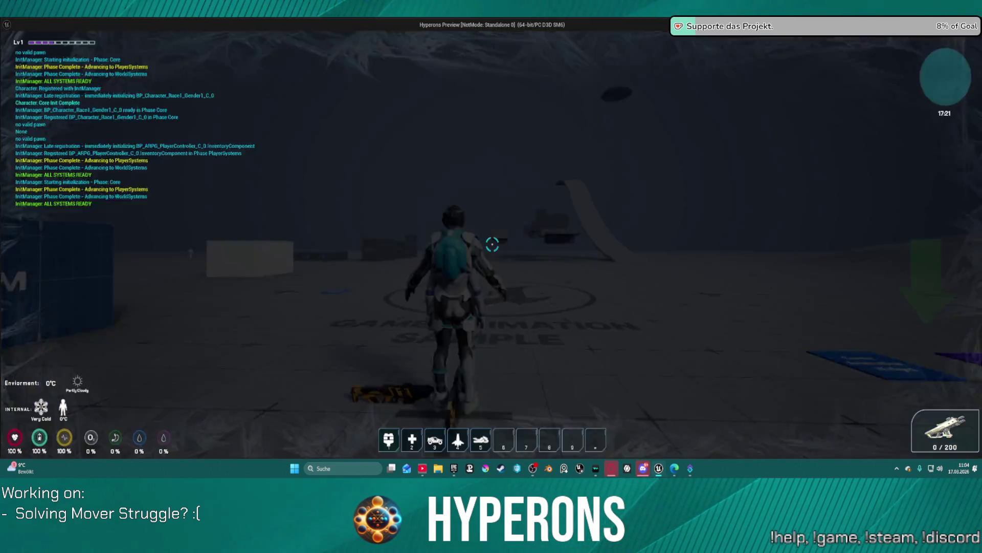
End the play session and move the Print String node beside the Branch
{"action": "key", "text": "Escape"}
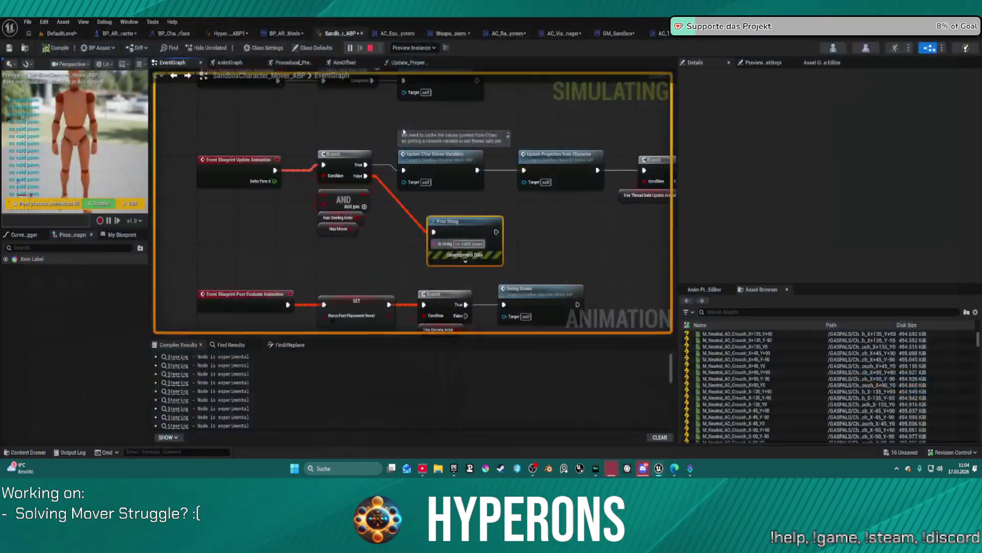
{"action": "left_click_drag", "start_coordinate": [477, 238], "coordinate": [472, 194]}
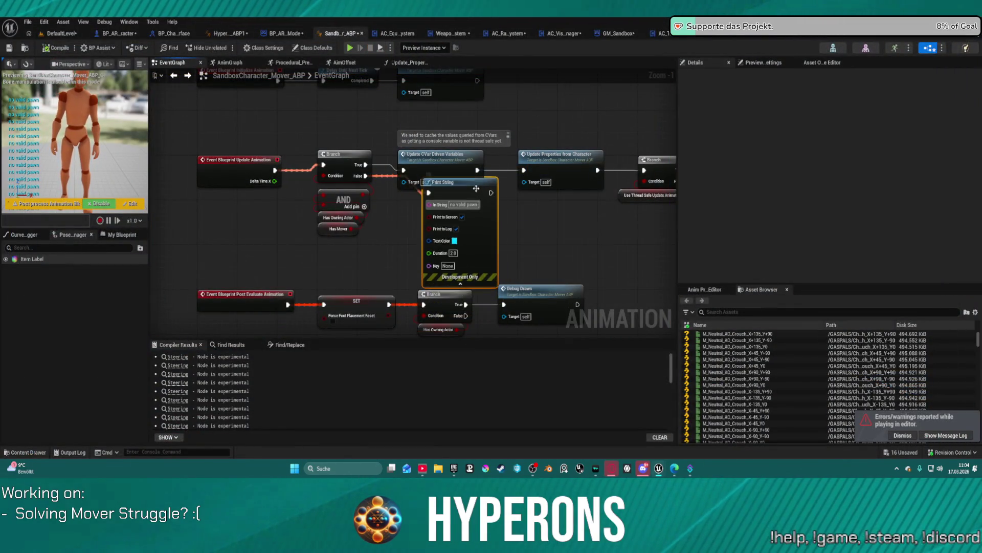
{"action": "left_click", "coordinate": [460, 279]}
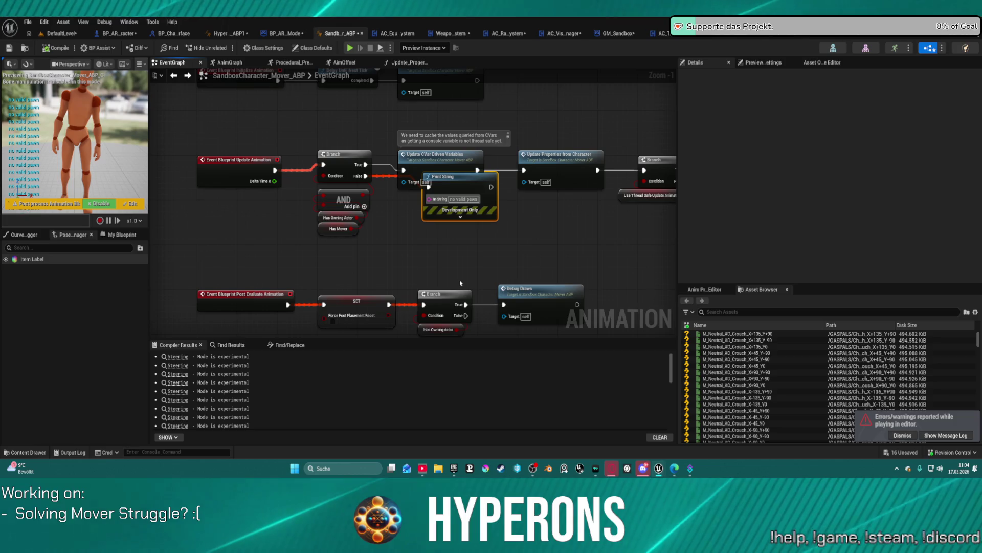
Set the Print String node's Text Color to red
{"action": "left_click", "coordinate": [460, 217]}
{"action": "left_click", "coordinate": [453, 235]}
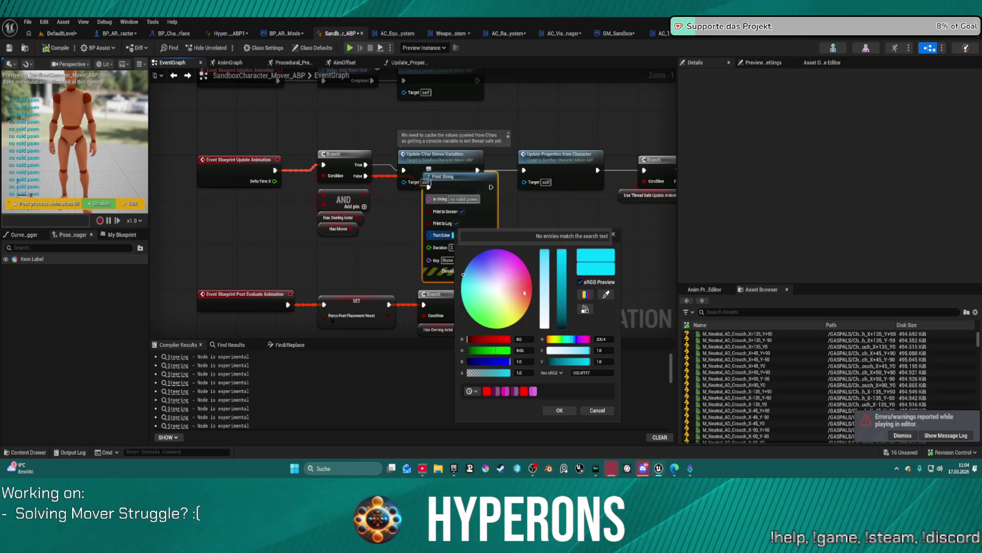
{"action": "left_click_drag", "start_coordinate": [524, 292], "coordinate": [532, 290]}
{"action": "left_click", "coordinate": [559, 410]}
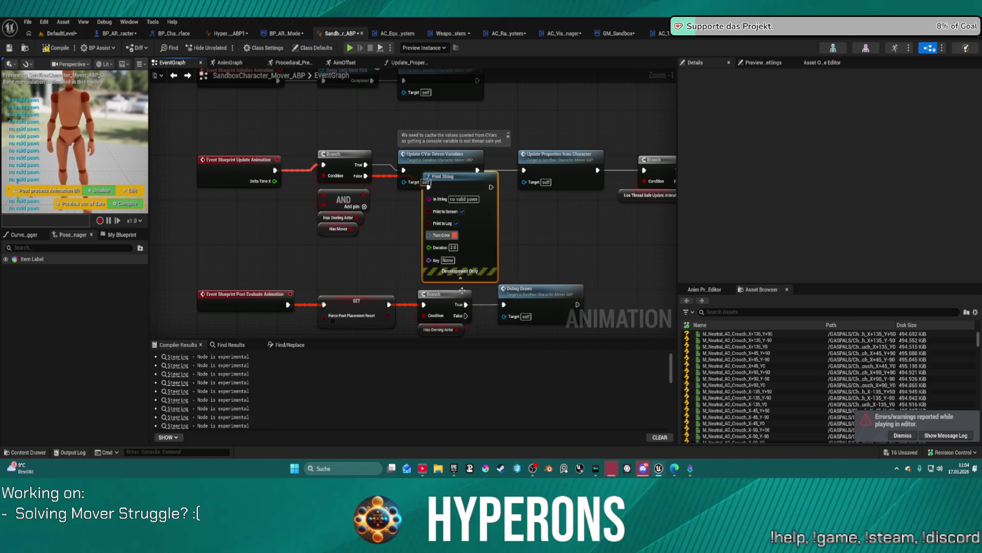
Collapse Print String's advanced pins and open the Initialize Mover Predictor function
{"action": "left_click", "coordinate": [461, 281]}
{"action": "left_click_drag", "start_coordinate": [421, 164], "coordinate": [514, 230]}
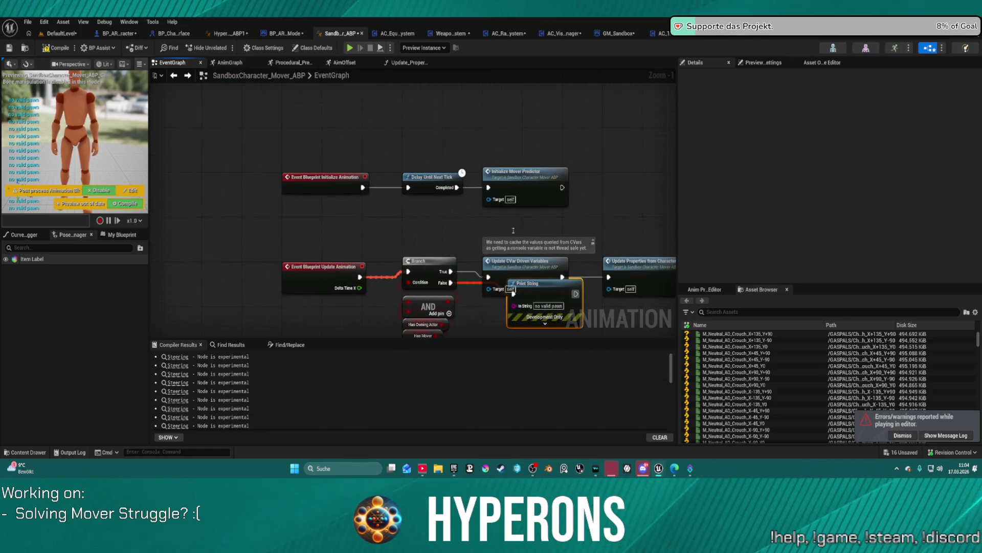
{"action": "double_click", "coordinate": [517, 178]}
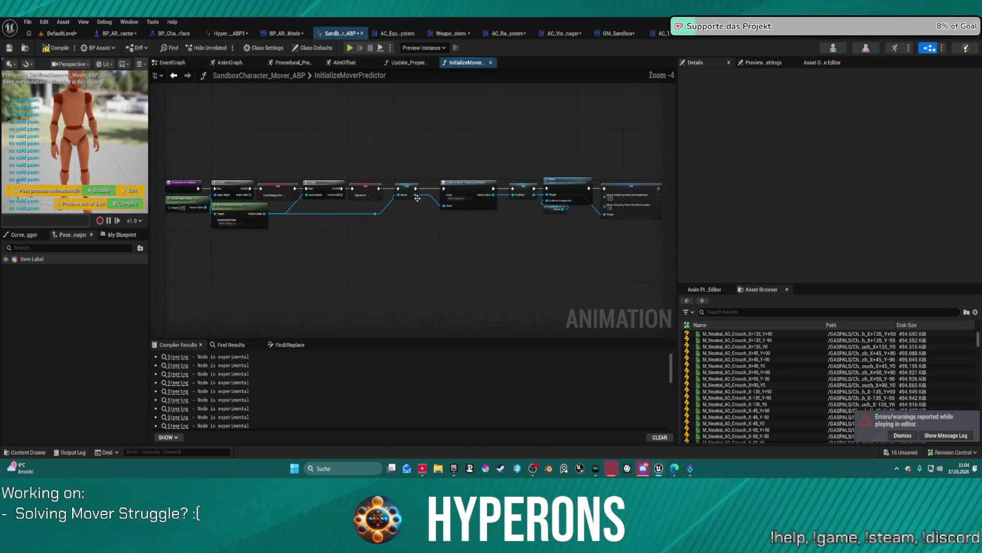
Inspect the Try Get Pawn Owner node and the Preview Scene Settings
{"action": "scroll", "coordinate": [314, 204], "scroll_direction": "up", "scroll_amount": 4}
{"action": "left_click", "coordinate": [332, 204]}
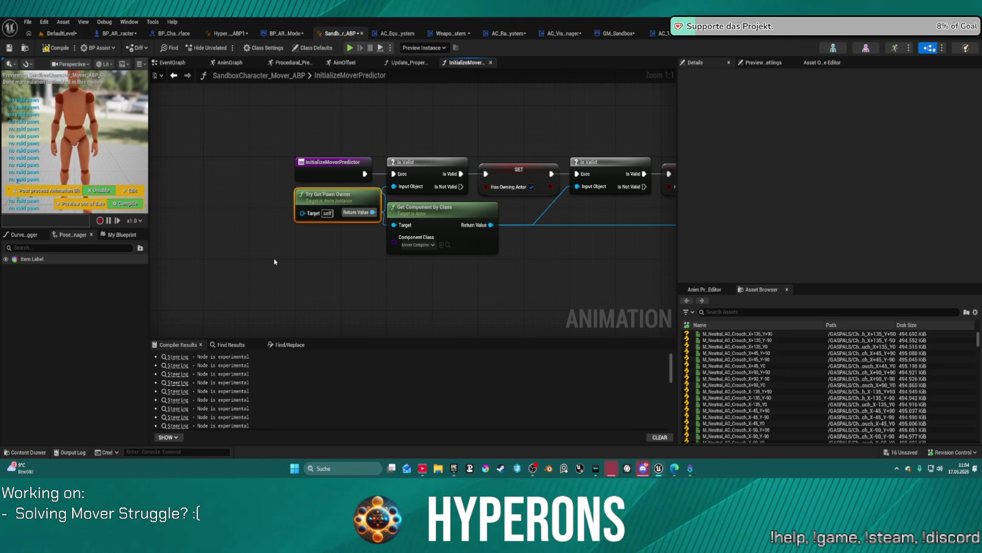
{"action": "left_click", "coordinate": [775, 65]}
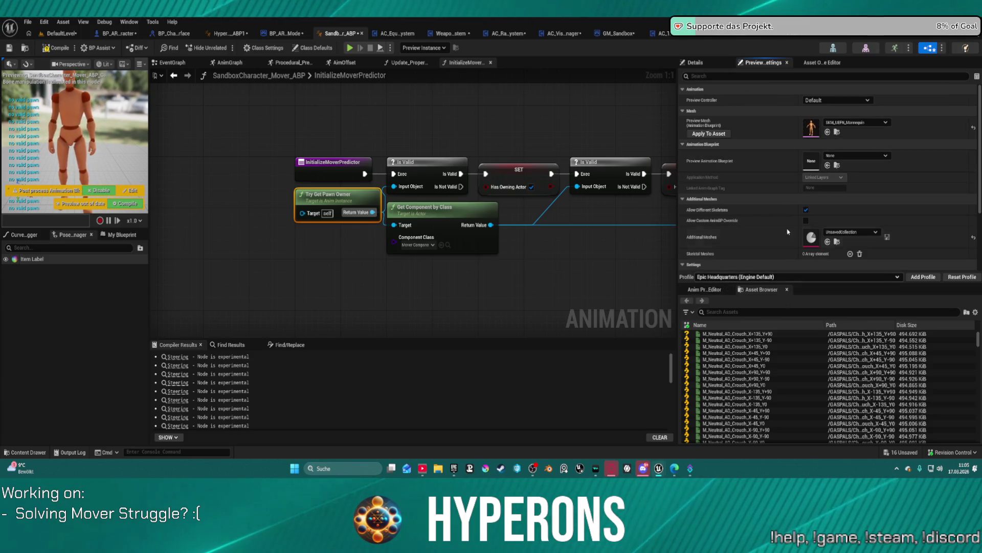
{"action": "scroll", "coordinate": [780, 230], "scroll_direction": "down", "scroll_amount": 3}
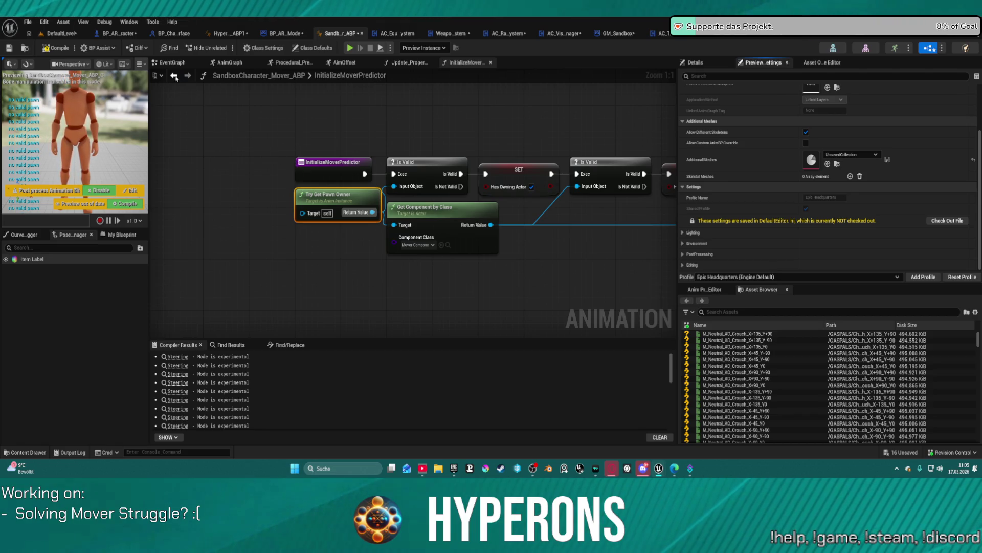
Back in the EventGraph, shift Update Animation and Update CVar Driven Variables up and right
{"action": "left_click", "coordinate": [174, 75]}
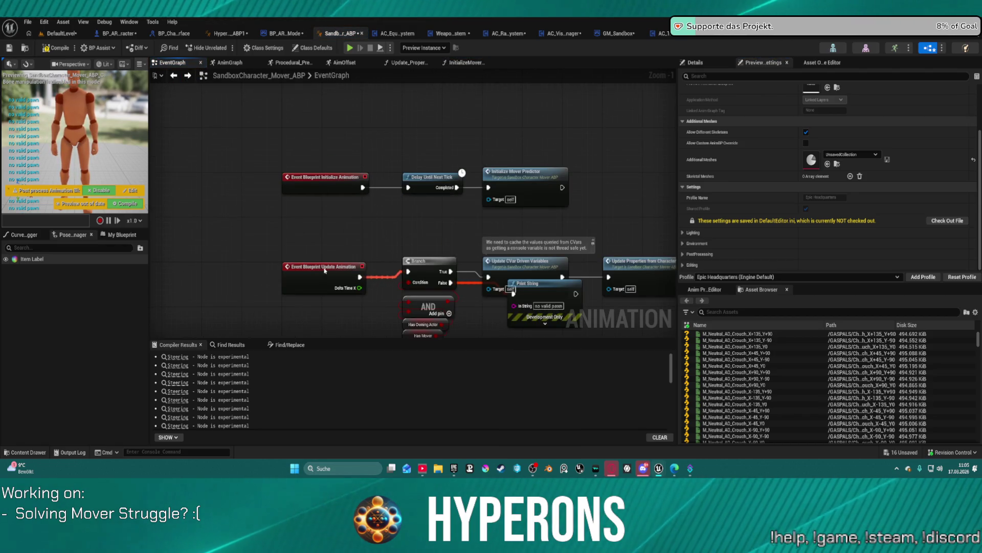
{"action": "left_click_drag", "start_coordinate": [325, 273], "coordinate": [331, 267]}
{"action": "mouse_move", "coordinate": [529, 276]}
{"action": "left_mouse_down"}
{"action": "mouse_move", "coordinate": [544, 271]}
{"action": "mouse_move", "coordinate": [519, 312]}
{"action": "left_mouse_up"}
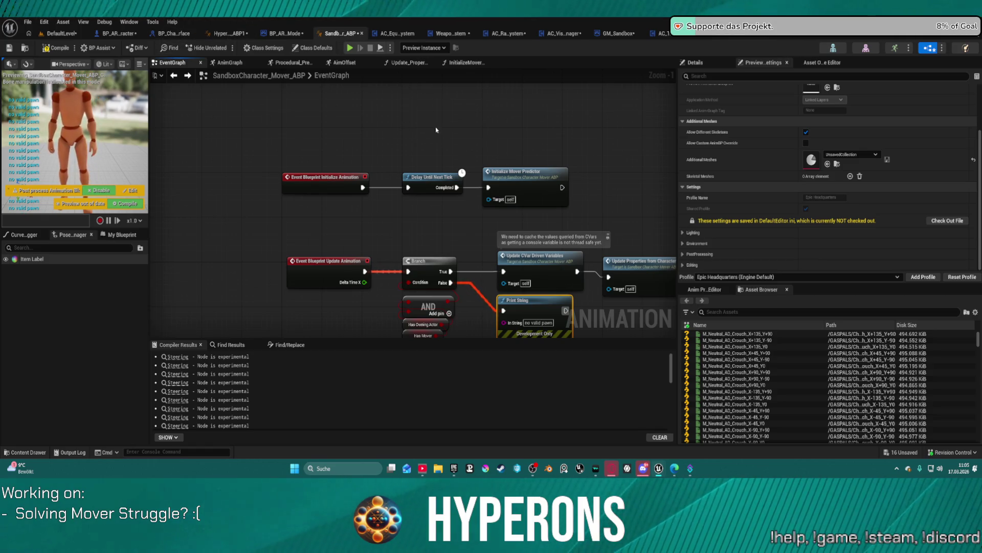
{"action": "mouse_move", "coordinate": [402, 152]}
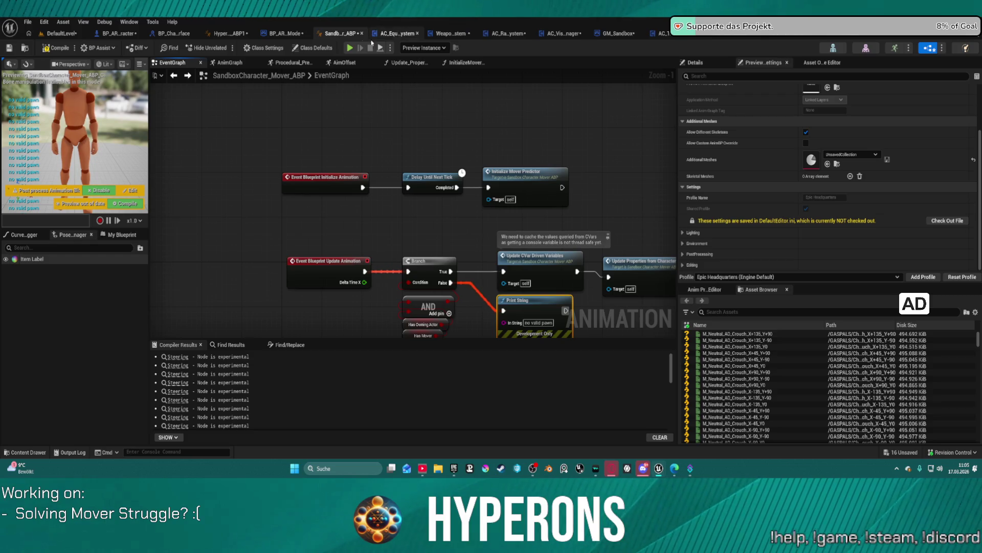
{"action": "left_click", "coordinate": [118, 34]}
{"action": "left_click", "coordinate": [230, 34]}
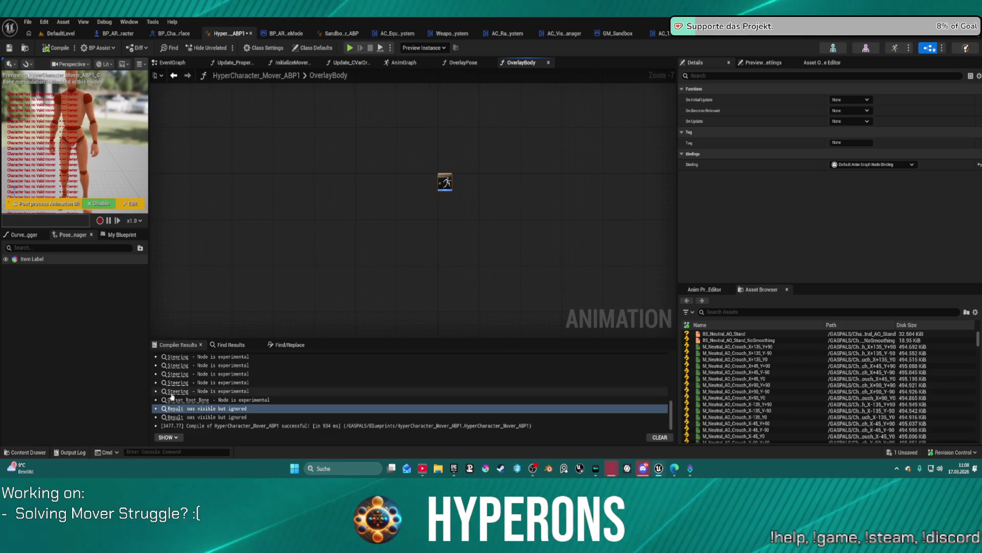
Jump from the Compiler Results log to the experimental Steering node
{"action": "scroll", "coordinate": [209, 355], "scroll_direction": "up", "scroll_amount": 5}
{"action": "scroll", "coordinate": [207, 357], "scroll_direction": "up", "scroll_amount": 5}
{"action": "left_click", "coordinate": [180, 358]}
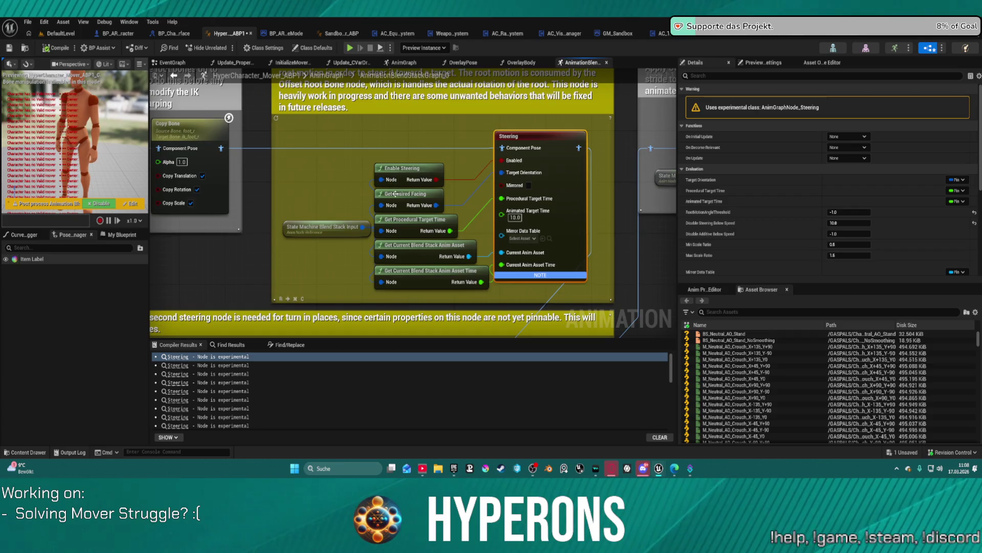
{"action": "scroll", "coordinate": [374, 146], "scroll_direction": "down", "scroll_amount": 10}
{"action": "scroll", "coordinate": [222, 153], "scroll_direction": "up", "scroll_amount": 2}
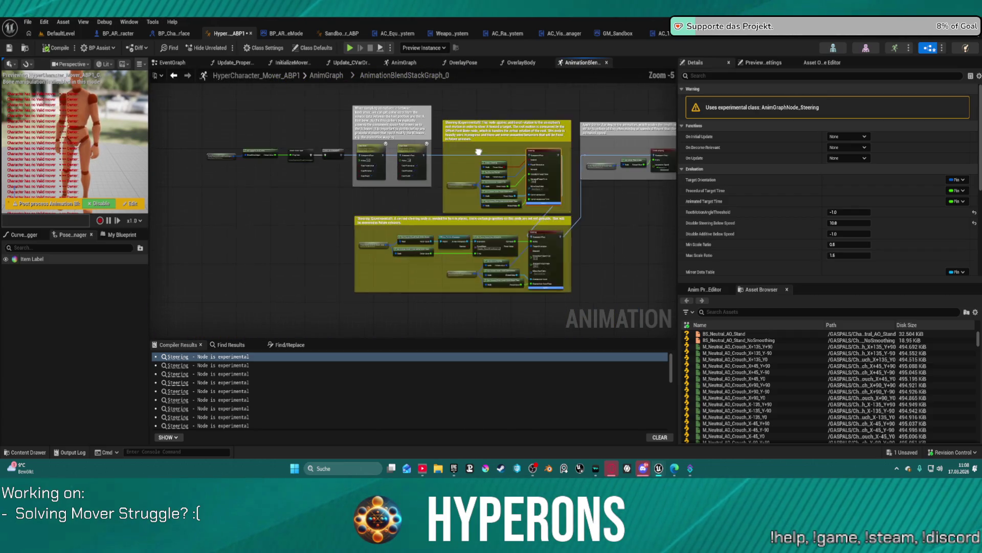
Inspect the Get Dynamic Play Rate, Blend Stack Input and Local to Component nodes
{"action": "left_click", "coordinate": [227, 155]}
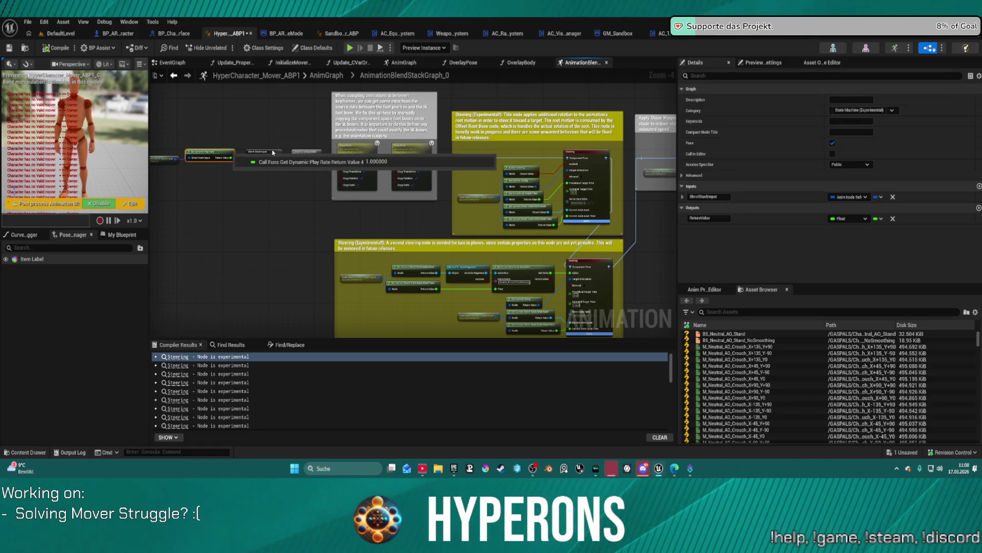
{"action": "left_click_drag", "start_coordinate": [264, 121], "coordinate": [258, 173]}
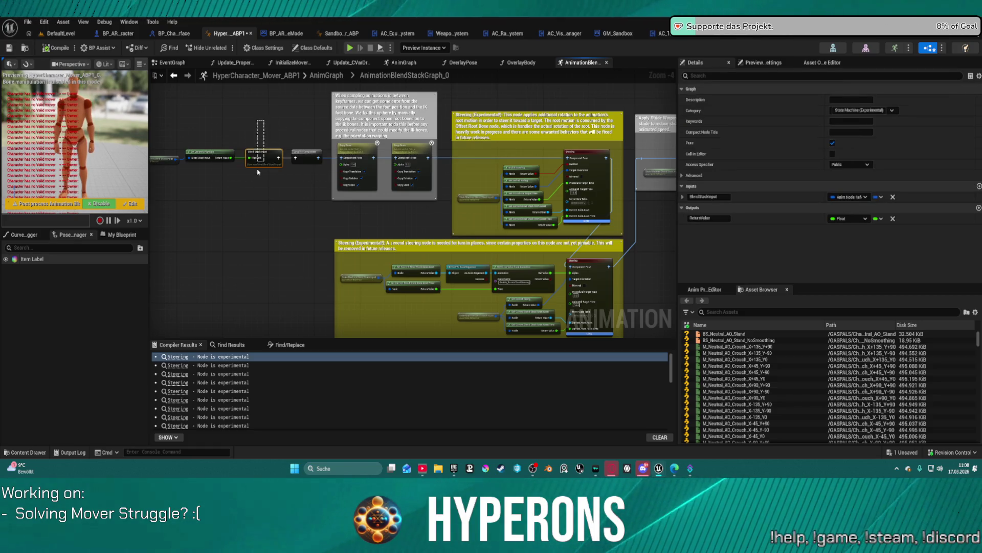
{"action": "left_click", "coordinate": [311, 156]}
{"action": "scroll", "coordinate": [316, 188], "scroll_direction": "down", "scroll_amount": 4}
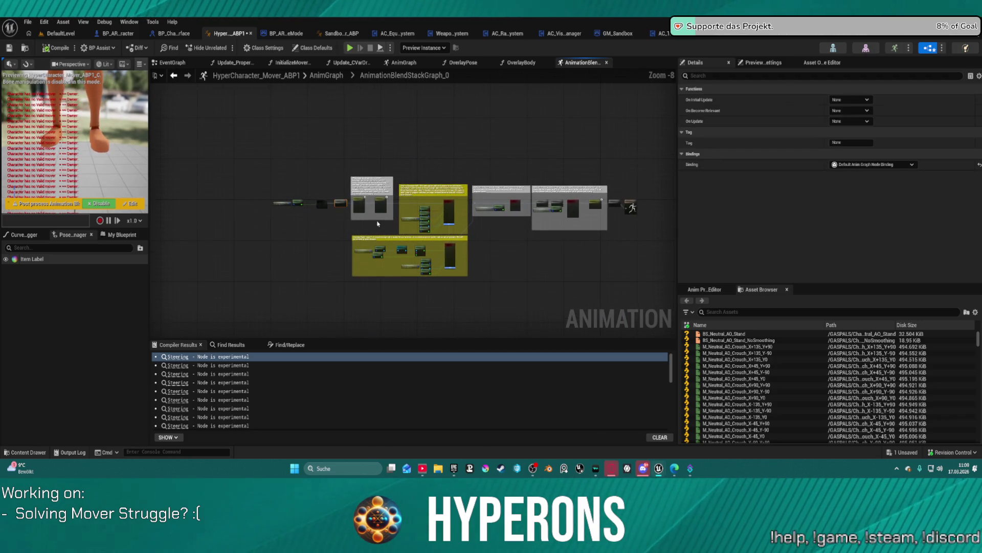
Open this blueprint's InitializeMoverPredictor function and pan to its next Is Valid node
{"action": "mouse_move", "coordinate": [545, 209]}
{"action": "left_mouse_down"}
{"action": "mouse_move", "coordinate": [379, 163]}
{"action": "mouse_move", "coordinate": [556, 163]}
{"action": "left_mouse_up"}
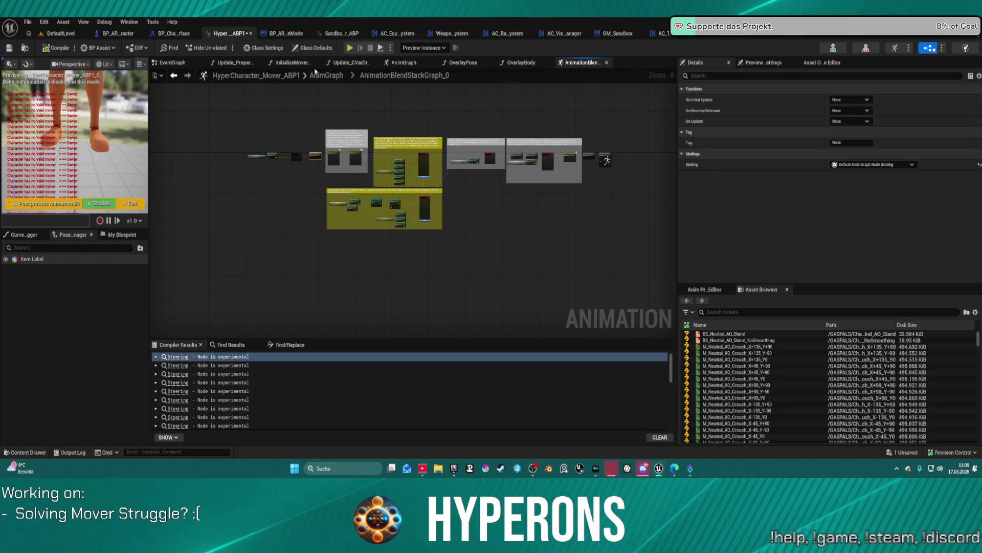
{"action": "left_click", "coordinate": [287, 62]}
{"action": "mouse_move", "coordinate": [486, 154]}
{"action": "left_mouse_down"}
{"action": "mouse_move", "coordinate": [402, 143]}
{"action": "mouse_move", "coordinate": [378, 124]}
{"action": "left_mouse_up"}
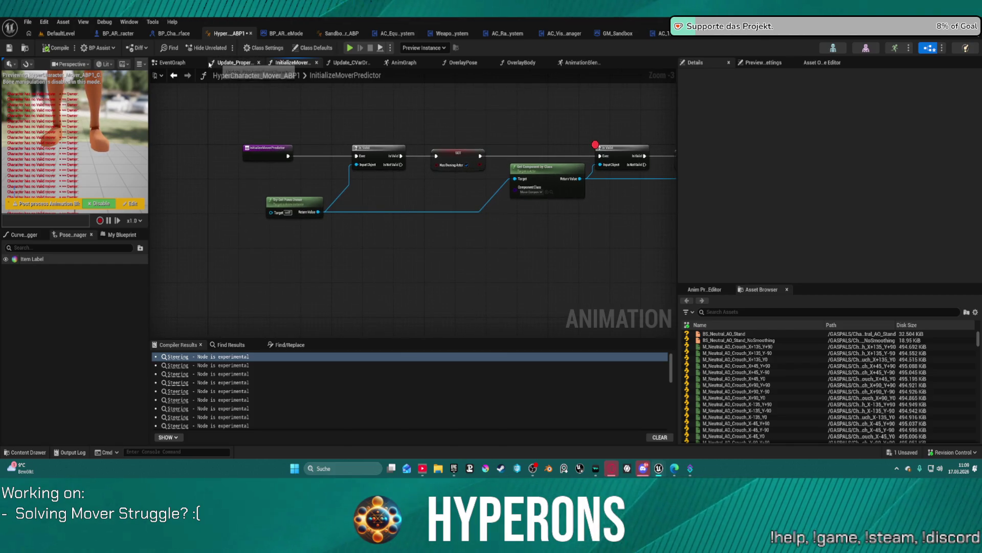
Switch to the HyperCharacter event graph, then to the BP_ARPG_Character blueprint
{"action": "left_click", "coordinate": [206, 64]}
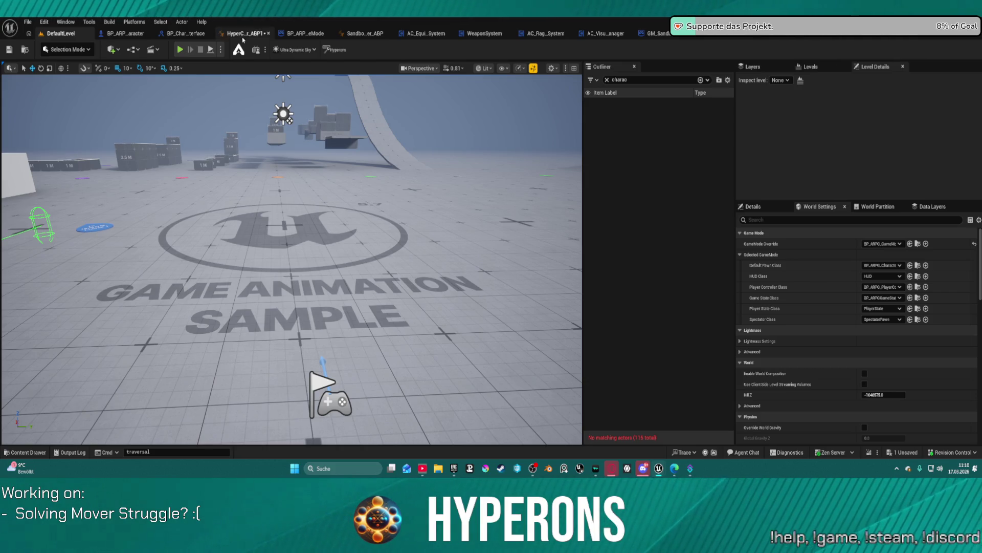
{"action": "left_click", "coordinate": [125, 35]}
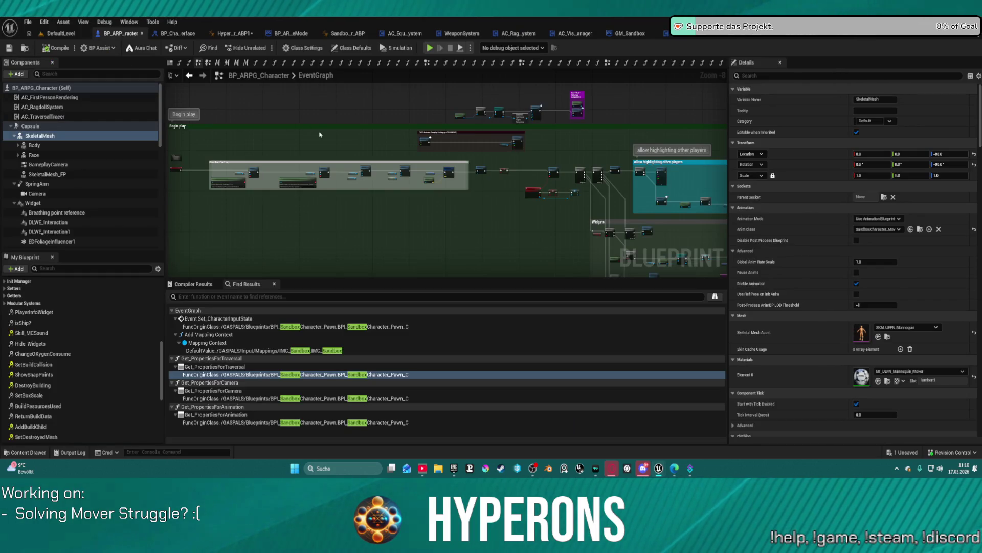
Save all modified assets and dismiss the asset browser
{"action": "key", "text": "ctrl+s"}
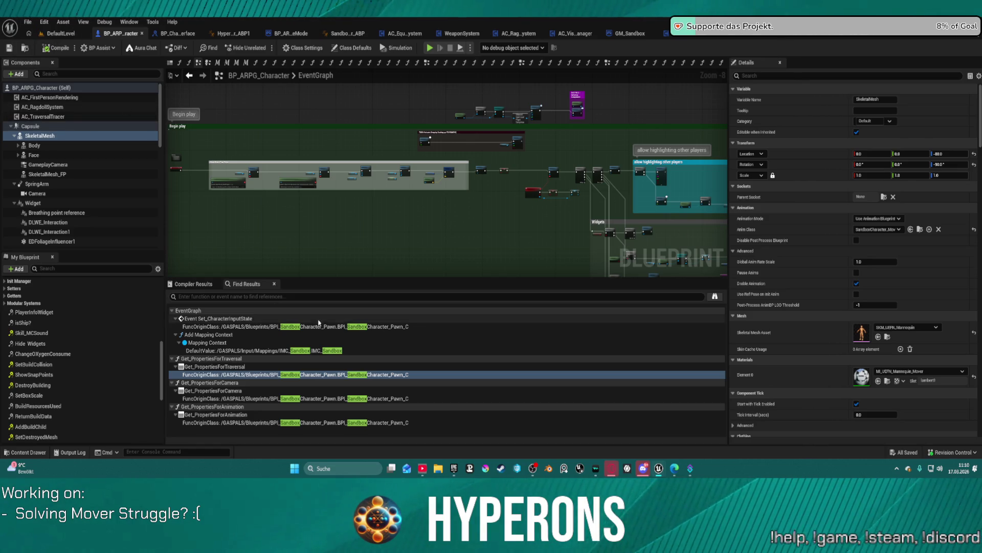
{"action": "key", "text": "ctrl+space"}
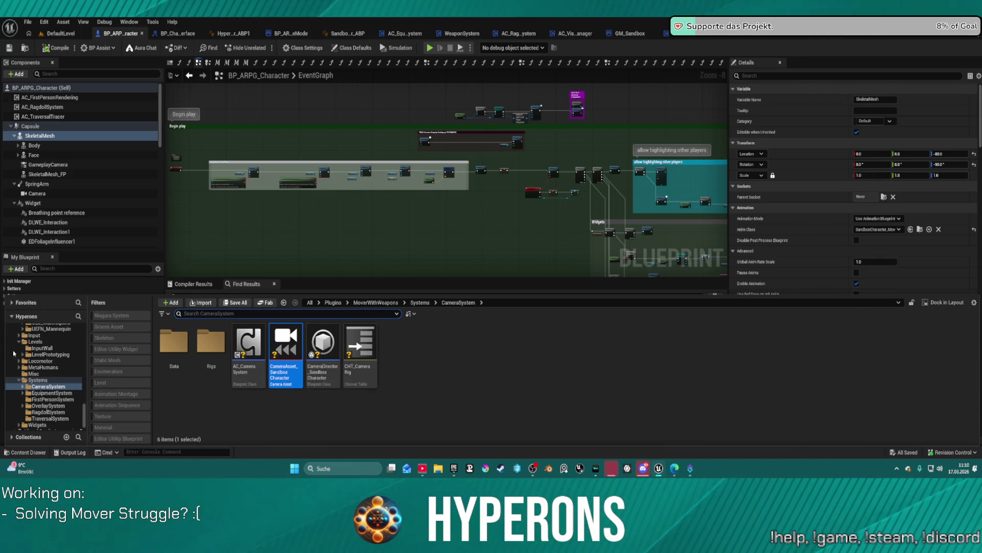
{"action": "left_click", "coordinate": [244, 198]}
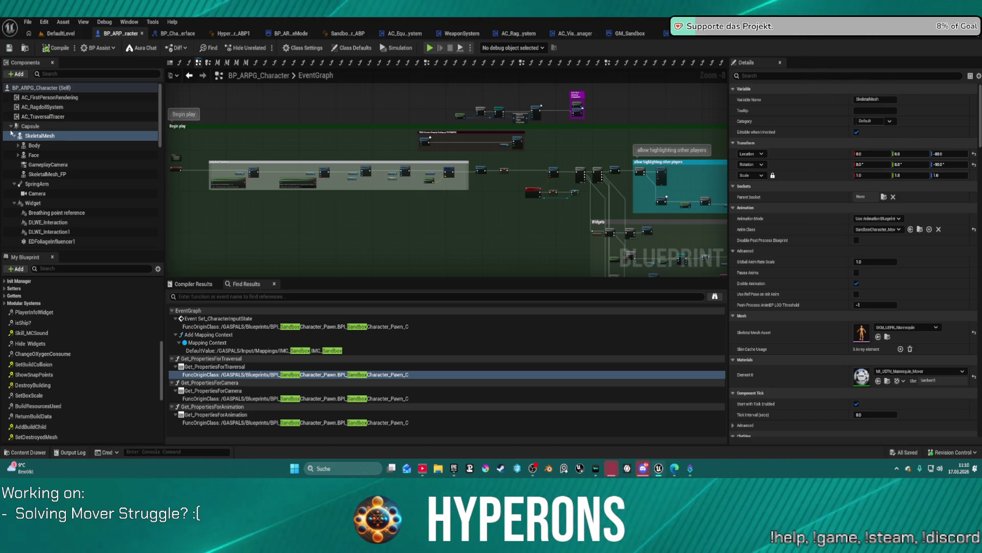
Collapse Capsule, inspect the WeaponSystem component, and open AC_EquipmentSystem's GetHandIK graph
{"action": "left_click", "coordinate": [11, 126]}
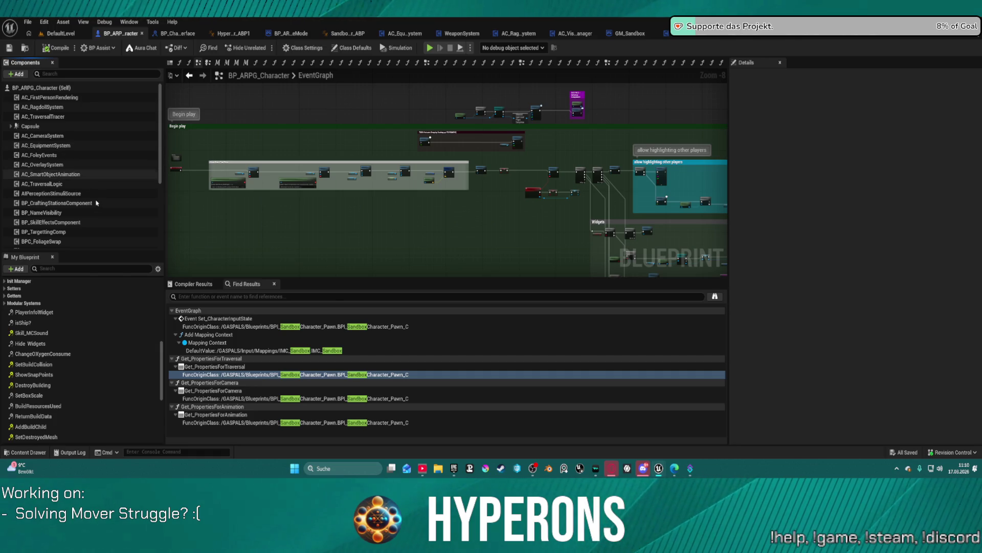
{"action": "scroll", "coordinate": [99, 210], "scroll_direction": "down", "scroll_amount": 2}
{"action": "scroll", "coordinate": [99, 210], "scroll_direction": "down", "scroll_amount": 4}
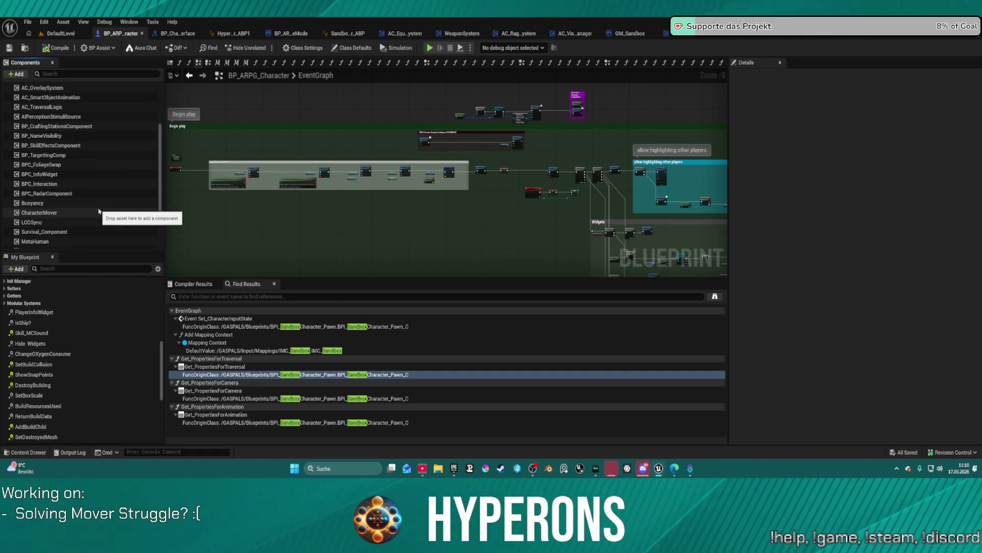
{"action": "scroll", "coordinate": [71, 207], "scroll_direction": "down", "scroll_amount": 1}
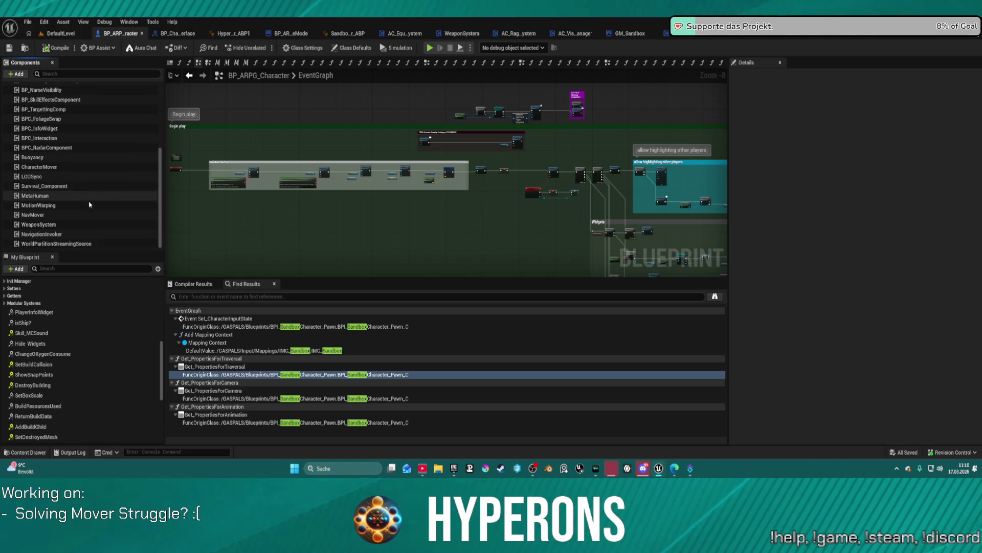
{"action": "left_click", "coordinate": [61, 226]}
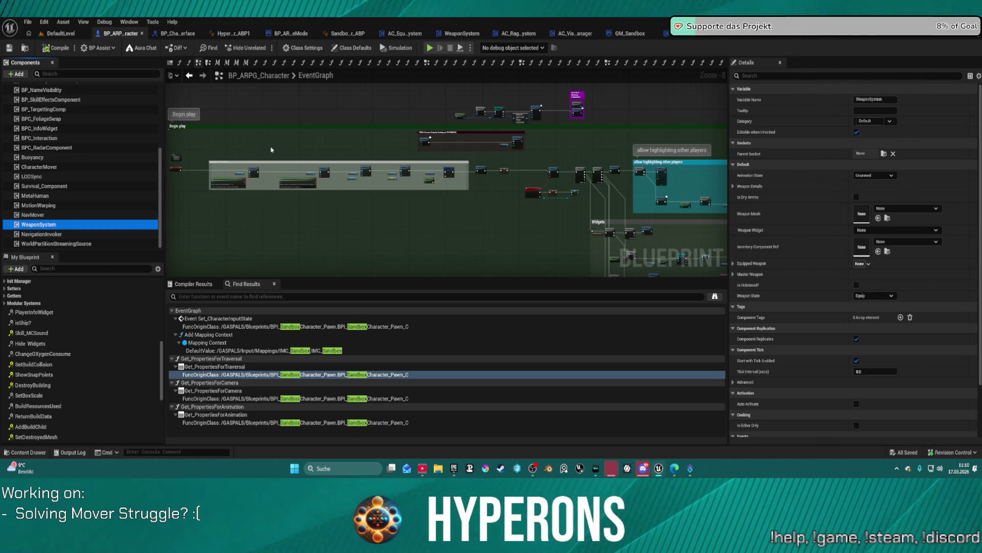
{"action": "left_click", "coordinate": [410, 34]}
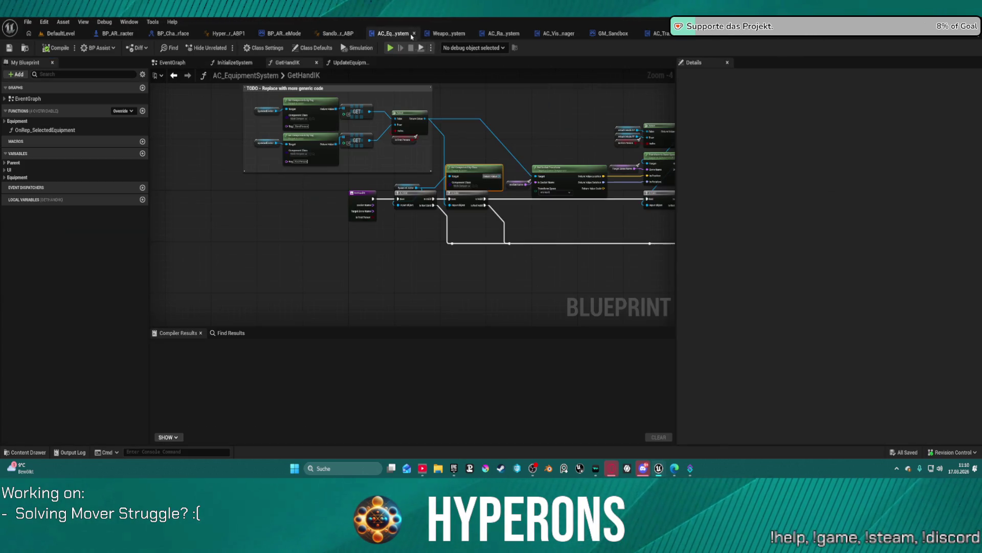
Look across GetHandIK, then the UpdateEquipment graph around its Branch node
{"action": "mouse_move", "coordinate": [538, 183]}
{"action": "left_mouse_down"}
{"action": "mouse_move", "coordinate": [333, 160]}
{"action": "mouse_move", "coordinate": [392, 156]}
{"action": "mouse_move", "coordinate": [441, 166]}
{"action": "left_mouse_up"}
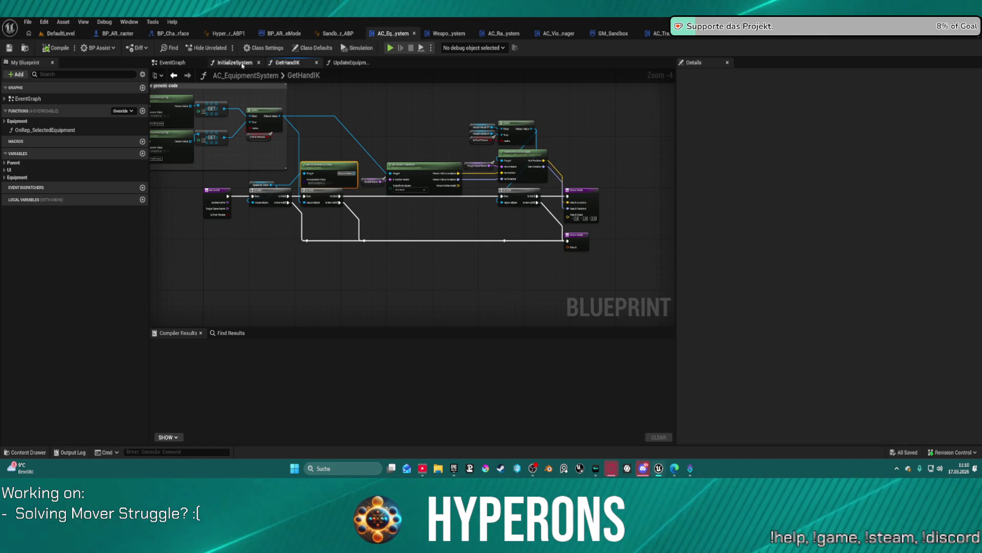
{"action": "left_click", "coordinate": [345, 63]}
{"action": "left_click", "coordinate": [518, 164]}
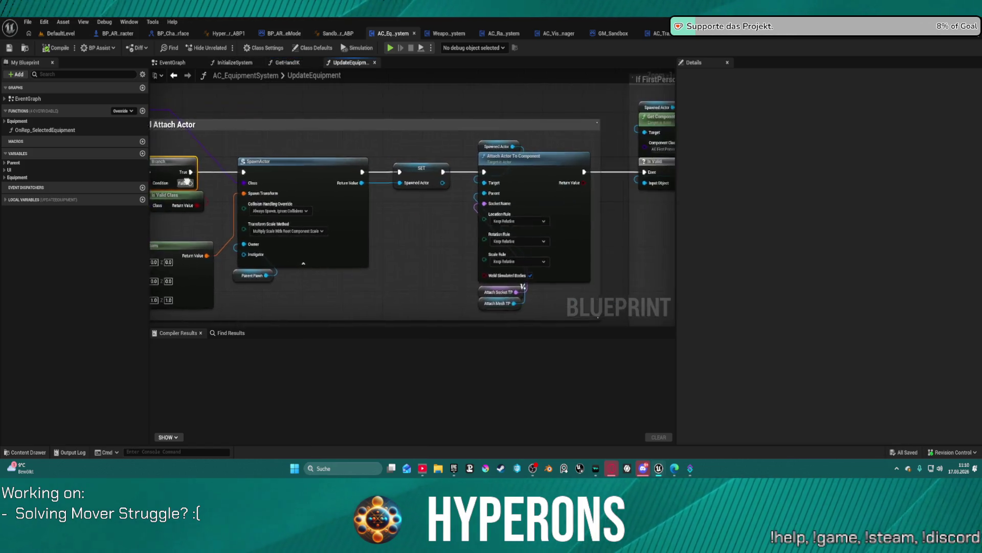
{"action": "scroll", "coordinate": [409, 185], "scroll_direction": "down", "scroll_amount": 4}
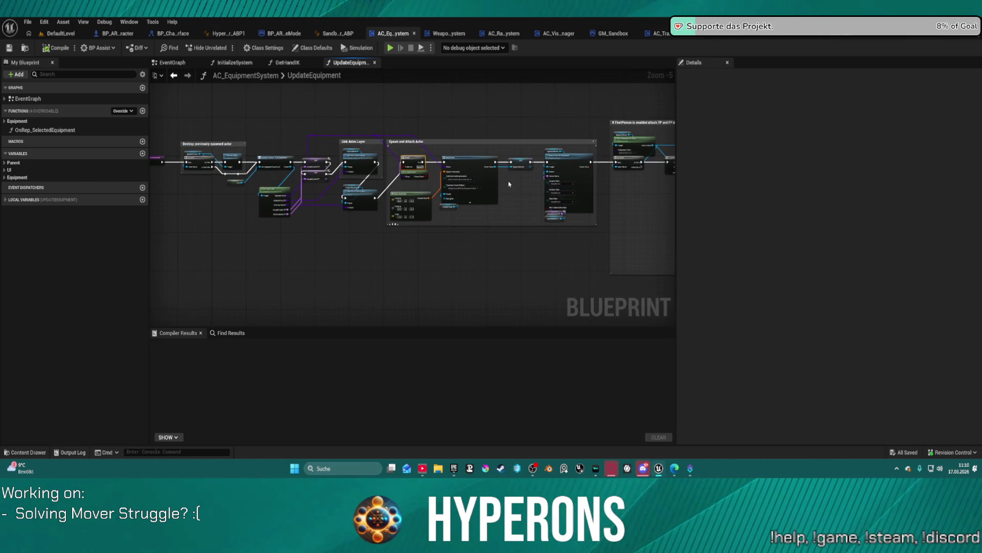
{"action": "left_click_drag", "start_coordinate": [515, 200], "coordinate": [573, 187]}
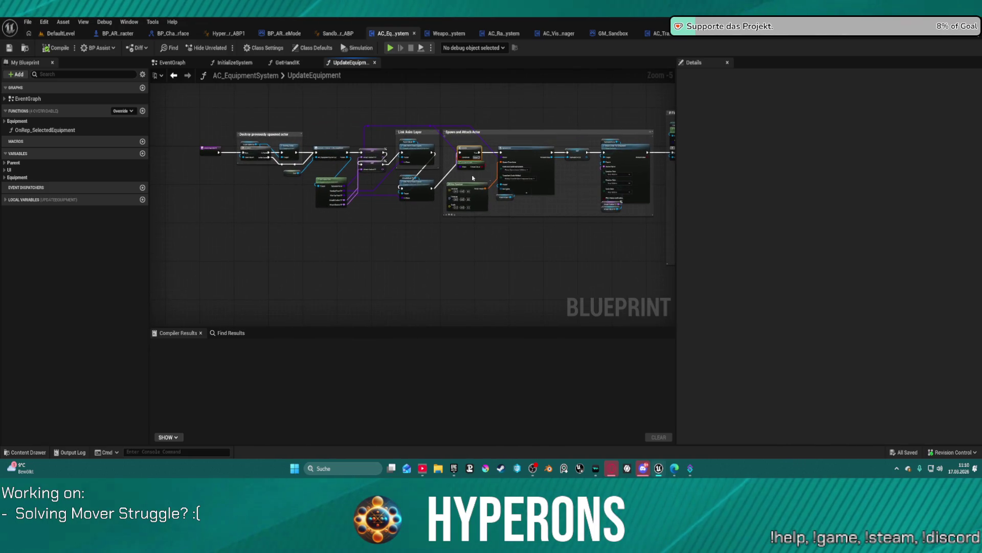
Go back to the GetHandIK graph and view its comment header
{"action": "left_click", "coordinate": [174, 75]}
{"action": "left_click", "coordinate": [174, 76]}
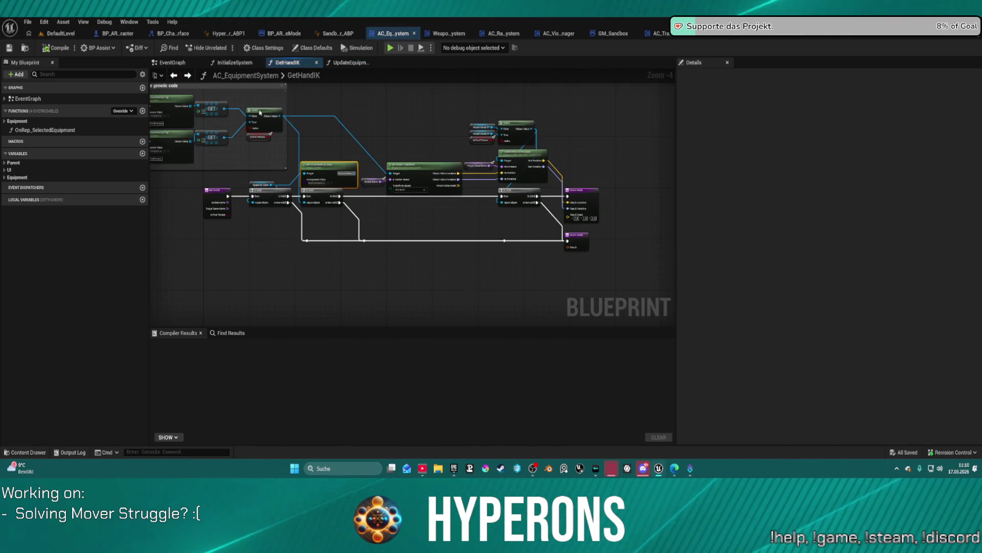
{"action": "left_click", "coordinate": [174, 75]}
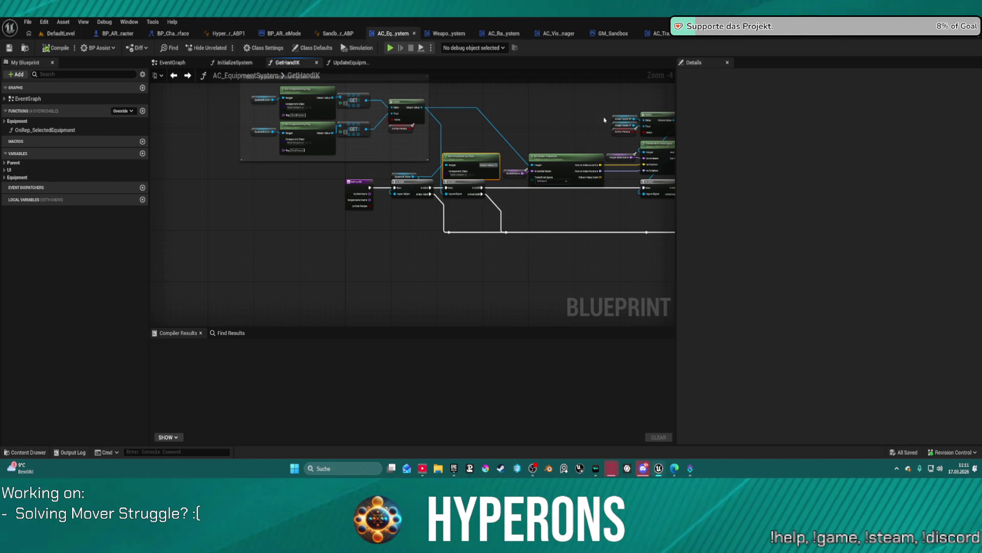
{"action": "left_click_drag", "start_coordinate": [608, 119], "coordinate": [469, 128]}
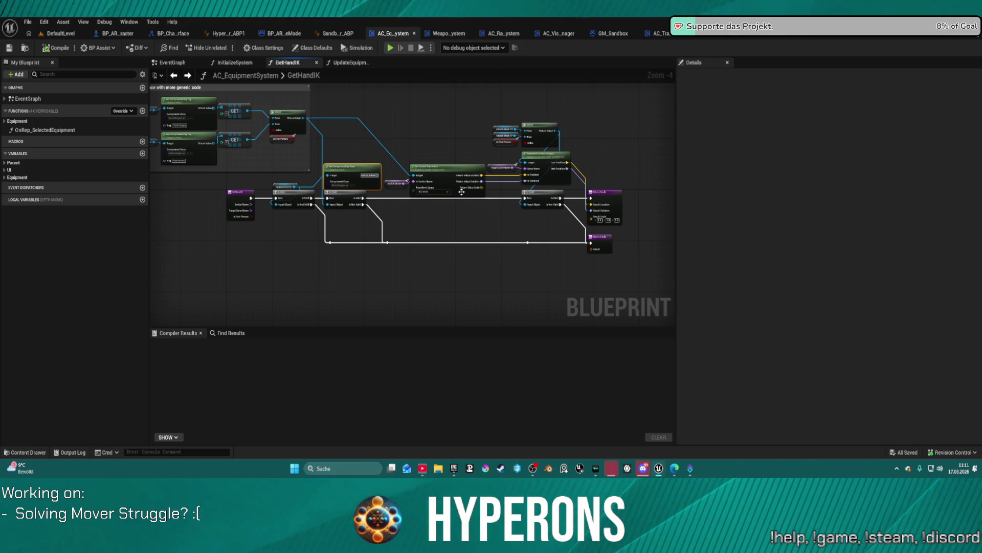
In UpdateEquipment, nudge the Get Layer Data node up and right
{"action": "left_click", "coordinate": [350, 62]}
{"action": "scroll", "coordinate": [362, 191], "scroll_direction": "down", "scroll_amount": 1}
{"action": "scroll", "coordinate": [302, 200], "scroll_direction": "up", "scroll_amount": 3}
{"action": "mouse_move", "coordinate": [269, 263]}
{"action": "left_mouse_down"}
{"action": "mouse_move", "coordinate": [231, 250]}
{"action": "mouse_move", "coordinate": [297, 242]}
{"action": "left_mouse_up"}
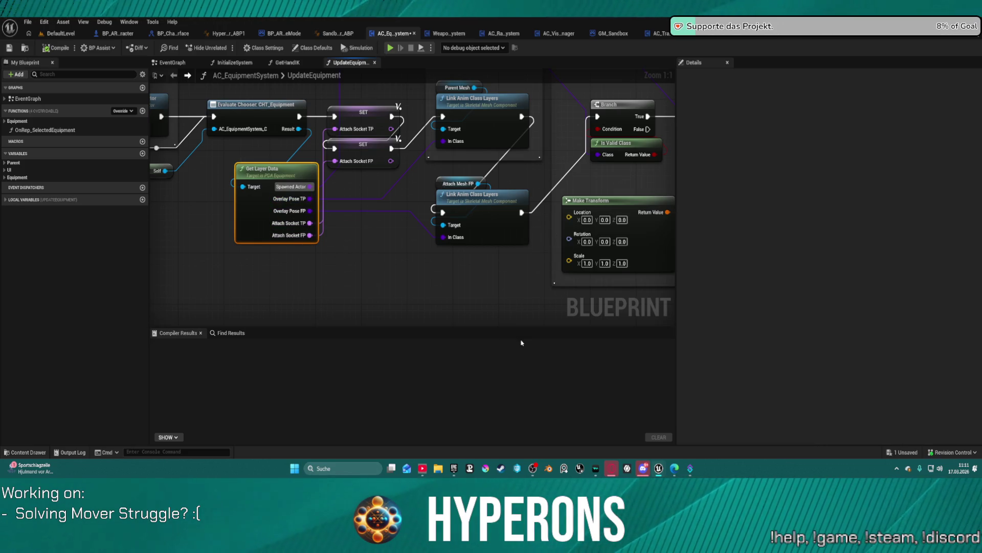
Trace the SpawnActor, Attach Actor To Component and Link Anim Layer sections, then select Evaluate Chooser
{"action": "mouse_move", "coordinate": [643, 195]}
{"action": "left_mouse_down"}
{"action": "mouse_move", "coordinate": [463, 210]}
{"action": "mouse_move", "coordinate": [366, 189]}
{"action": "left_mouse_up"}
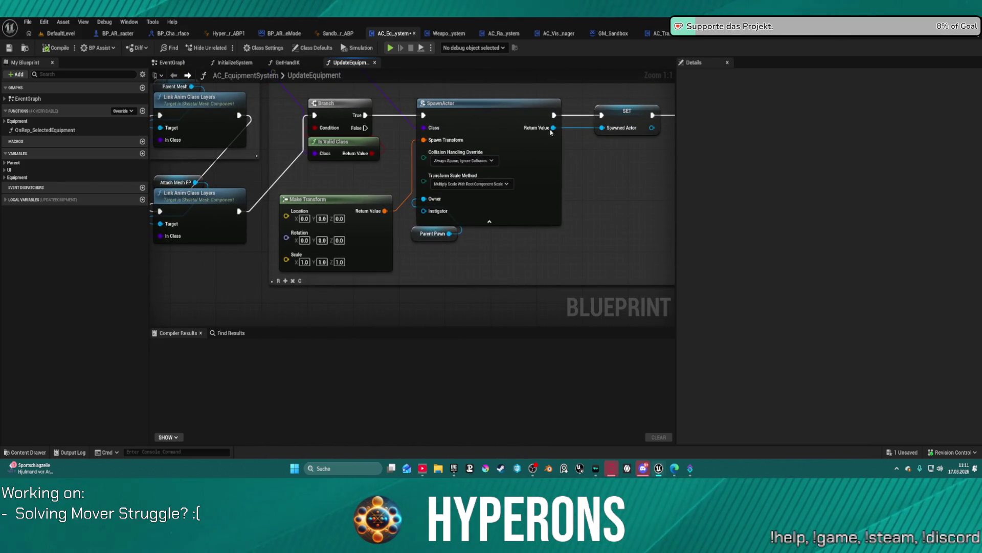
{"action": "mouse_move", "coordinate": [606, 237]}
{"action": "left_mouse_down"}
{"action": "mouse_move", "coordinate": [376, 263]}
{"action": "mouse_move", "coordinate": [294, 250]}
{"action": "mouse_move", "coordinate": [136, 258]}
{"action": "mouse_move", "coordinate": [2, 281]}
{"action": "mouse_move", "coordinate": [561, 266]}
{"action": "left_mouse_up"}
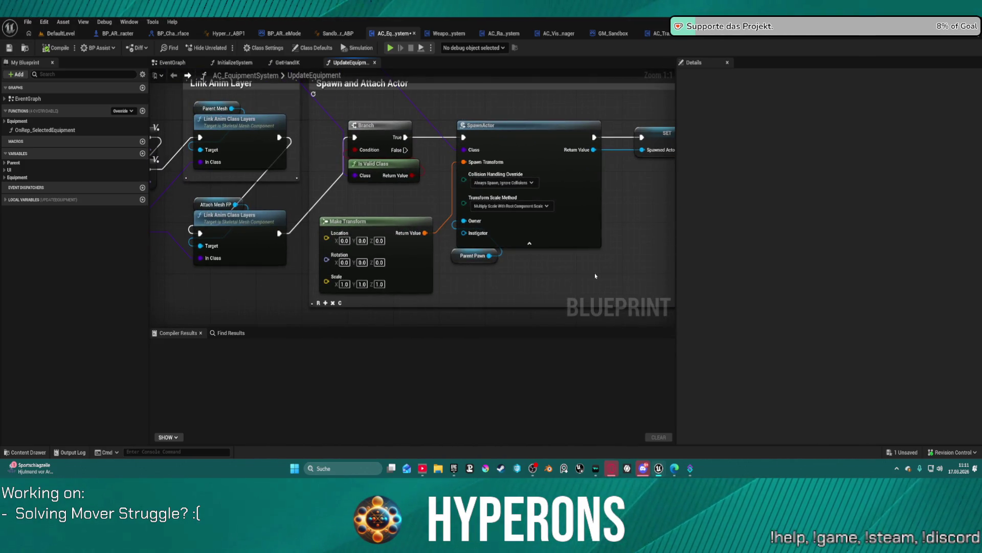
{"action": "mouse_move", "coordinate": [324, 204]}
{"action": "left_mouse_down"}
{"action": "mouse_move", "coordinate": [904, 211]}
{"action": "mouse_move", "coordinate": [858, 209]}
{"action": "left_mouse_up"}
{"action": "left_click_drag", "start_coordinate": [711, 207], "coordinate": [604, 219]}
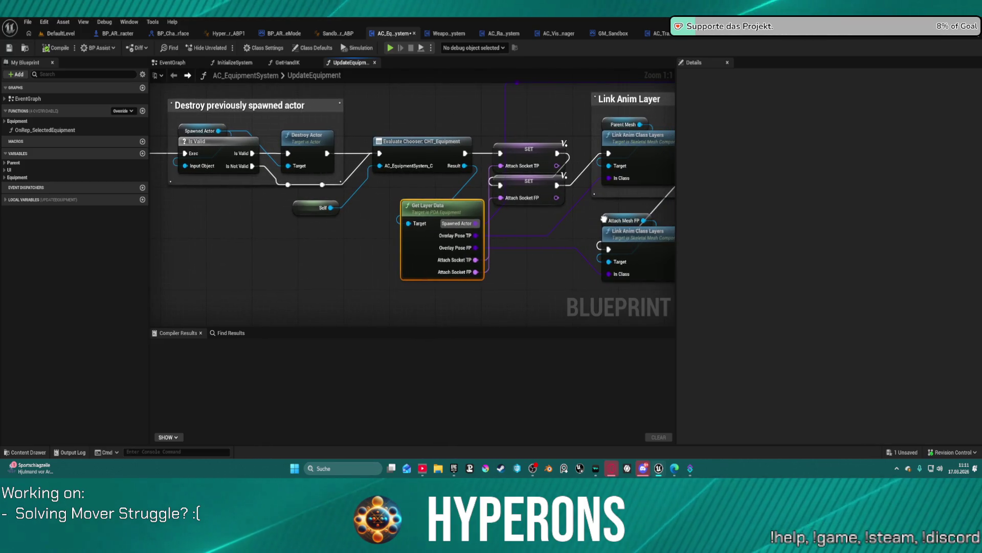
{"action": "left_click", "coordinate": [409, 158]}
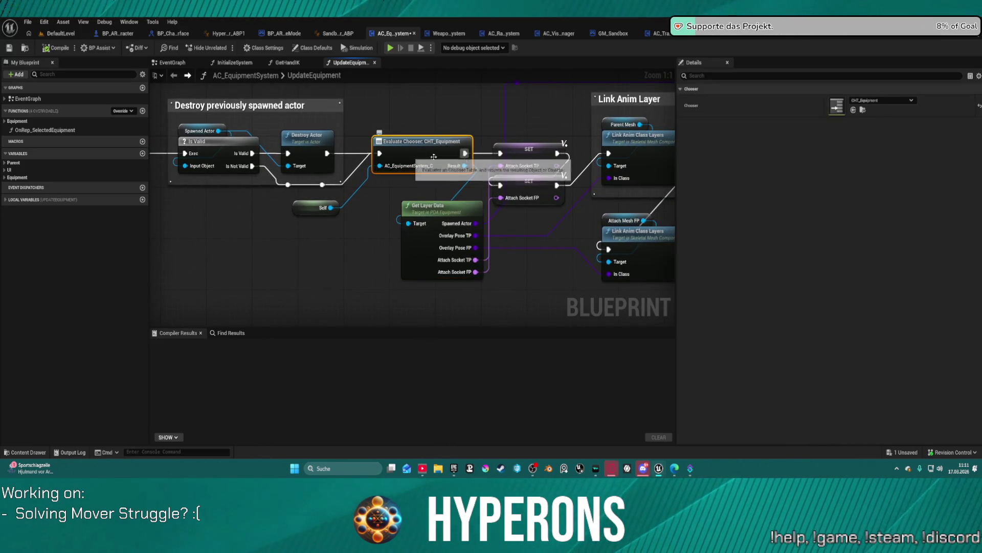
Review the CHT_Equipment chooser table's rows, then return to BP_ARPG_Character's event graph
{"action": "double_click", "coordinate": [842, 106]}
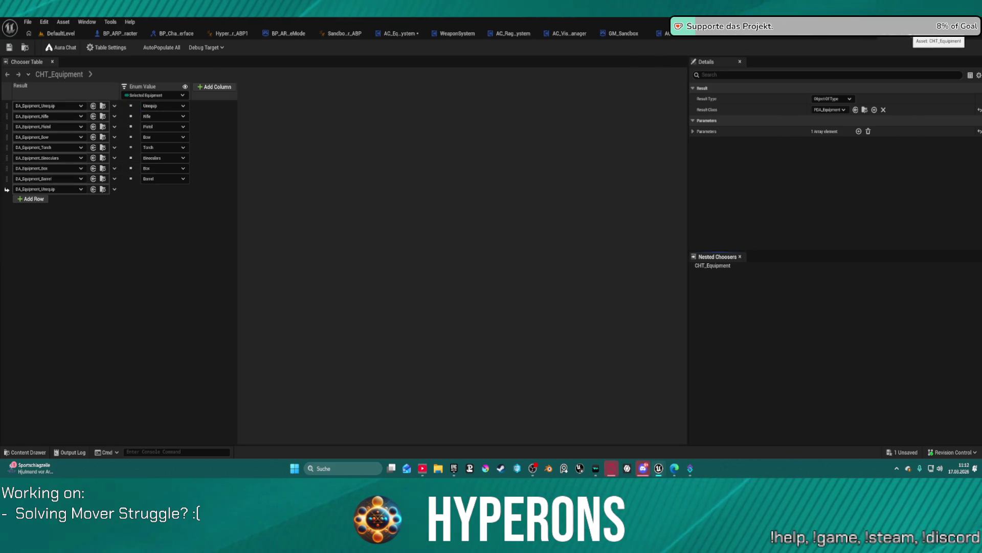
{"action": "left_click", "coordinate": [911, 35]}
{"action": "left_click", "coordinate": [103, 34]}
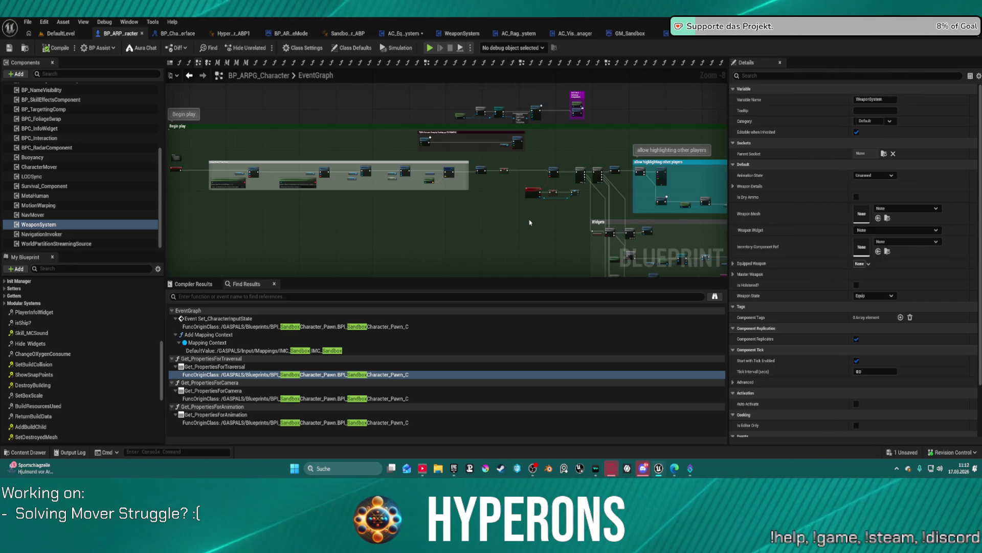
Survey the EventGraph's yellow comment group and open the collapsed SKILL + DAMAGE graph
{"action": "scroll", "coordinate": [509, 223], "scroll_direction": "down", "scroll_amount": 4}
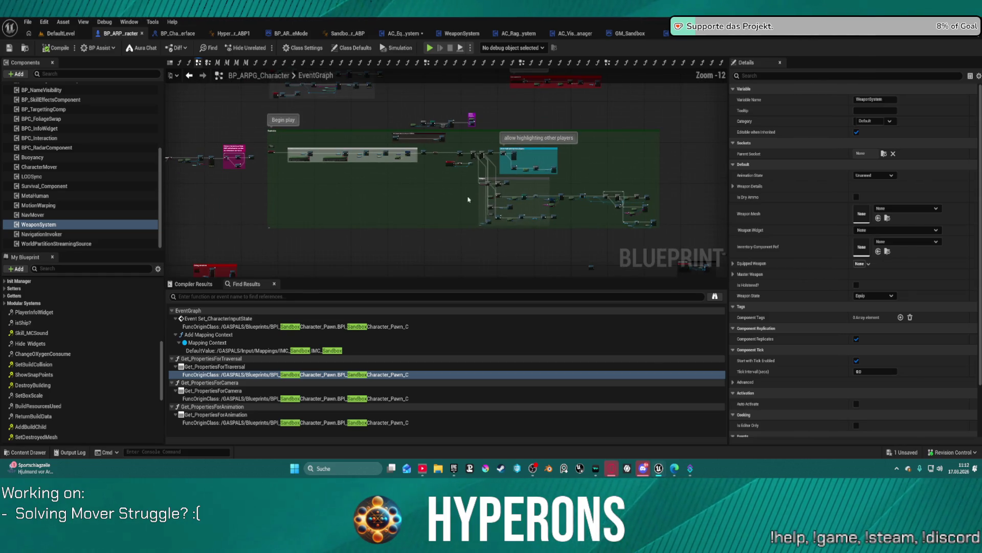
{"action": "mouse_move", "coordinate": [379, 215]}
{"action": "left_mouse_down"}
{"action": "mouse_move", "coordinate": [417, 186]}
{"action": "mouse_move", "coordinate": [640, 153]}
{"action": "left_mouse_up"}
{"action": "left_click_drag", "start_coordinate": [484, 72], "coordinate": [328, 104]}
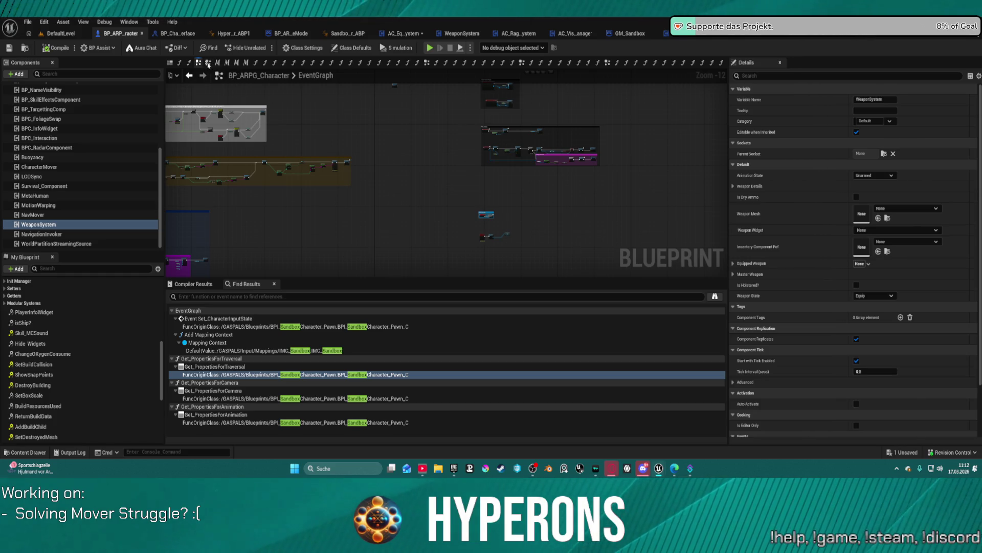
{"action": "left_click", "coordinate": [208, 64]}
Look over the Change to mover comment and Play Montage nodes, then open GetMesh
{"action": "scroll", "coordinate": [301, 149], "scroll_direction": "down", "scroll_amount": 6}
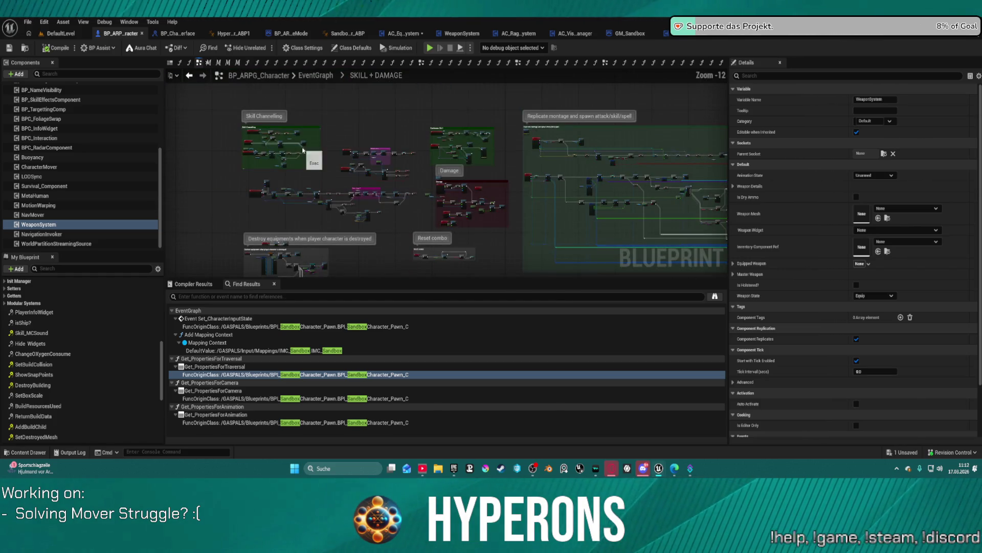
{"action": "scroll", "coordinate": [392, 139], "scroll_direction": "up", "scroll_amount": 9}
{"action": "left_click_drag", "start_coordinate": [392, 138], "coordinate": [486, 249]}
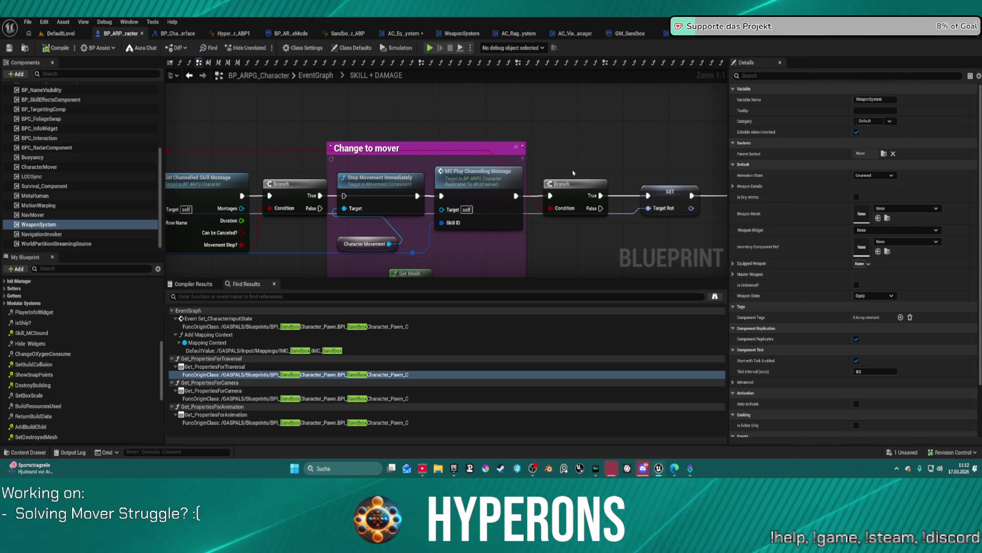
{"action": "scroll", "coordinate": [576, 191], "scroll_direction": "down", "scroll_amount": 3}
{"action": "left_click_drag", "start_coordinate": [576, 191], "coordinate": [430, 108]}
{"action": "mouse_move", "coordinate": [515, 184]}
{"action": "left_mouse_down"}
{"action": "mouse_move", "coordinate": [519, 159]}
{"action": "mouse_move", "coordinate": [552, 154]}
{"action": "left_mouse_up"}
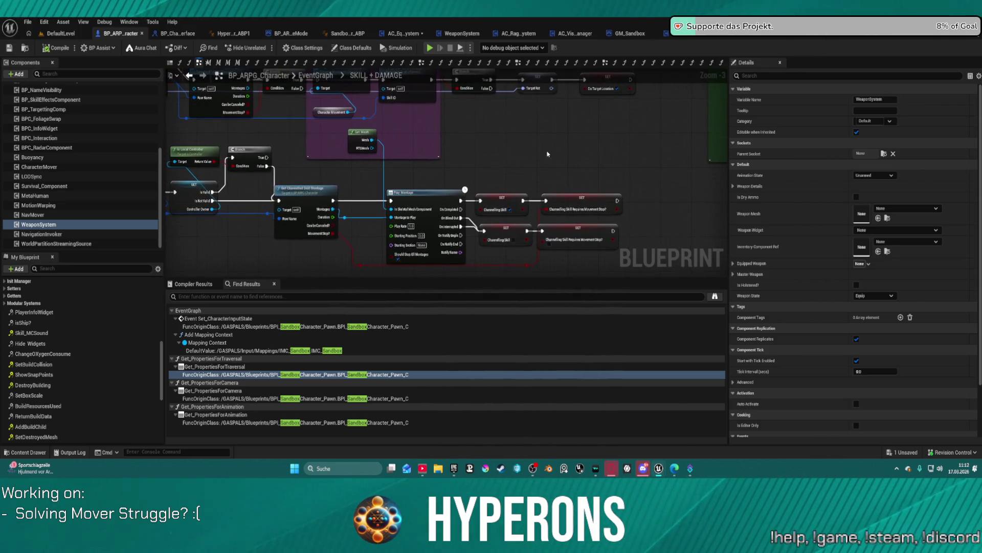
{"action": "left_click", "coordinate": [360, 135]}
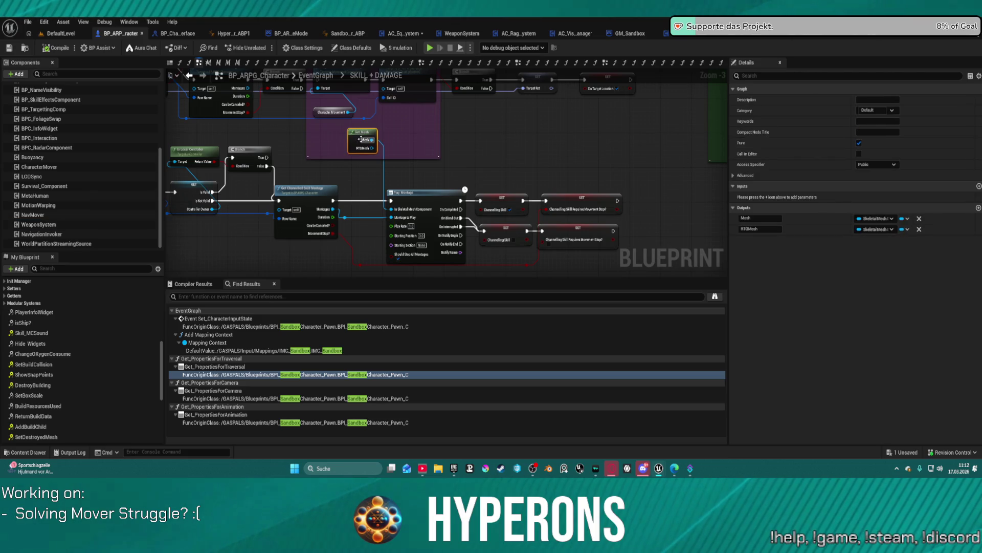
{"action": "double_click", "coordinate": [361, 138]}
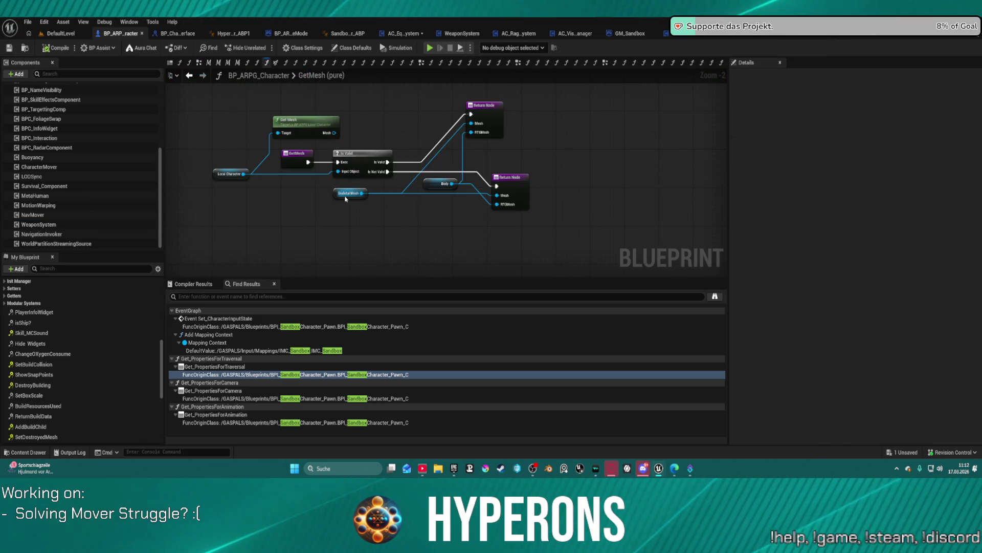
Return to the EventGraph and browse the Damage comment and nearby node clusters
{"action": "left_click", "coordinate": [189, 75]}
{"action": "left_click_drag", "start_coordinate": [609, 153], "coordinate": [487, 142]}
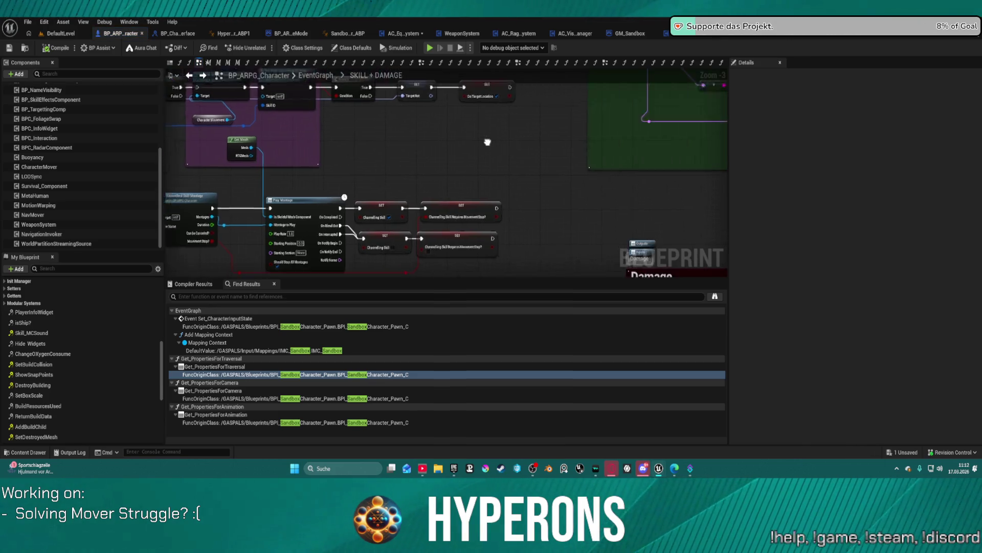
{"action": "scroll", "coordinate": [487, 143], "scroll_direction": "down", "scroll_amount": 3}
{"action": "left_click_drag", "start_coordinate": [334, 139], "coordinate": [245, 161]}
{"action": "key", "text": "1"}
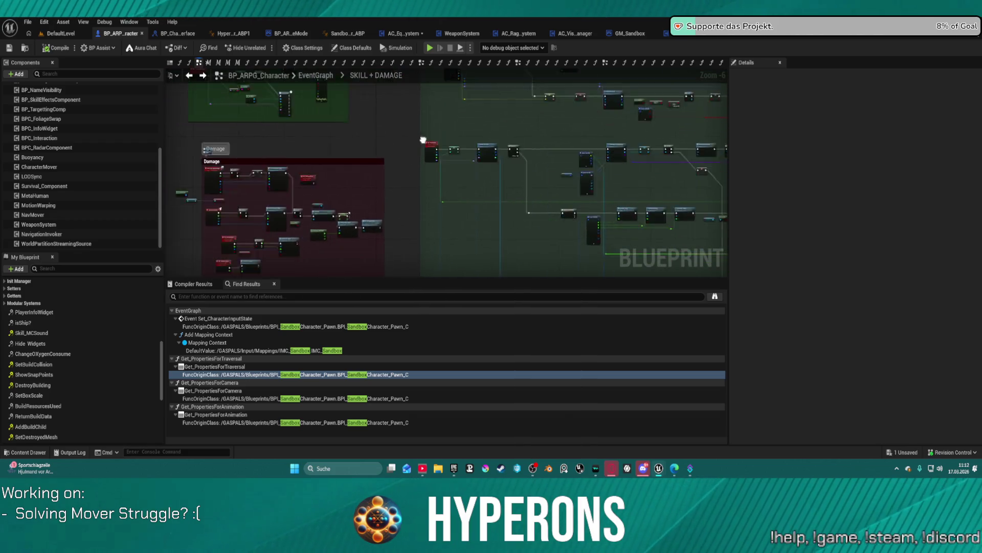
{"action": "scroll", "coordinate": [559, 135], "scroll_direction": "down", "scroll_amount": 12}
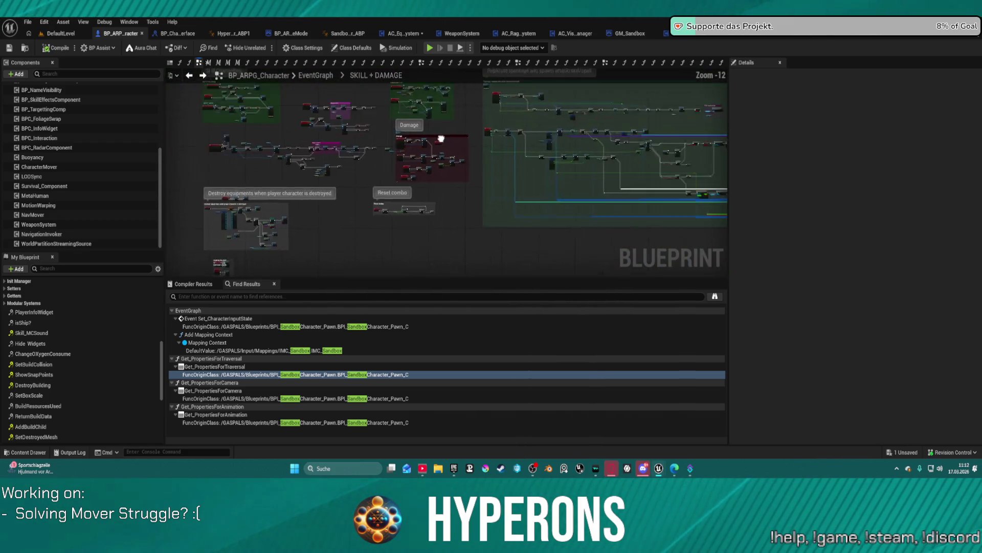
{"action": "left_click_drag", "start_coordinate": [556, 70], "coordinate": [639, 85]}
{"action": "scroll", "coordinate": [552, 81], "scroll_direction": "up", "scroll_amount": 7}
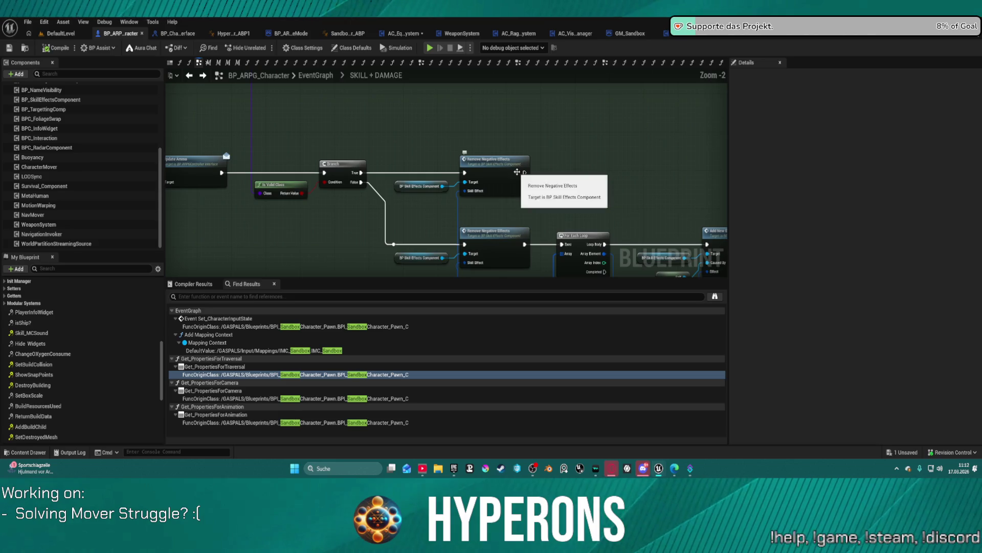
{"action": "scroll", "coordinate": [448, 199], "scroll_direction": "up", "scroll_amount": 3}
{"action": "scroll", "coordinate": [602, 104], "scroll_direction": "down", "scroll_amount": 5}
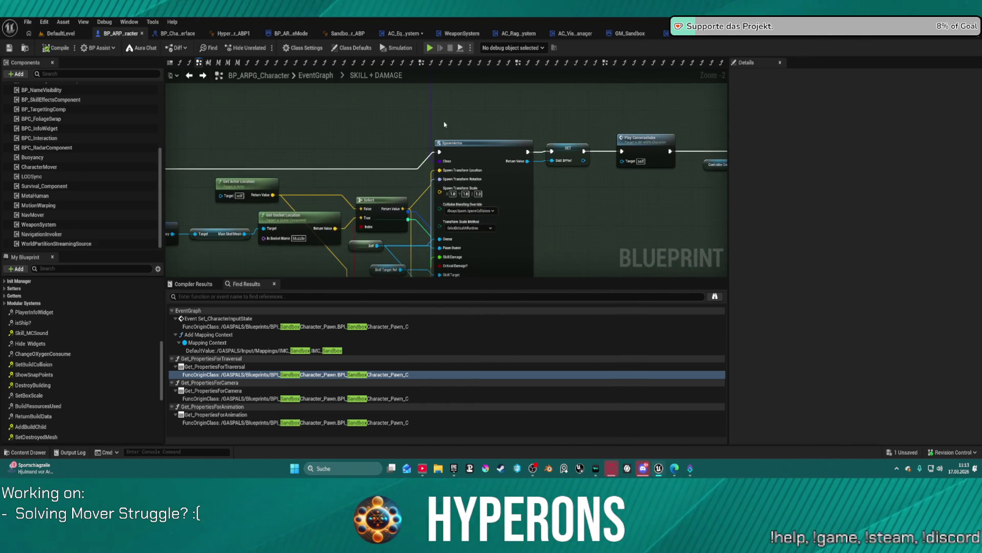
{"action": "scroll", "coordinate": [602, 104], "scroll_direction": "up", "scroll_amount": 6}
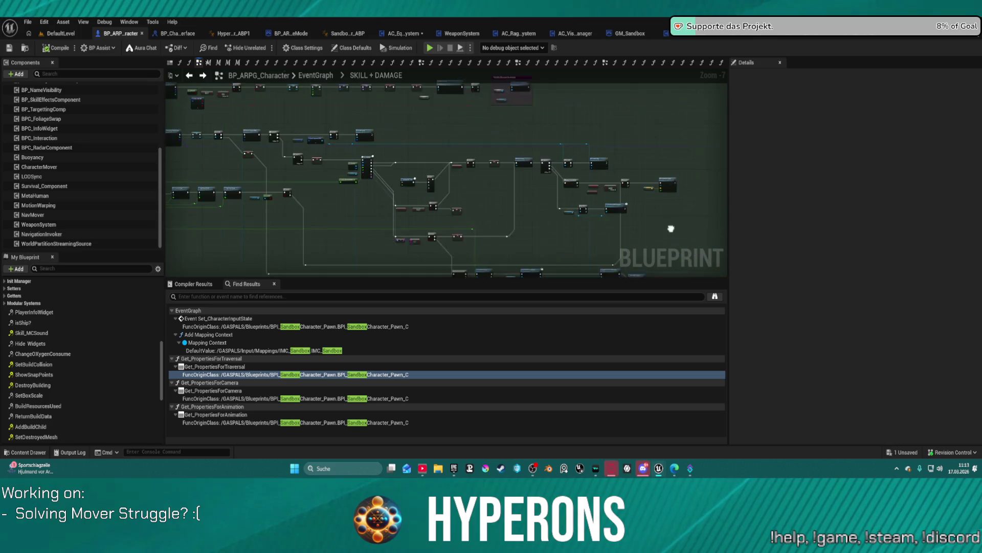
Spread Stop Movement Immediately, Character Movement and Character Mover apart in the TO DO comment
{"action": "scroll", "coordinate": [533, 92], "scroll_direction": "up", "scroll_amount": 1}
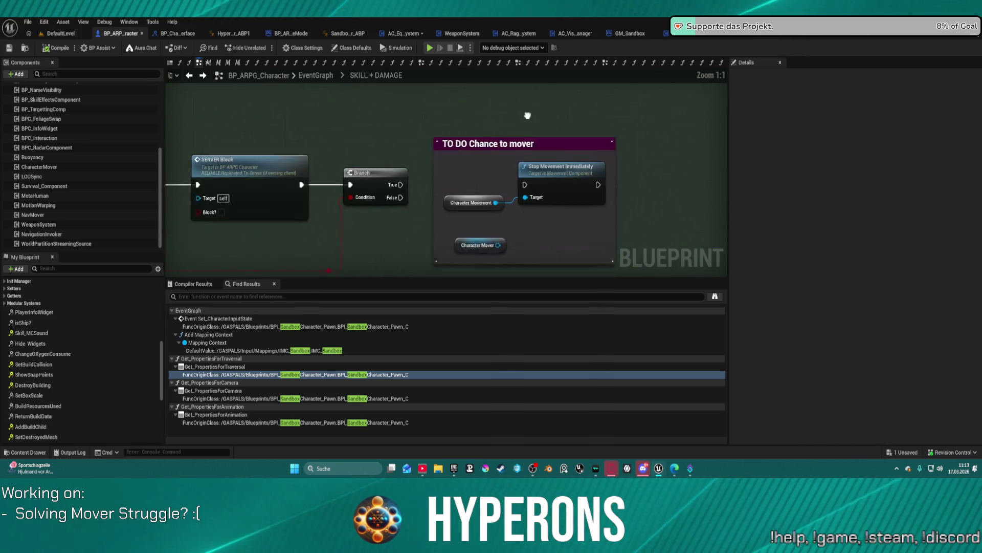
{"action": "mouse_move", "coordinate": [586, 145]}
{"action": "left_mouse_down"}
{"action": "mouse_move", "coordinate": [620, 141]}
{"action": "mouse_move", "coordinate": [602, 151]}
{"action": "left_mouse_up"}
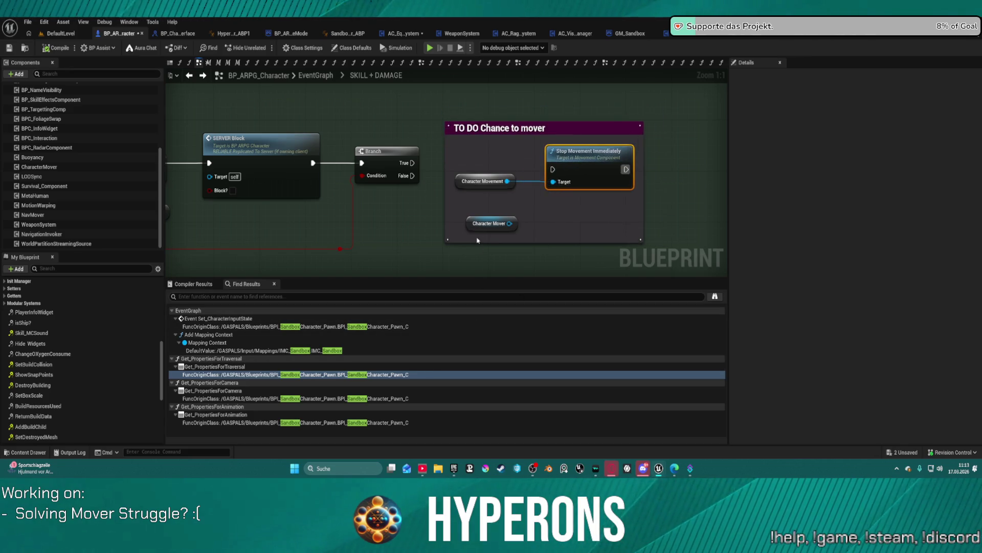
{"action": "mouse_move", "coordinate": [458, 178]}
{"action": "left_mouse_down"}
{"action": "mouse_move", "coordinate": [457, 210]}
{"action": "mouse_move", "coordinate": [465, 194]}
{"action": "left_mouse_up"}
{"action": "mouse_move", "coordinate": [468, 231]}
{"action": "left_mouse_down"}
{"action": "mouse_move", "coordinate": [455, 245]}
{"action": "mouse_move", "coordinate": [457, 270]}
{"action": "left_mouse_up"}
{"action": "left_click_drag", "start_coordinate": [466, 198], "coordinate": [462, 223]}
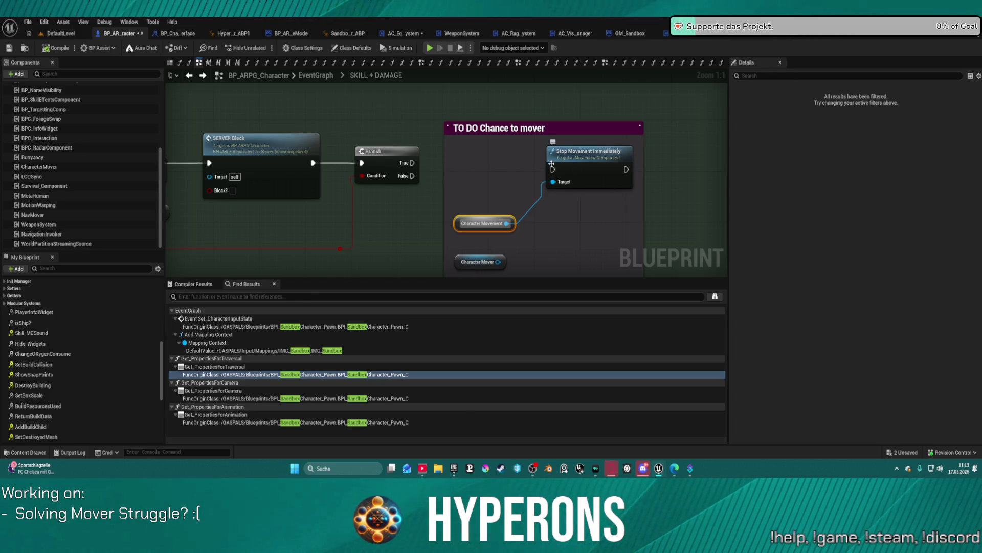
Pan and zoom out over the comment, then switch to the level viewport
{"action": "mouse_move", "coordinate": [504, 173]}
{"action": "left_mouse_down"}
{"action": "mouse_move", "coordinate": [611, 174]}
{"action": "mouse_move", "coordinate": [500, 187]}
{"action": "left_mouse_up"}
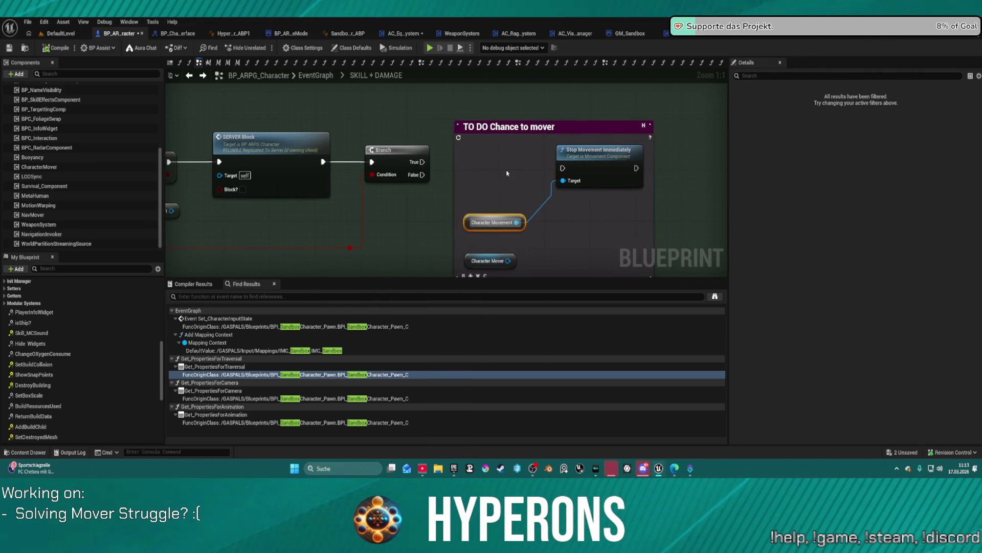
{"action": "mouse_move", "coordinate": [583, 151]}
{"action": "left_mouse_down"}
{"action": "mouse_move", "coordinate": [595, 119]}
{"action": "mouse_move", "coordinate": [575, 120]}
{"action": "mouse_move", "coordinate": [716, 76]}
{"action": "left_mouse_up"}
{"action": "scroll", "coordinate": [553, 252], "scroll_direction": "down", "scroll_amount": 6}
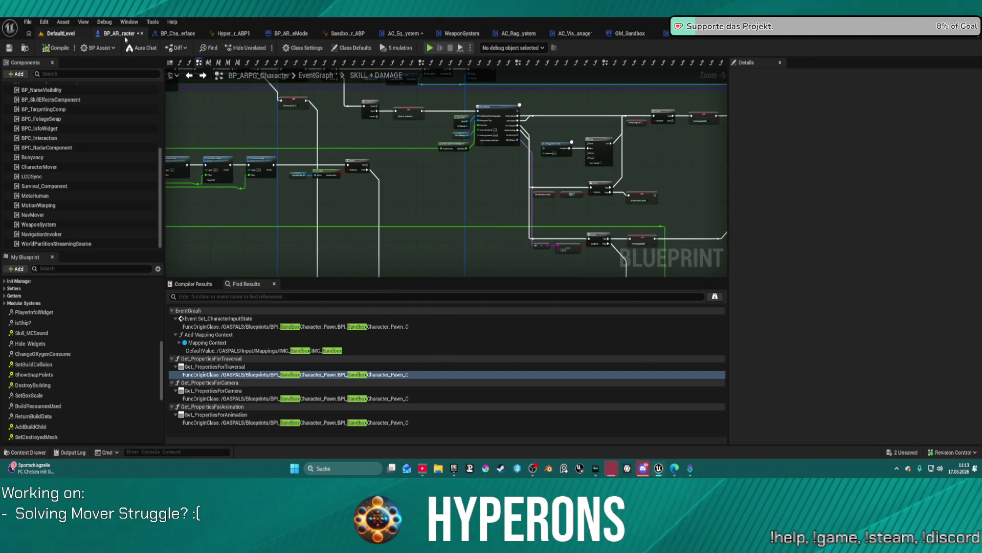
{"action": "left_click", "coordinate": [70, 35]}
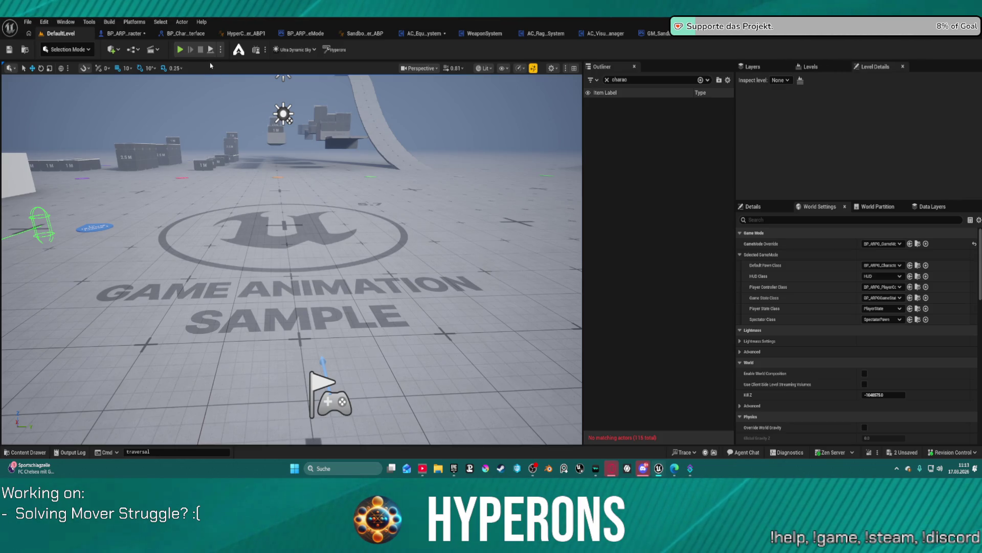
Return to the BP_ARPG_Character blueprint and collapse the expanded building function categories
{"action": "left_click", "coordinate": [147, 36]}
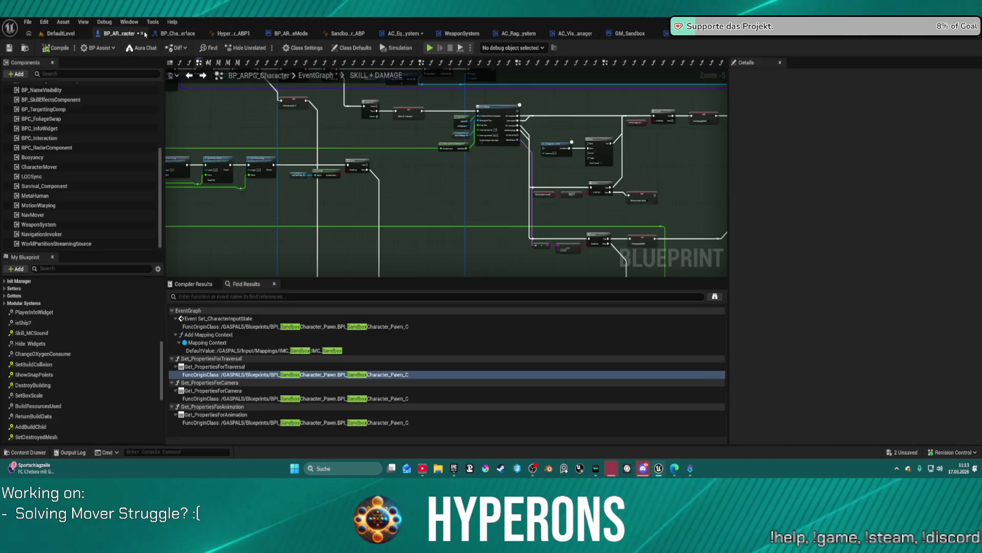
{"action": "scroll", "coordinate": [358, 196], "scroll_direction": "down", "scroll_amount": 5}
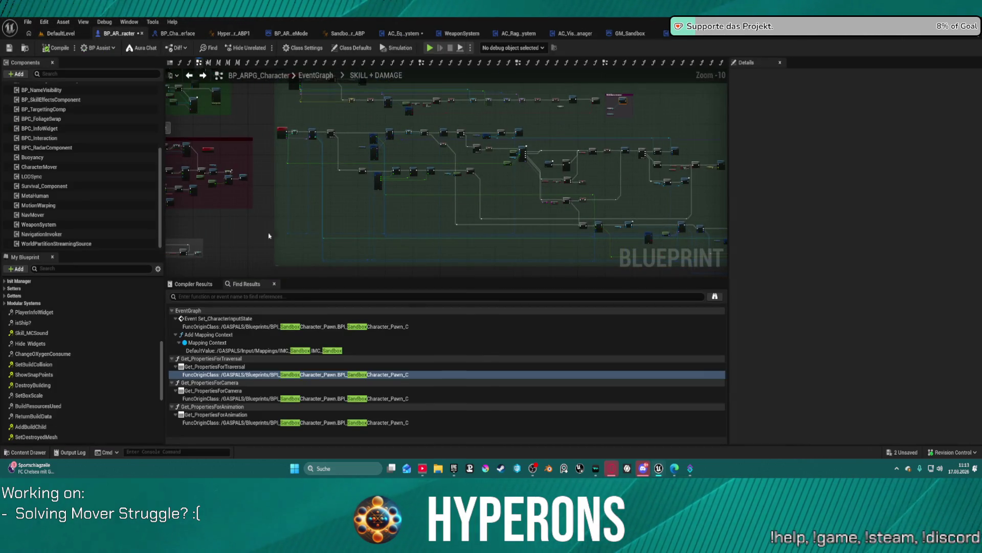
{"action": "scroll", "coordinate": [133, 399], "scroll_direction": "down", "scroll_amount": 3}
{"action": "scroll", "coordinate": [133, 398], "scroll_direction": "up", "scroll_amount": 3}
{"action": "left_click", "coordinate": [11, 419]}
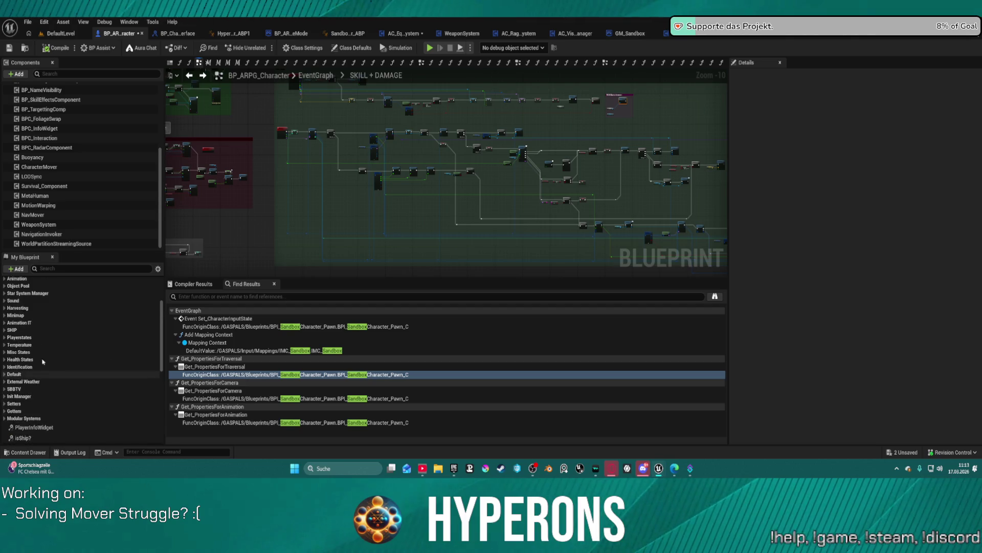
{"action": "scroll", "coordinate": [77, 394], "scroll_direction": "down", "scroll_amount": 3}
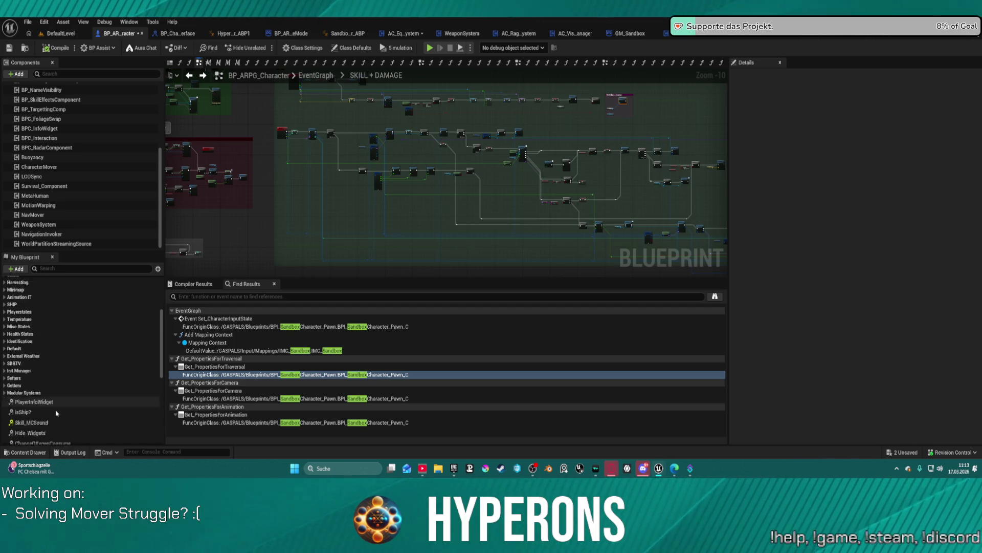
Expand the Modular Systems, Getters and Setters categories and open Get_PropertiesForTraversal
{"action": "left_click", "coordinate": [6, 328]}
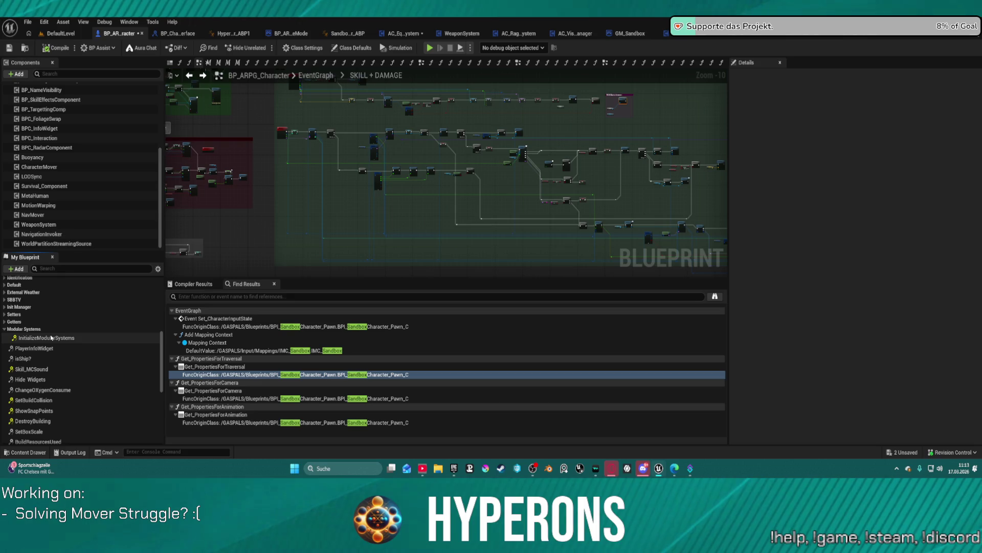
{"action": "left_click", "coordinate": [4, 322]}
{"action": "left_click", "coordinate": [5, 321]}
{"action": "left_click", "coordinate": [5, 315]}
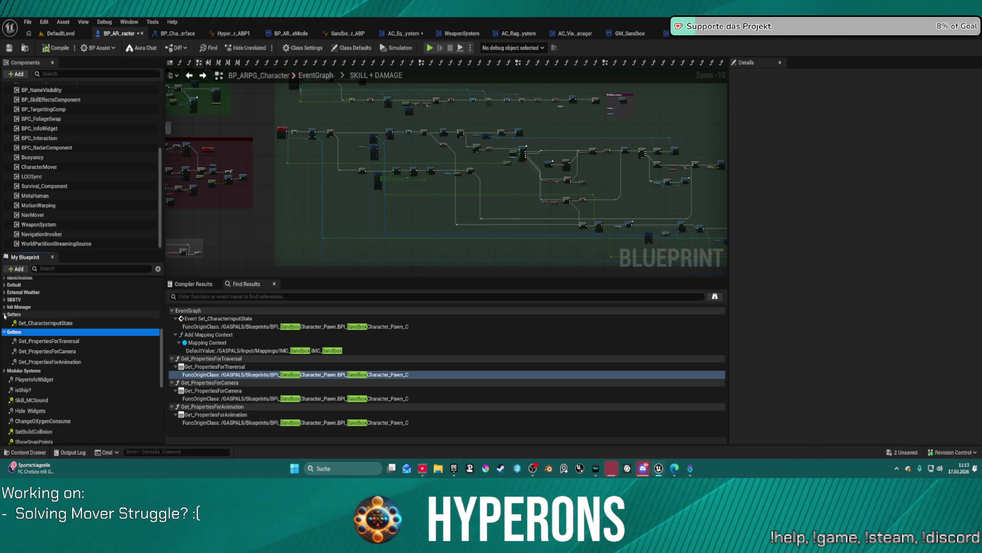
{"action": "double_click", "coordinate": [61, 341]}
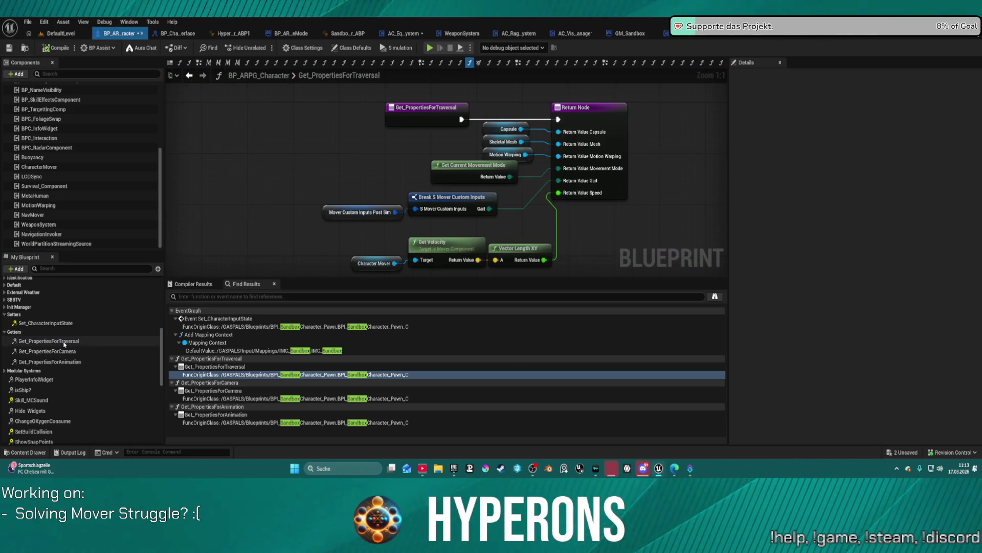
Open Get_PropertiesForCamera, then the Get_PropertiesForAnimation function graph
{"action": "left_click", "coordinate": [62, 351]}
{"action": "double_click", "coordinate": [61, 352]}
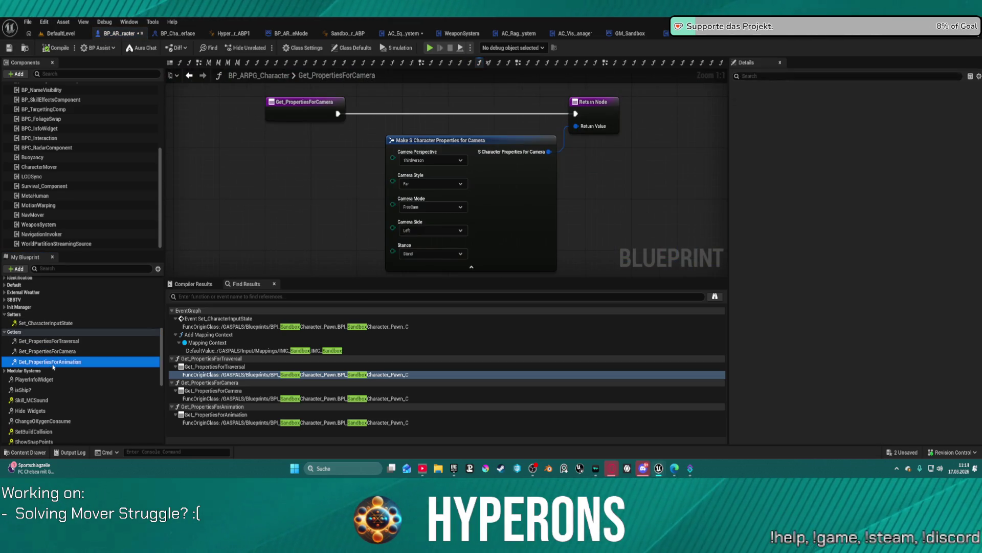
{"action": "double_click", "coordinate": [62, 361]}
Zoom and pan to the Make S Character Properties for Animation node
{"action": "scroll", "coordinate": [462, 247], "scroll_direction": "down", "scroll_amount": 4}
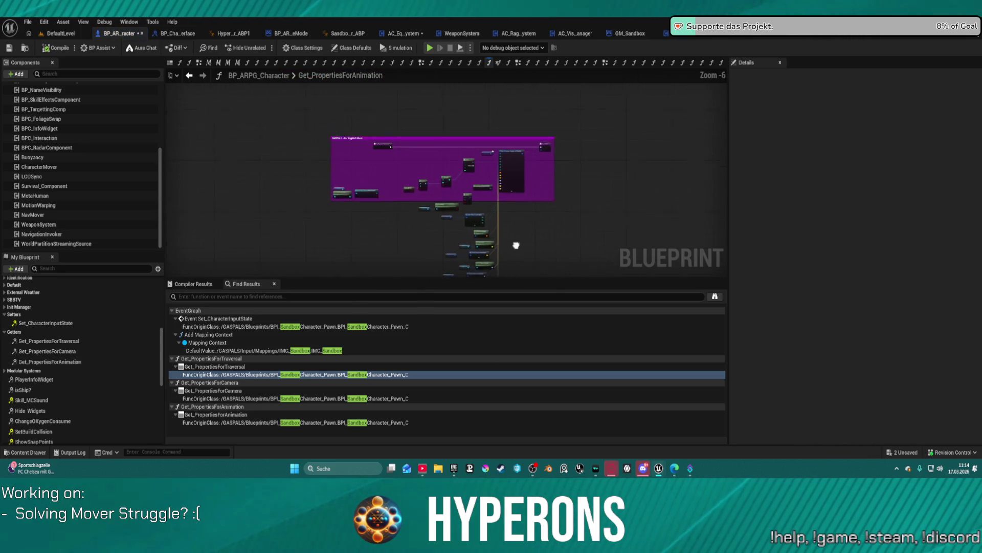
{"action": "scroll", "coordinate": [513, 174], "scroll_direction": "up", "scroll_amount": 5}
{"action": "scroll", "coordinate": [625, 125], "scroll_direction": "up", "scroll_amount": 1}
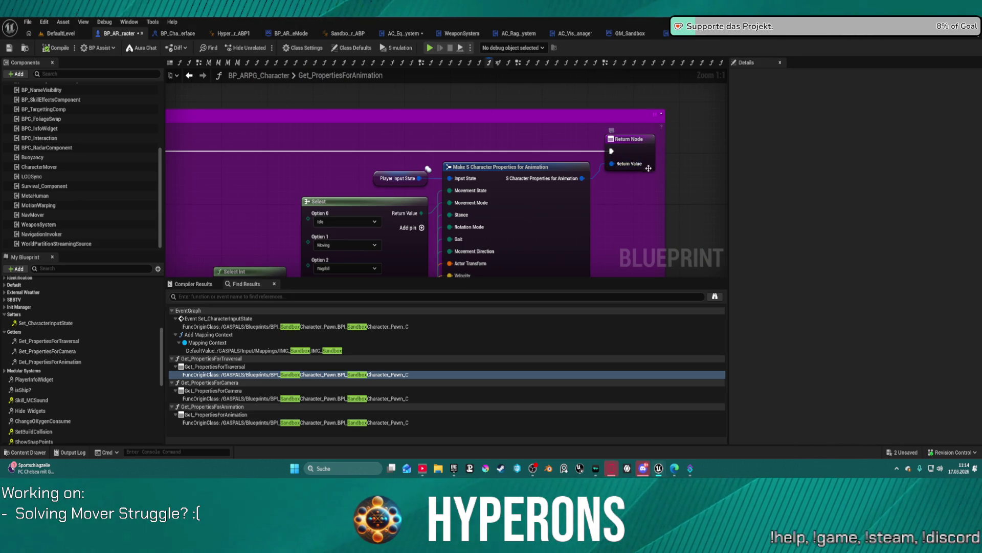
{"action": "mouse_move", "coordinate": [565, 234]}
{"action": "left_mouse_down"}
{"action": "mouse_move", "coordinate": [533, 241]}
{"action": "mouse_move", "coordinate": [577, 146]}
{"action": "mouse_move", "coordinate": [565, 142]}
{"action": "mouse_move", "coordinate": [567, 251]}
{"action": "left_mouse_up"}
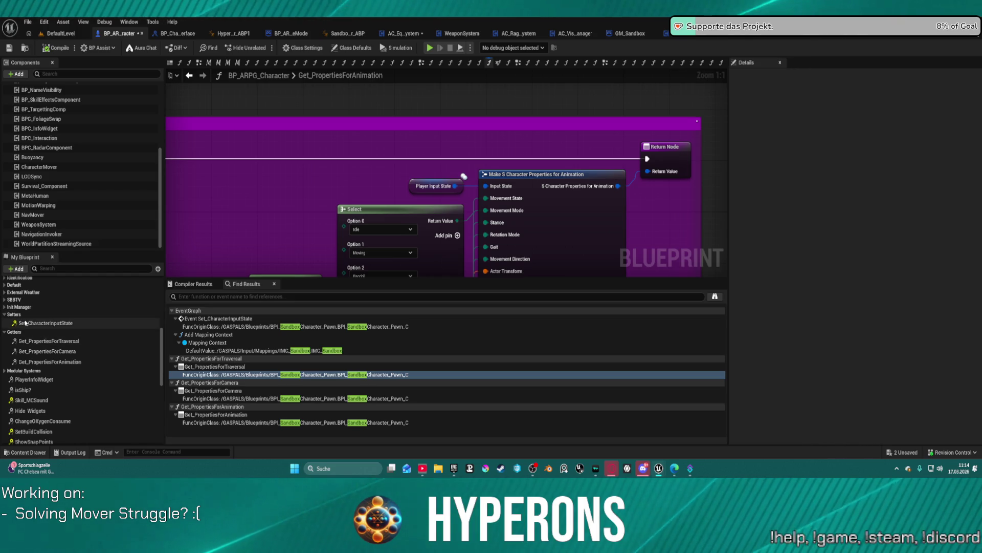
{"action": "scroll", "coordinate": [26, 309], "scroll_direction": "up", "scroll_amount": 3}
{"action": "scroll", "coordinate": [57, 309], "scroll_direction": "up", "scroll_amount": 6}
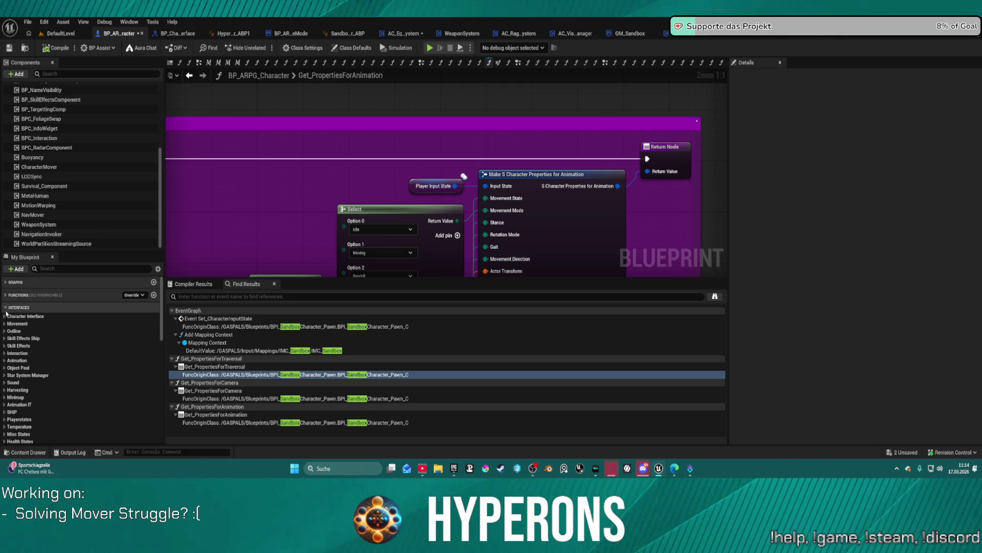
Show all of the blueprint's function categories in My Blueprint
{"action": "left_click", "coordinate": [6, 295]}
{"action": "left_click", "coordinate": [6, 295]}
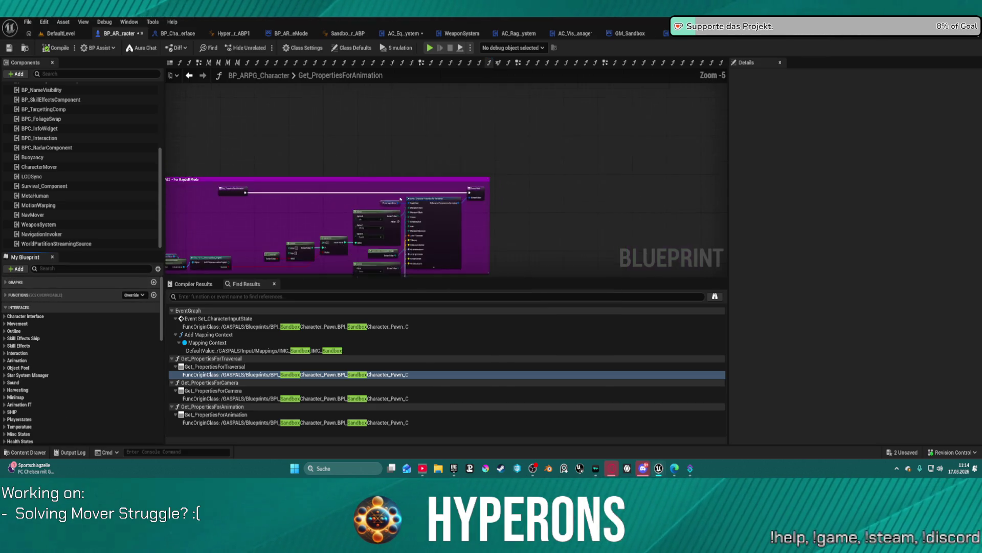
{"action": "scroll", "coordinate": [64, 415], "scroll_direction": "down", "scroll_amount": 15}
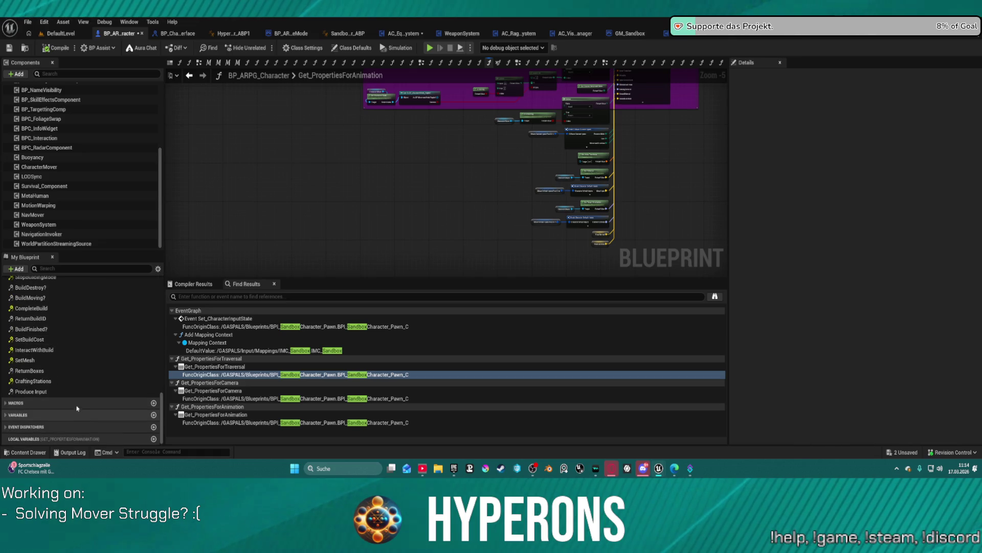
{"action": "scroll", "coordinate": [77, 343], "scroll_direction": "up", "scroll_amount": 15}
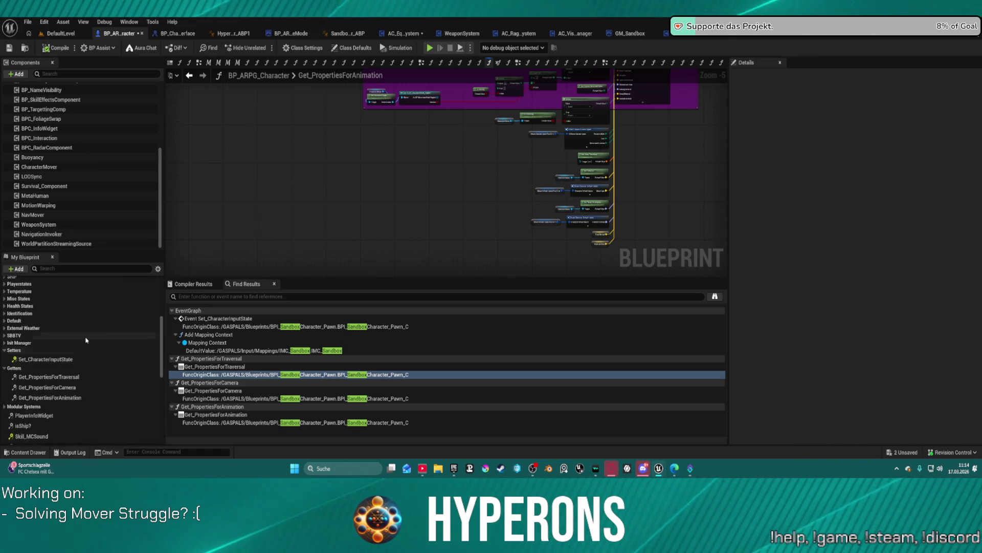
{"action": "left_click", "coordinate": [6, 295]}
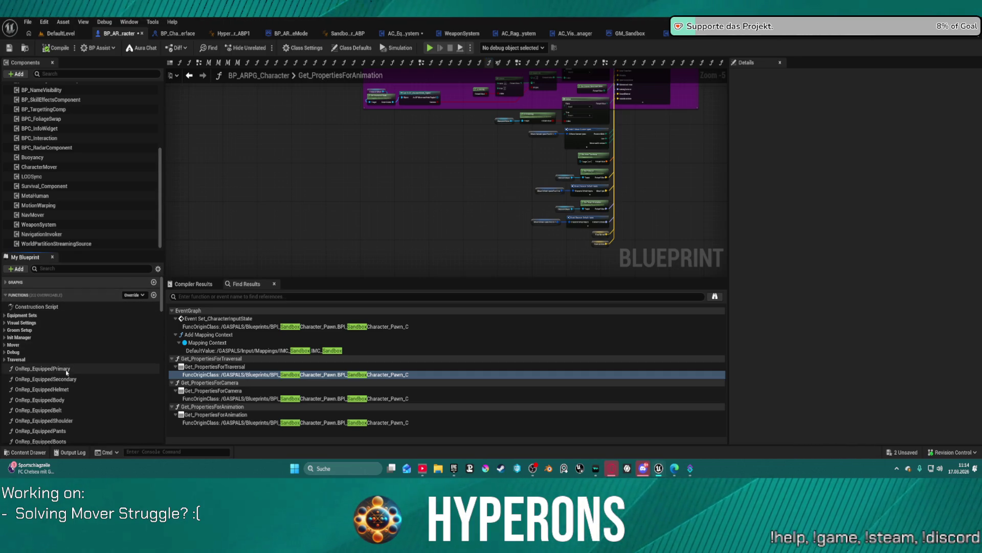
{"action": "scroll", "coordinate": [66, 368], "scroll_direction": "down", "scroll_amount": 1}
{"action": "scroll", "coordinate": [48, 344], "scroll_direction": "up", "scroll_amount": 1}
Expand the Mover category and open the Get_CurrentMovementMode function graph
{"action": "left_click", "coordinate": [6, 345]}
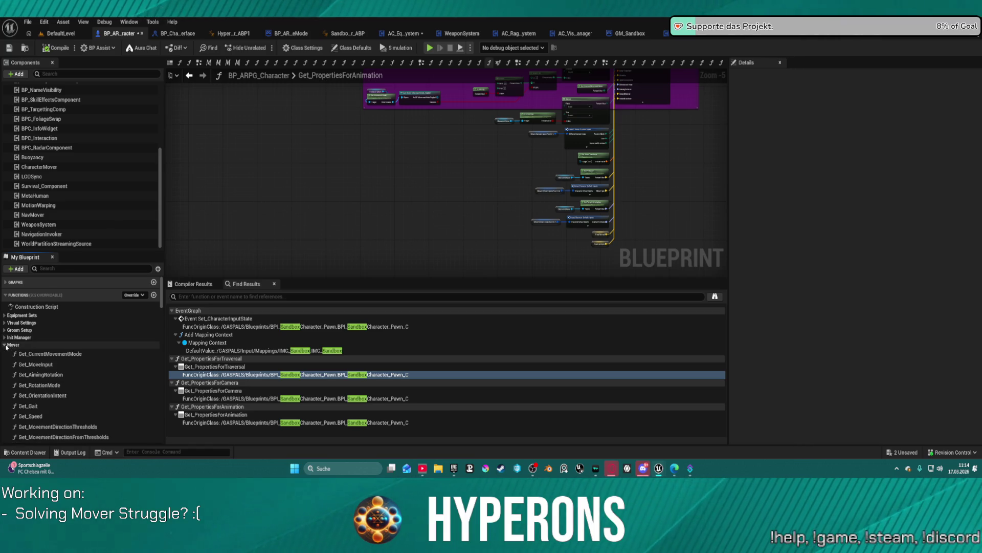
{"action": "scroll", "coordinate": [61, 353], "scroll_direction": "down", "scroll_amount": 1}
{"action": "left_click", "coordinate": [51, 315]}
{"action": "scroll", "coordinate": [79, 365], "scroll_direction": "down", "scroll_amount": 1}
{"action": "scroll", "coordinate": [79, 365], "scroll_direction": "down", "scroll_amount": 1}
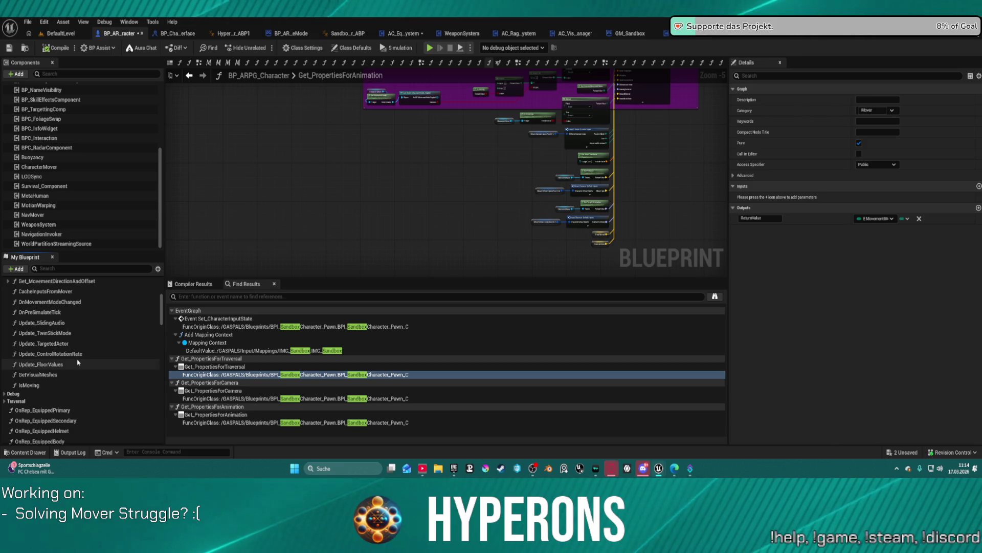
{"action": "scroll", "coordinate": [78, 353], "scroll_direction": "up", "scroll_amount": 3}
{"action": "double_click", "coordinate": [50, 302]}
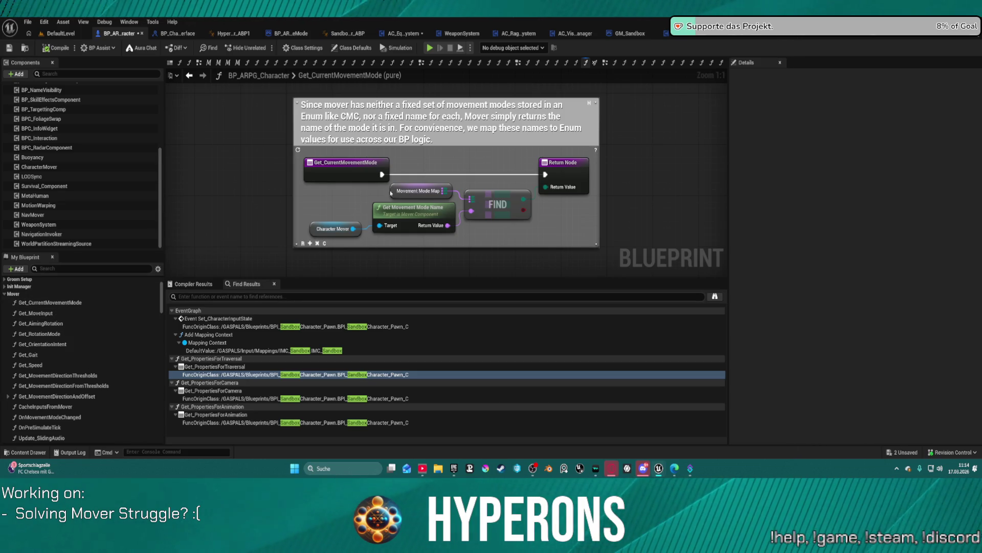
Expand the Movement Mode Map node's default entries and add a trial new entry
{"action": "left_click", "coordinate": [422, 186]}
{"action": "left_click", "coordinate": [734, 327]}
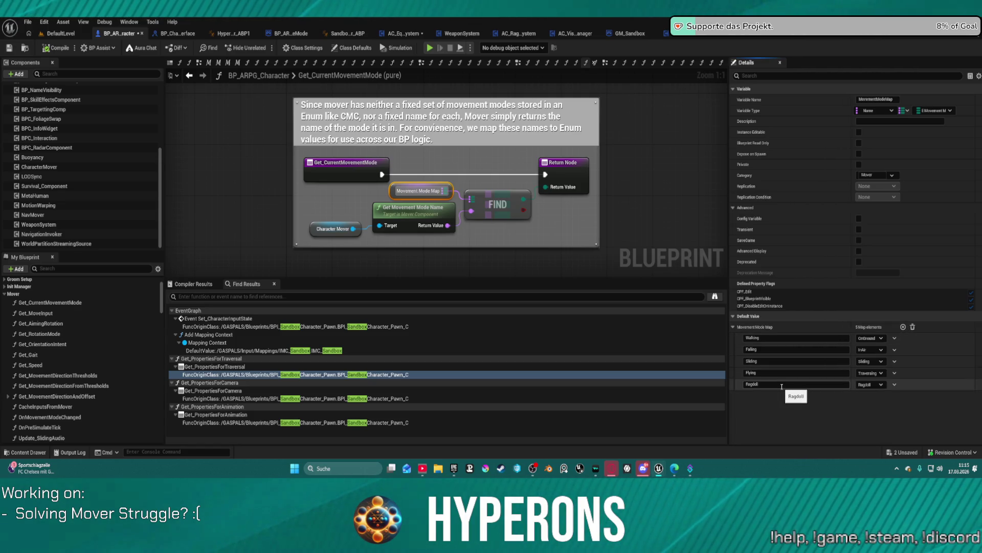
{"action": "left_click", "coordinate": [903, 327]}
{"action": "left_click", "coordinate": [870, 396]}
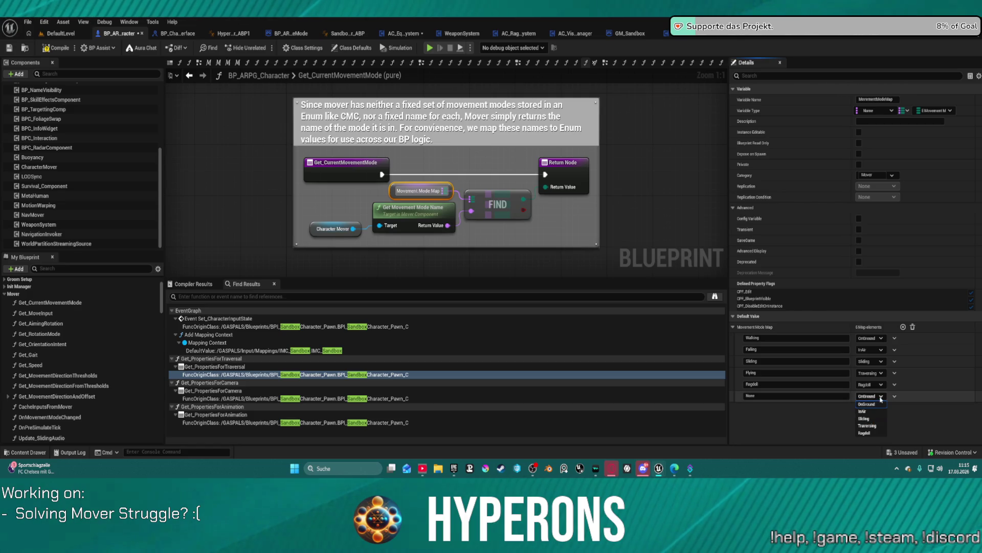
Delete the trial None entry from the map, then open Get_MoveInput
{"action": "left_click", "coordinate": [884, 398]}
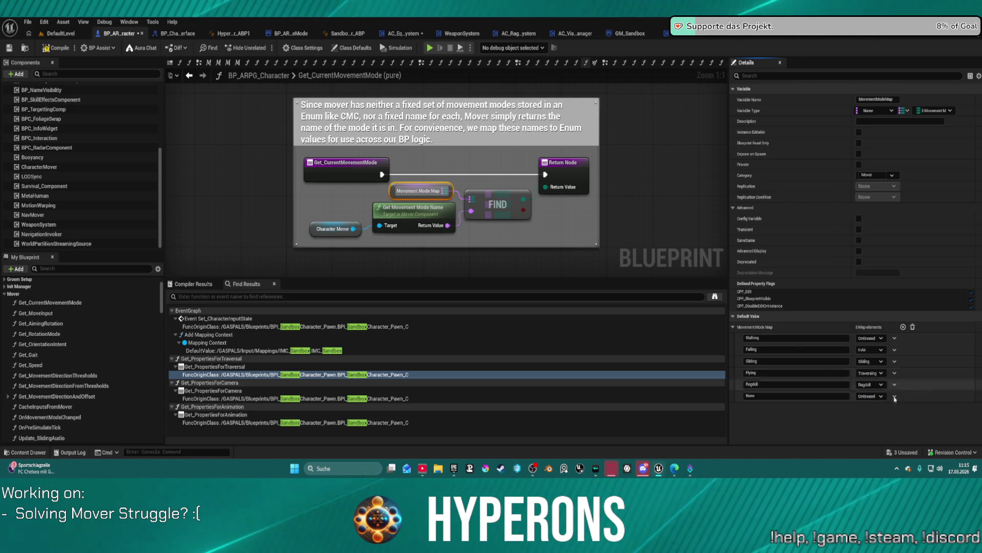
{"action": "left_click", "coordinate": [895, 397]}
{"action": "left_click", "coordinate": [903, 411]}
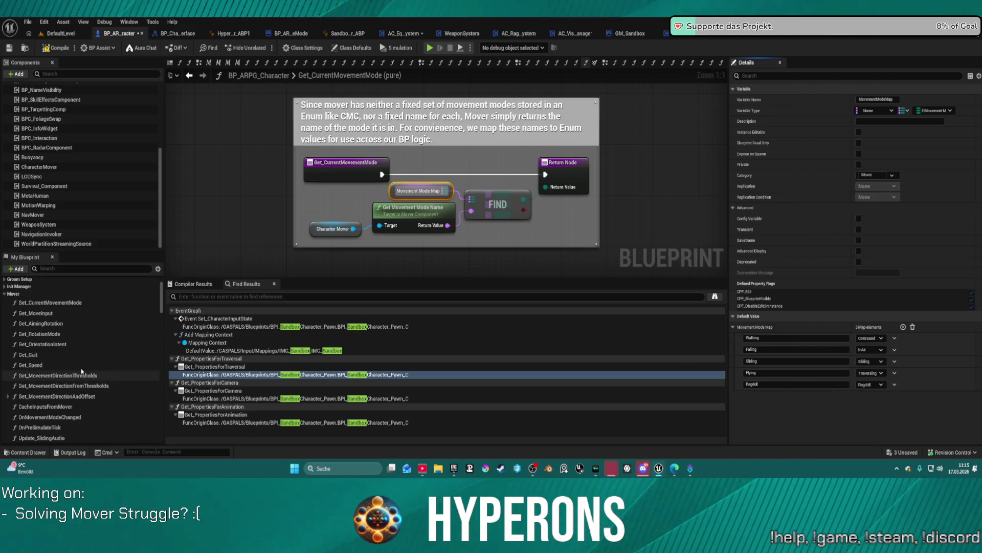
{"action": "scroll", "coordinate": [72, 371], "scroll_direction": "down", "scroll_amount": 1}
{"action": "double_click", "coordinate": [47, 302]}
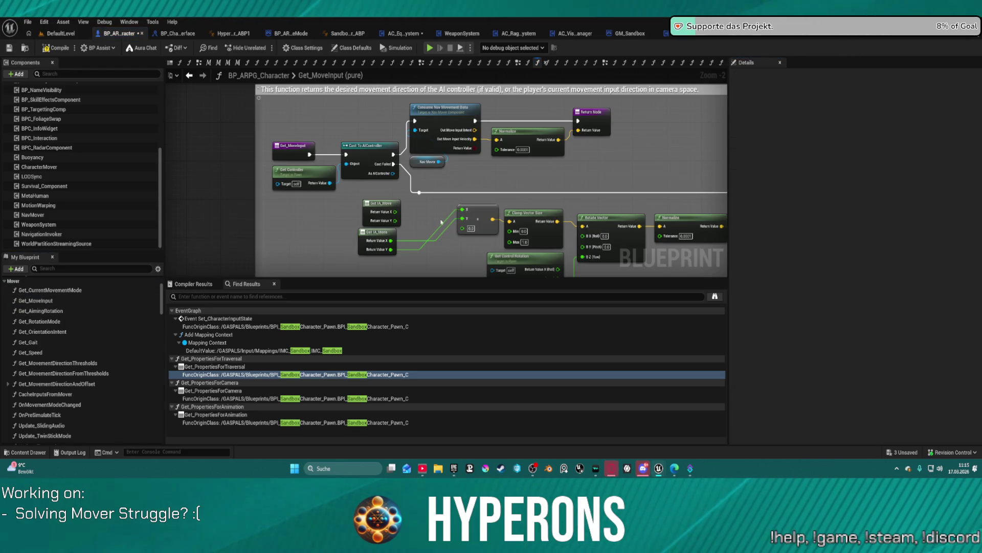
Move the Make Vector and Get IA_Move nodes, then delete the extra upper Get IA_Move node
{"action": "scroll", "coordinate": [443, 223], "scroll_direction": "up", "scroll_amount": 2}
{"action": "left_click_drag", "start_coordinate": [391, 189], "coordinate": [383, 204]}
{"action": "mouse_move", "coordinate": [243, 211]}
{"action": "left_mouse_down"}
{"action": "mouse_move", "coordinate": [266, 232]}
{"action": "mouse_move", "coordinate": [254, 233]}
{"action": "mouse_move", "coordinate": [256, 222]}
{"action": "left_mouse_up"}
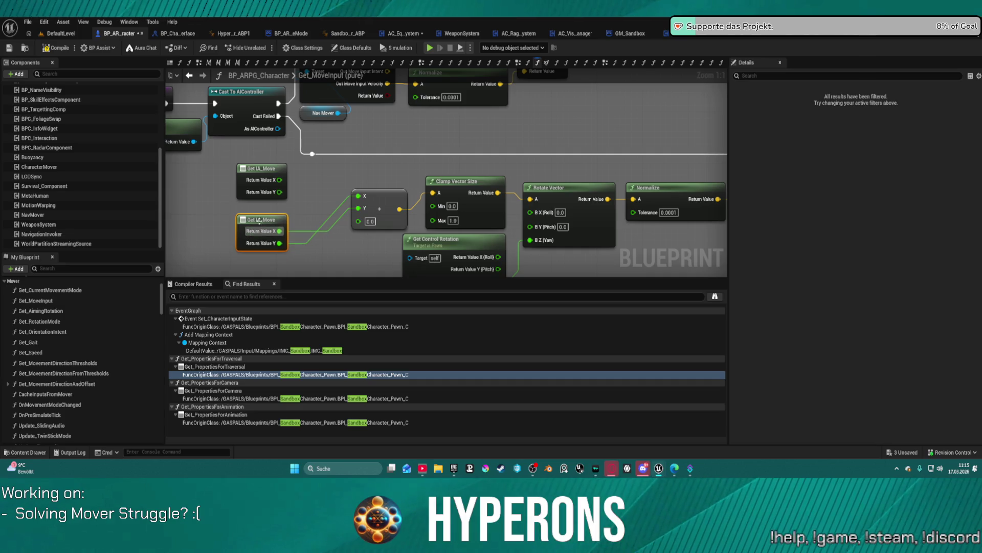
{"action": "mouse_move", "coordinate": [525, 168]}
{"action": "left_mouse_down"}
{"action": "mouse_move", "coordinate": [588, 220]}
{"action": "mouse_move", "coordinate": [585, 152]}
{"action": "left_mouse_up"}
{"action": "left_click", "coordinate": [333, 160]}
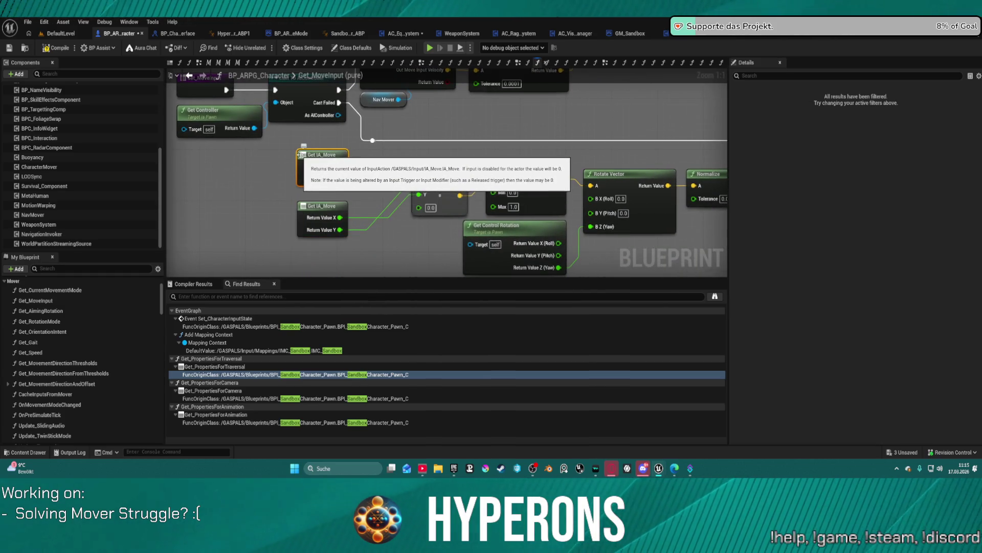
{"action": "key", "text": "Delete"}
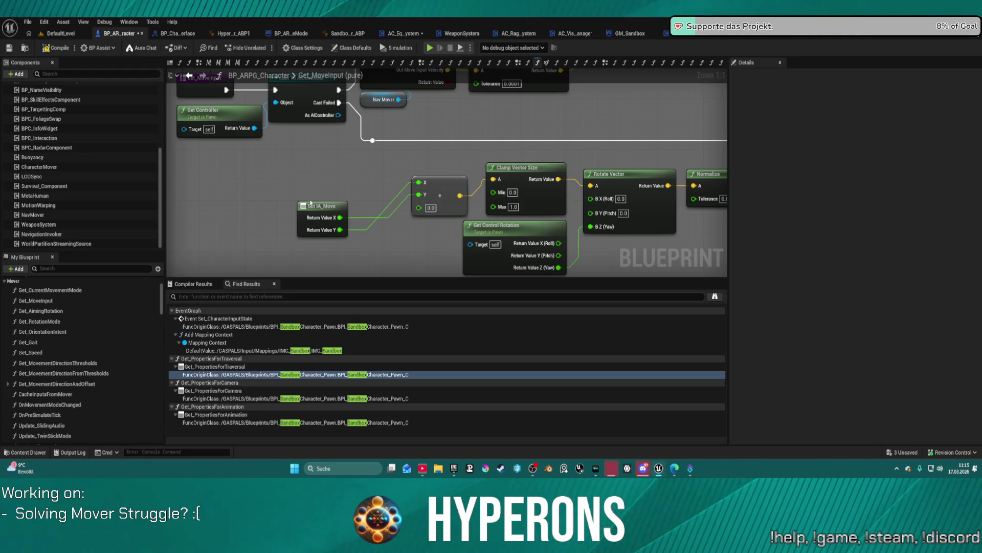
Reposition the remaining Get IA_Move node and review its chain through Get Control Rotation
{"action": "left_click_drag", "start_coordinate": [315, 203], "coordinate": [308, 177]}
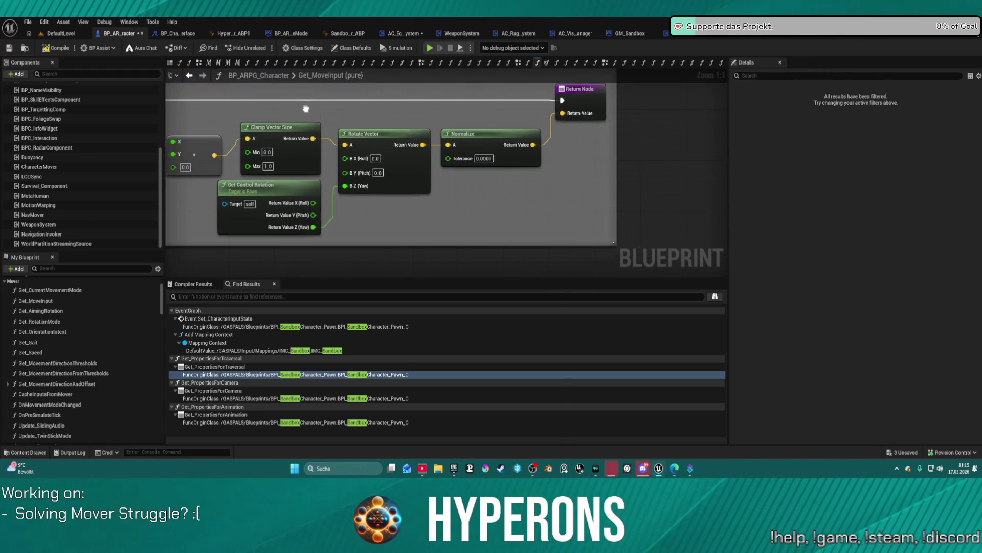
{"action": "mouse_move", "coordinate": [234, 185]}
{"action": "left_mouse_down"}
{"action": "mouse_move", "coordinate": [178, 180]}
{"action": "mouse_move", "coordinate": [318, 171]}
{"action": "left_mouse_up"}
{"action": "left_click_drag", "start_coordinate": [484, 160], "coordinate": [379, 148]}
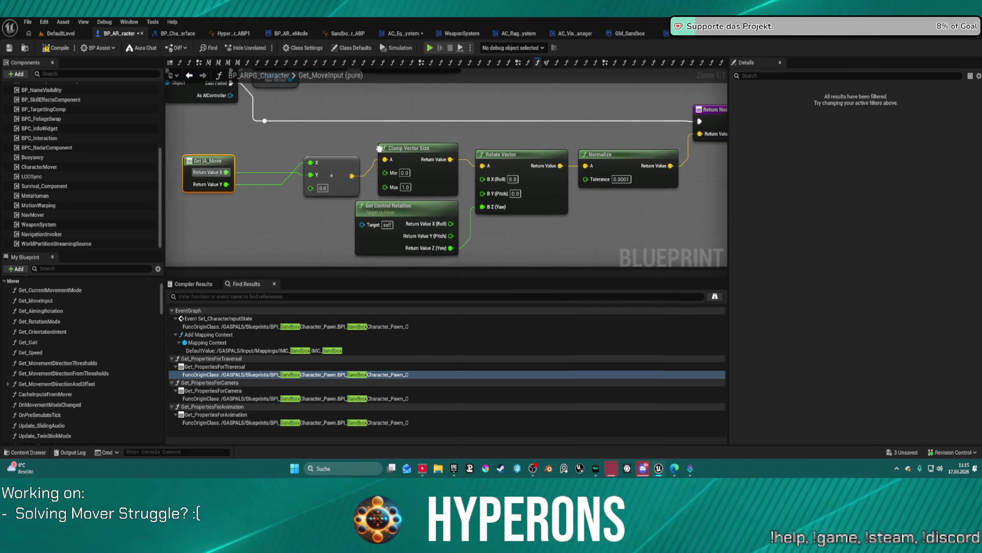
{"action": "mouse_move", "coordinate": [495, 136]}
{"action": "left_mouse_down"}
{"action": "mouse_move", "coordinate": [468, 191]}
{"action": "mouse_move", "coordinate": [632, 179]}
{"action": "mouse_move", "coordinate": [510, 177]}
{"action": "left_mouse_up"}
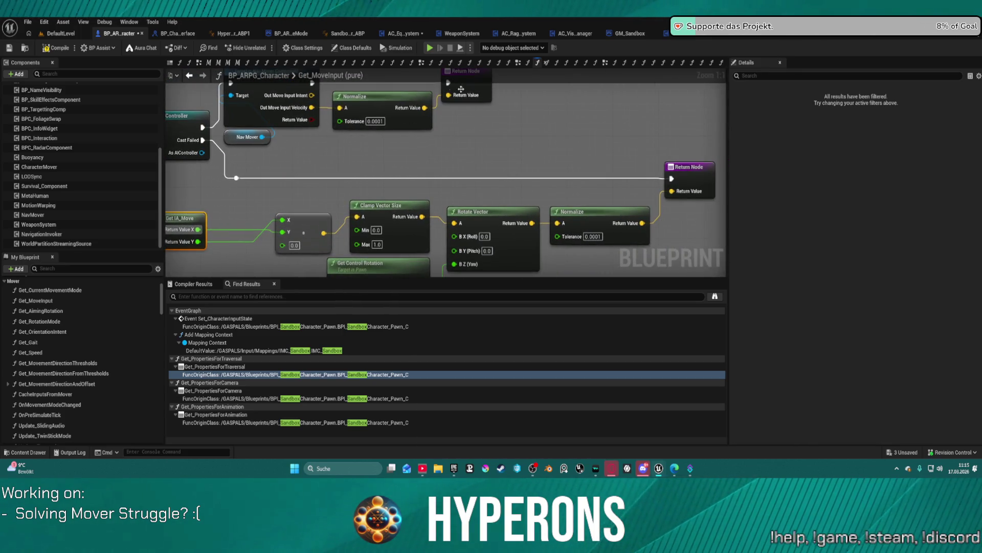
{"action": "scroll", "coordinate": [77, 378], "scroll_direction": "down", "scroll_amount": 1}
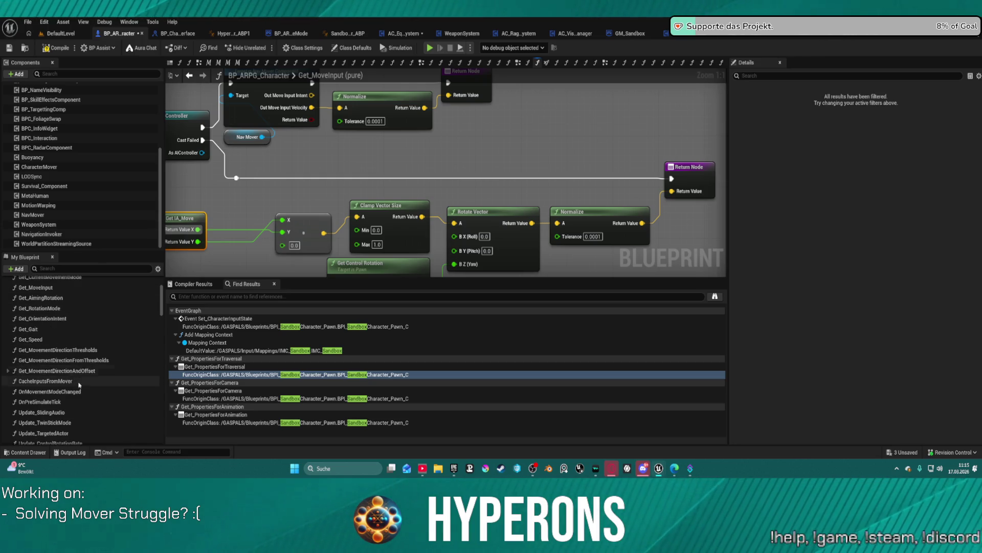
{"action": "scroll", "coordinate": [79, 384], "scroll_direction": "up", "scroll_amount": 2}
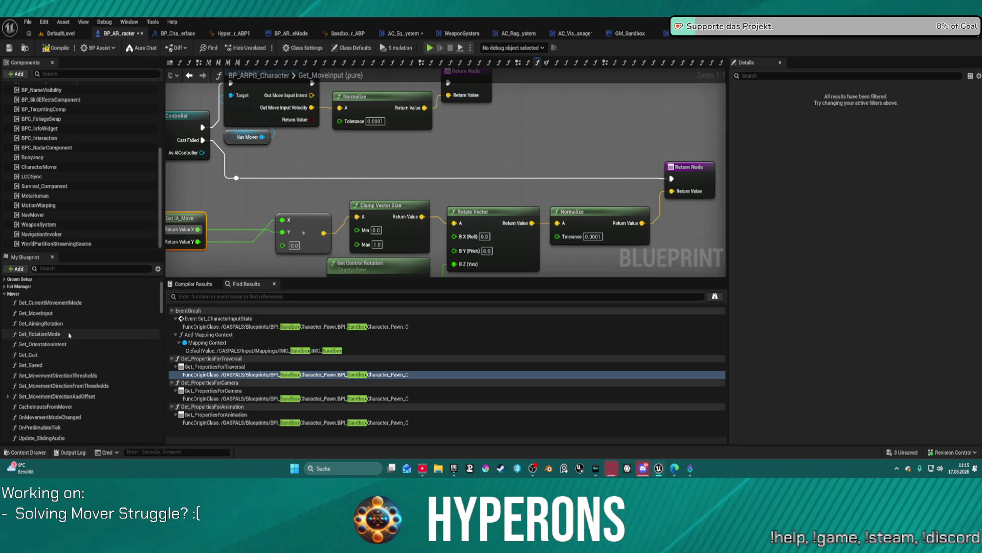
{"action": "mouse_move", "coordinate": [309, 183]}
{"action": "left_mouse_down"}
{"action": "mouse_move", "coordinate": [509, 221]}
{"action": "mouse_move", "coordinate": [410, 73]}
{"action": "mouse_move", "coordinate": [403, 122]}
{"action": "left_mouse_up"}
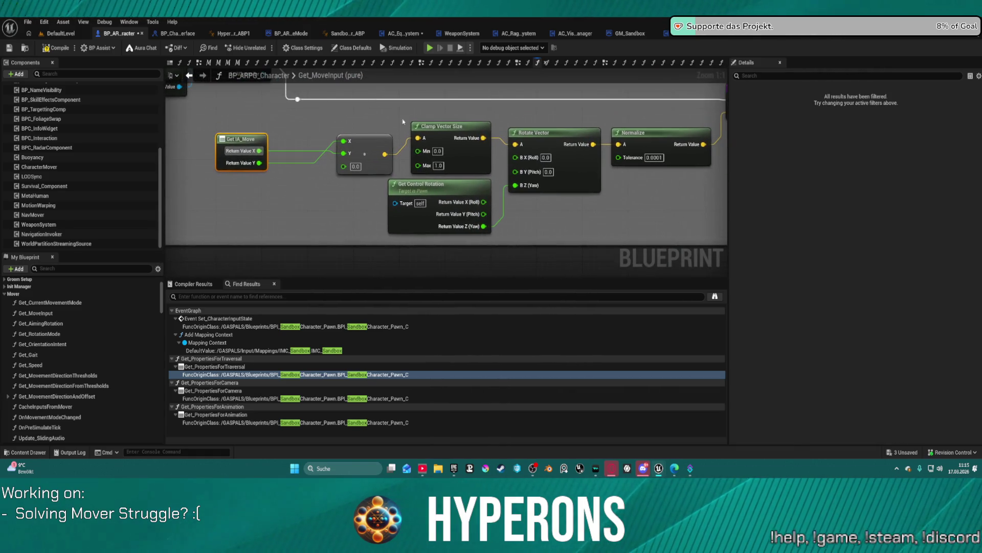
{"action": "left_click", "coordinate": [425, 191]}
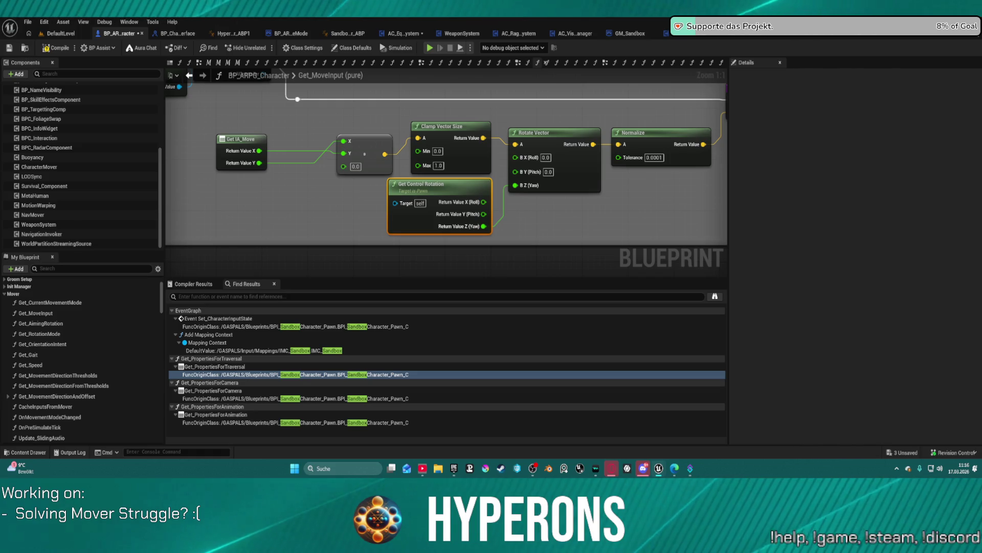
Open Get_AimingRotation and pan to the targeted-actor and top comment blocks
{"action": "double_click", "coordinate": [41, 323]}
{"action": "scroll", "coordinate": [359, 130], "scroll_direction": "down", "scroll_amount": 3}
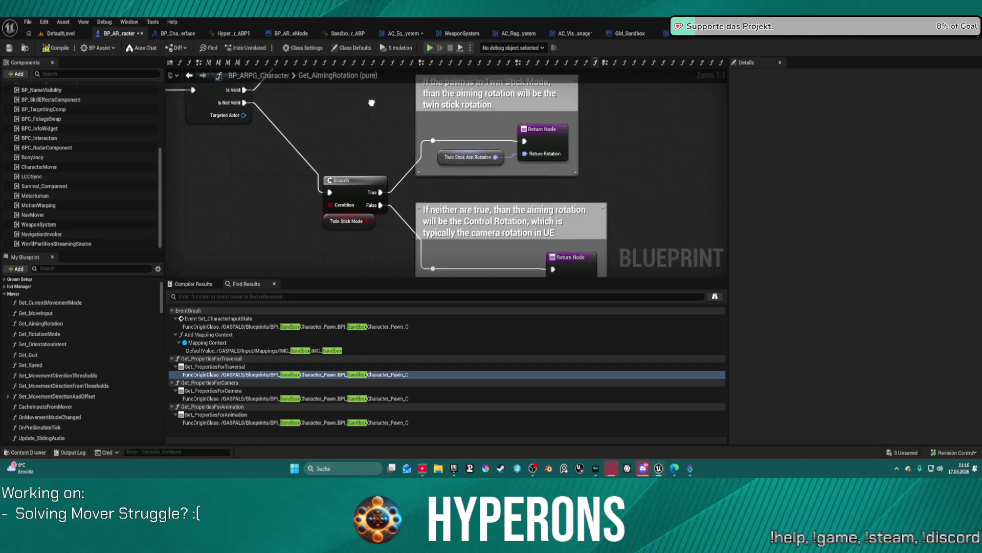
{"action": "left_click_drag", "start_coordinate": [488, 216], "coordinate": [516, 235]}
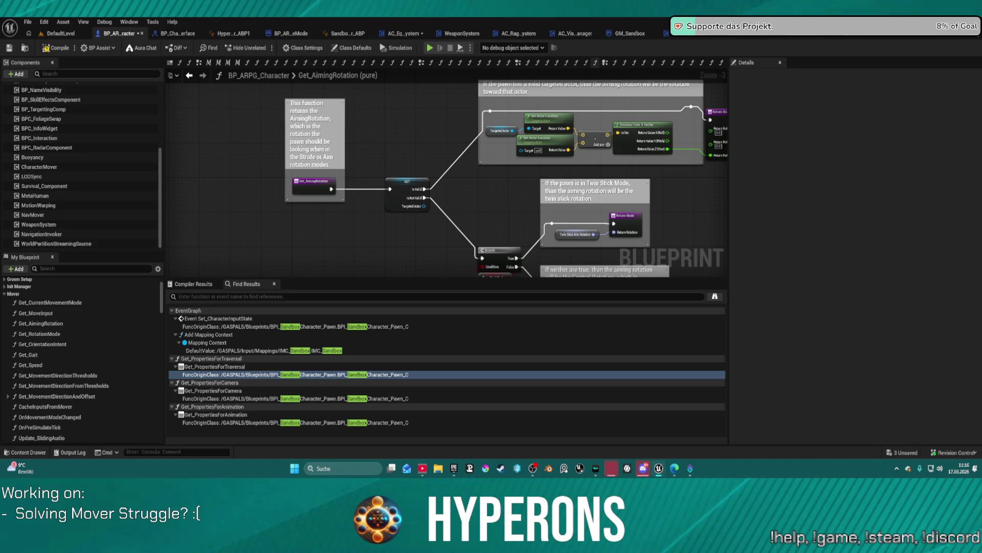
{"action": "mouse_move", "coordinate": [565, 124]}
{"action": "left_mouse_down"}
{"action": "mouse_move", "coordinate": [406, 134]}
{"action": "mouse_move", "coordinate": [327, 197]}
{"action": "mouse_move", "coordinate": [433, 95]}
{"action": "left_mouse_up"}
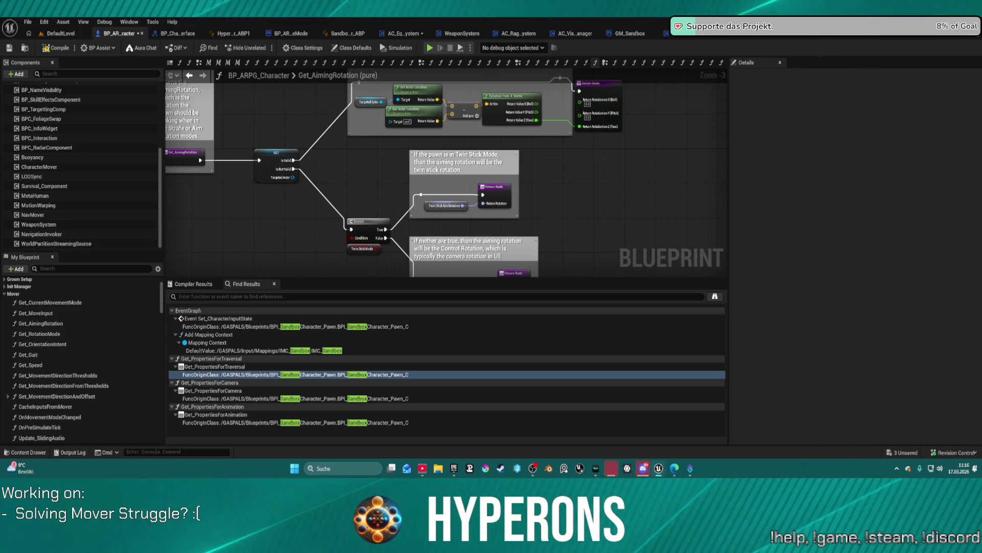
{"action": "left_click_drag", "start_coordinate": [626, 157], "coordinate": [621, 206]}
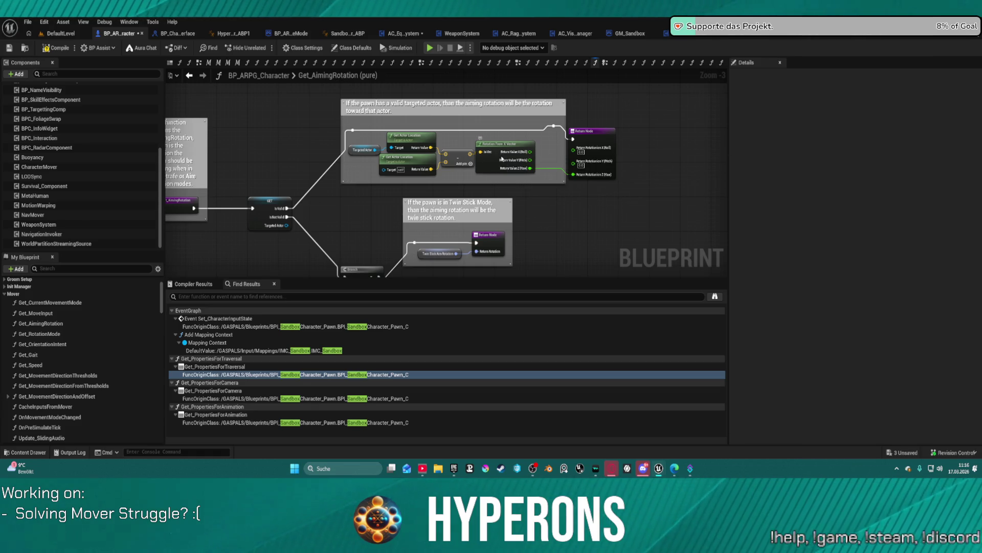
Move the Twin Stick Mode getter left beside its Branch, then open Get_RotationMode
{"action": "left_click_drag", "start_coordinate": [502, 159], "coordinate": [511, 159]}
{"action": "left_click_drag", "start_coordinate": [425, 152], "coordinate": [459, 135]}
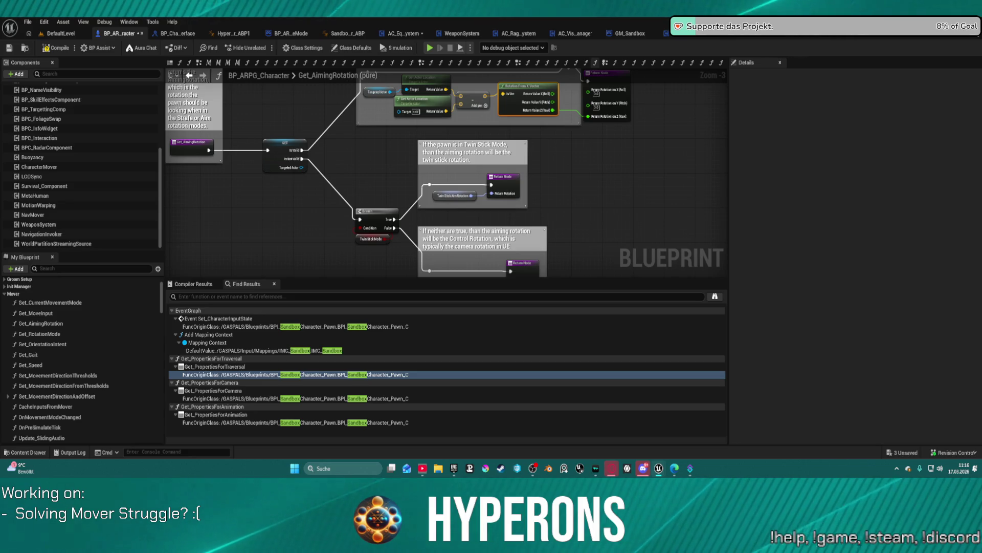
{"action": "left_click_drag", "start_coordinate": [510, 173], "coordinate": [521, 34]}
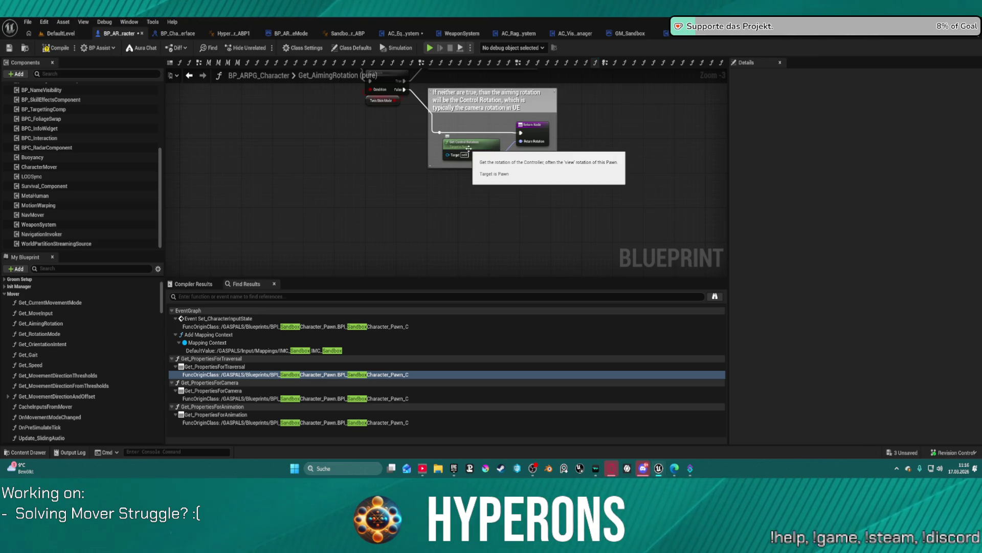
{"action": "left_click_drag", "start_coordinate": [468, 148], "coordinate": [628, 235]}
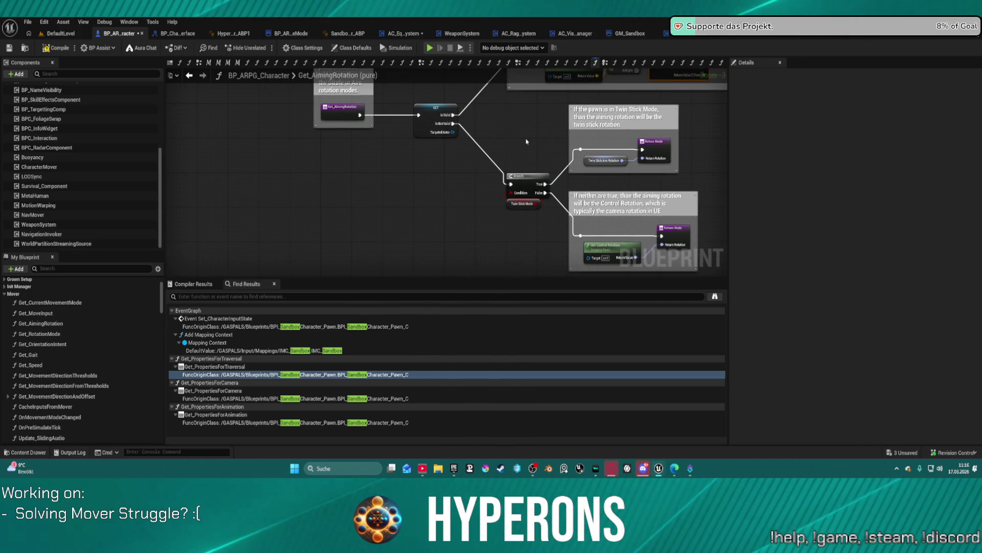
{"action": "mouse_move", "coordinate": [511, 205]}
{"action": "left_mouse_down"}
{"action": "mouse_move", "coordinate": [463, 188]}
{"action": "mouse_move", "coordinate": [462, 201]}
{"action": "left_mouse_up"}
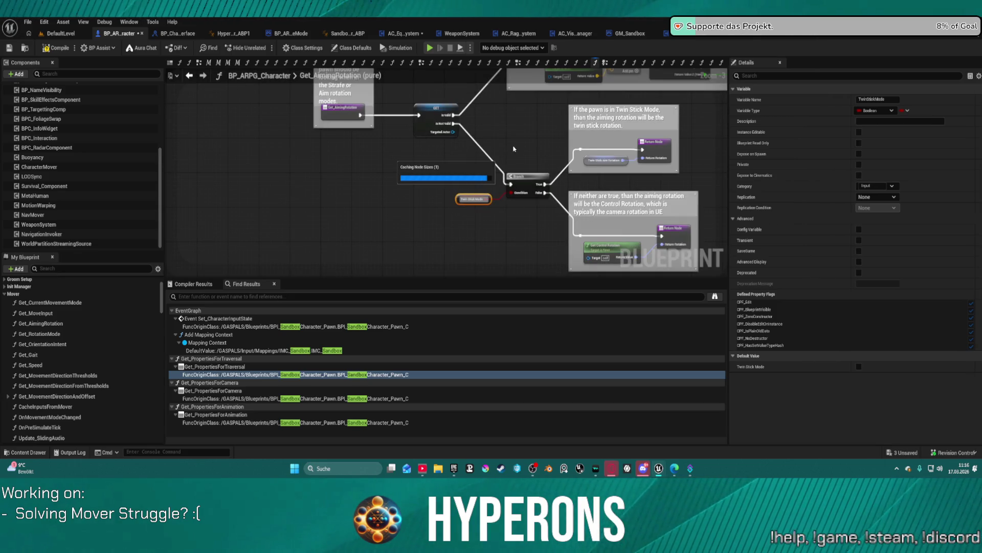
{"action": "mouse_move", "coordinate": [518, 143]}
{"action": "left_mouse_down"}
{"action": "mouse_move", "coordinate": [523, 131]}
{"action": "mouse_move", "coordinate": [474, 179]}
{"action": "left_mouse_up"}
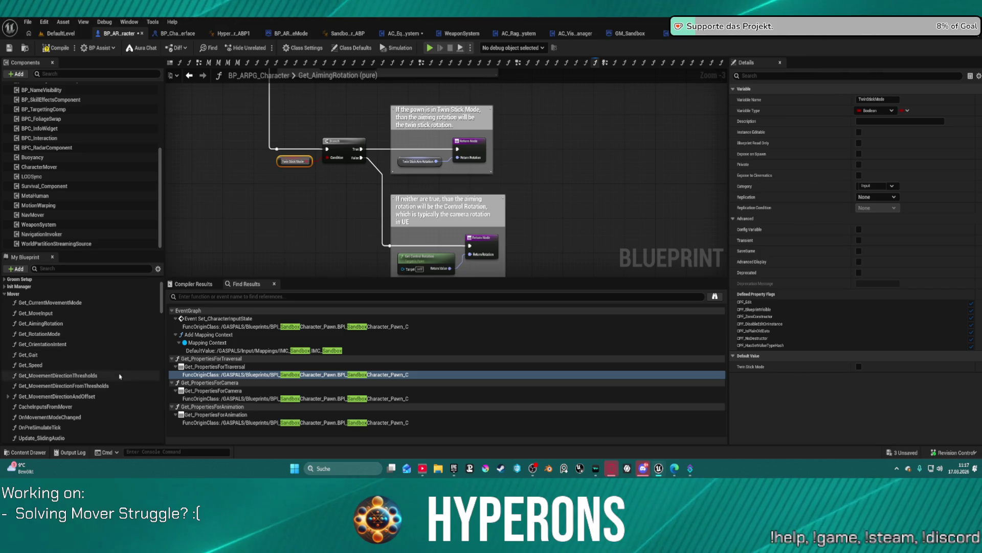
{"action": "left_click", "coordinate": [67, 335]}
{"action": "double_click", "coordinate": [67, 335]}
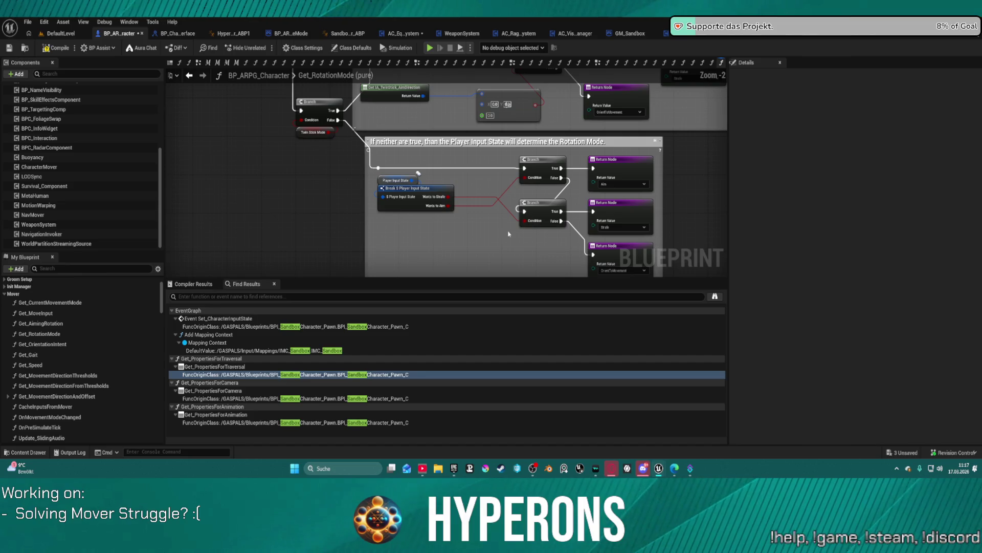
Pan Get_RotationMode to the Player Input State Aim/Strafe fallback, then open Get_OrientationIntent
{"action": "left_click_drag", "start_coordinate": [447, 252], "coordinate": [484, 141]}
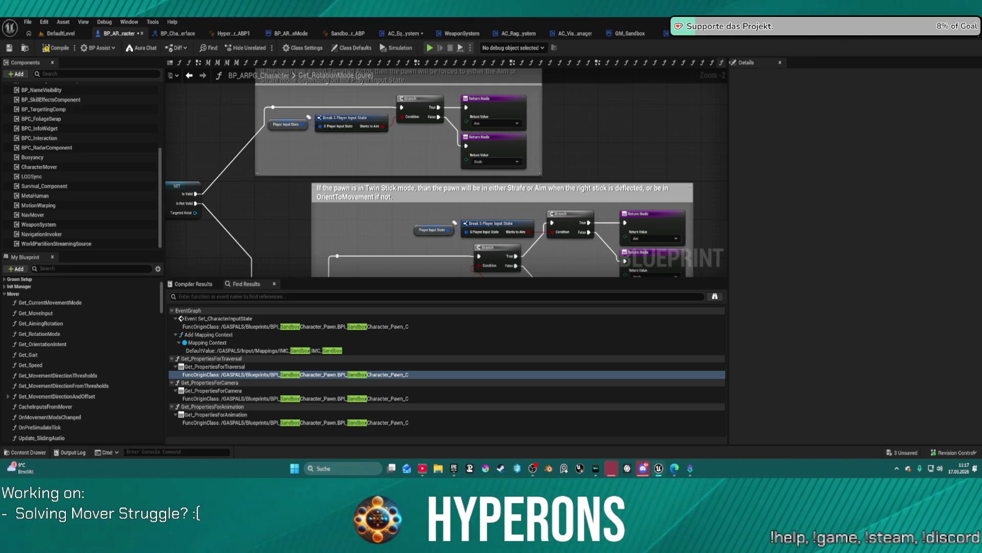
{"action": "mouse_move", "coordinate": [593, 146]}
{"action": "left_mouse_down"}
{"action": "mouse_move", "coordinate": [589, 117]}
{"action": "mouse_move", "coordinate": [614, 144]}
{"action": "mouse_move", "coordinate": [604, 166]}
{"action": "left_mouse_up"}
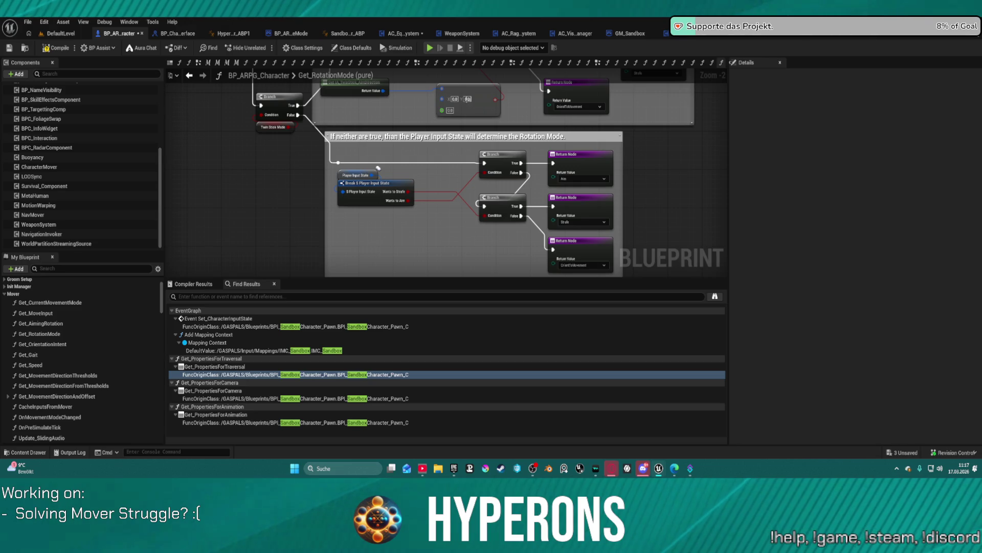
{"action": "mouse_move", "coordinate": [660, 140]}
{"action": "left_mouse_down"}
{"action": "mouse_move", "coordinate": [642, 254]}
{"action": "mouse_move", "coordinate": [852, 286]}
{"action": "left_mouse_up"}
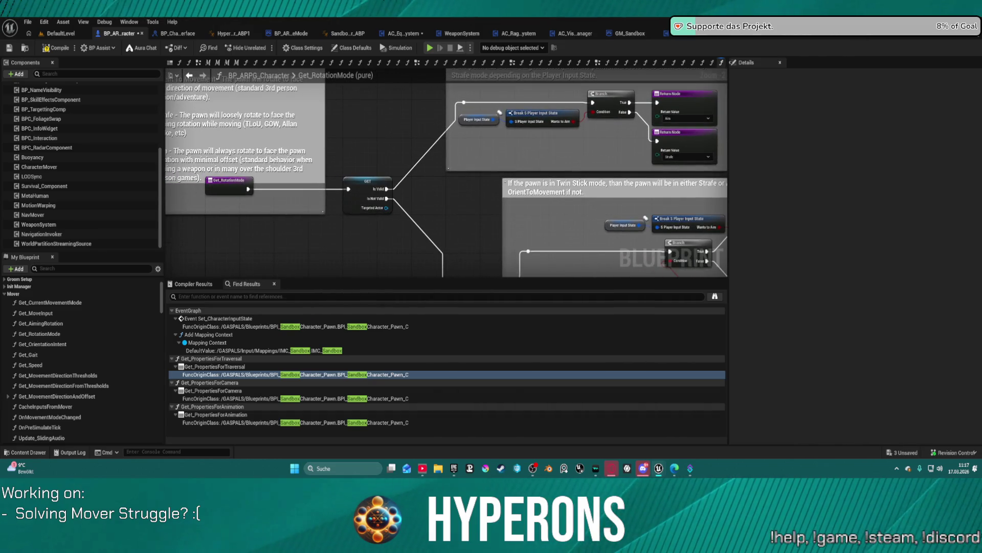
{"action": "left_click_drag", "start_coordinate": [512, 153], "coordinate": [616, 189]}
{"action": "left_click_drag", "start_coordinate": [716, 110], "coordinate": [572, 120]}
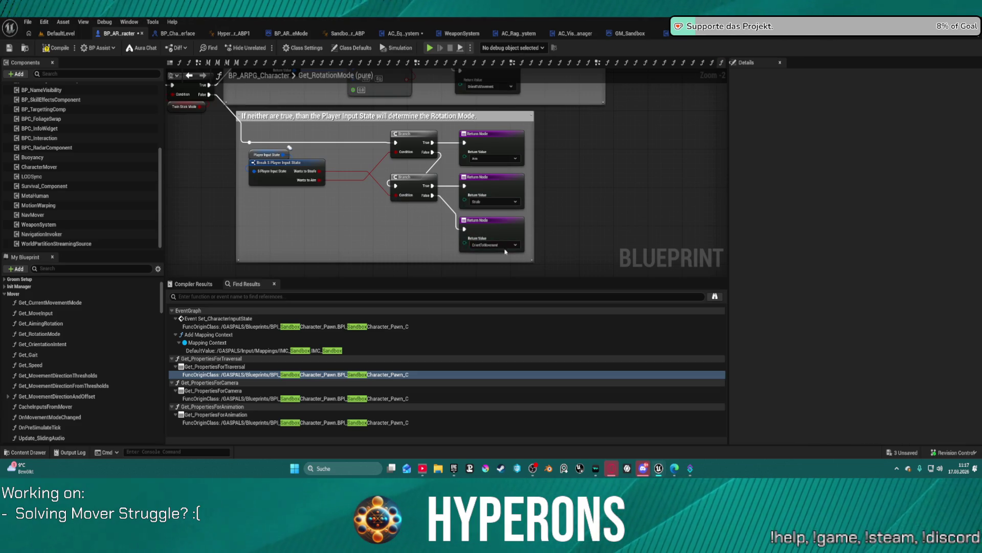
{"action": "scroll", "coordinate": [501, 249], "scroll_direction": "up", "scroll_amount": 2}
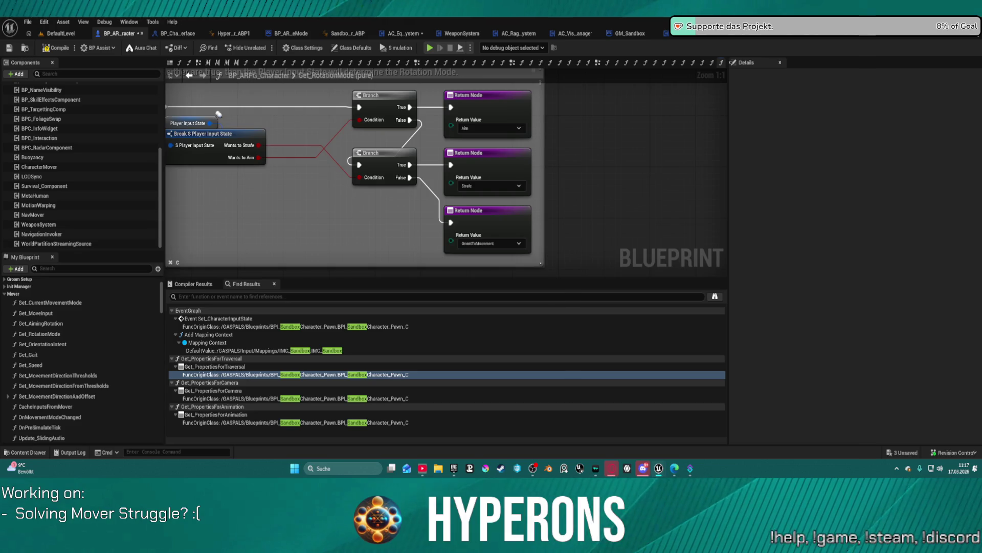
{"action": "left_click_drag", "start_coordinate": [312, 108], "coordinate": [441, 166]}
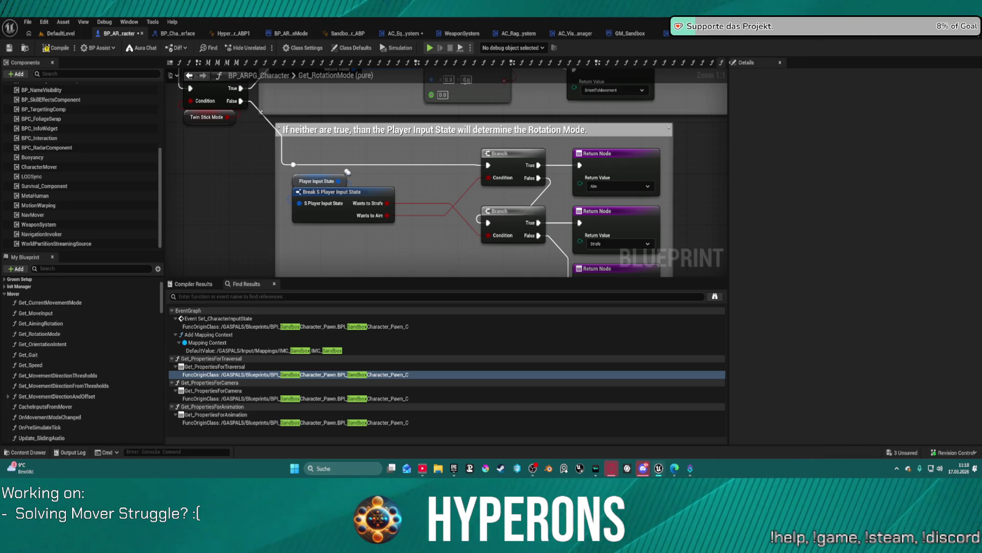
{"action": "double_click", "coordinate": [57, 344]}
Pan to the on-ground Aim-mode section and drop the Get Aiming Rotation node slightly lower
{"action": "scroll", "coordinate": [476, 158], "scroll_direction": "up", "scroll_amount": 10}
{"action": "mouse_move", "coordinate": [476, 158]}
{"action": "left_mouse_down"}
{"action": "mouse_move", "coordinate": [484, 137]}
{"action": "mouse_move", "coordinate": [845, 75]}
{"action": "left_mouse_up"}
{"action": "mouse_move", "coordinate": [445, 174]}
{"action": "left_mouse_down"}
{"action": "mouse_move", "coordinate": [445, 240]}
{"action": "mouse_move", "coordinate": [289, 290]}
{"action": "left_mouse_up"}
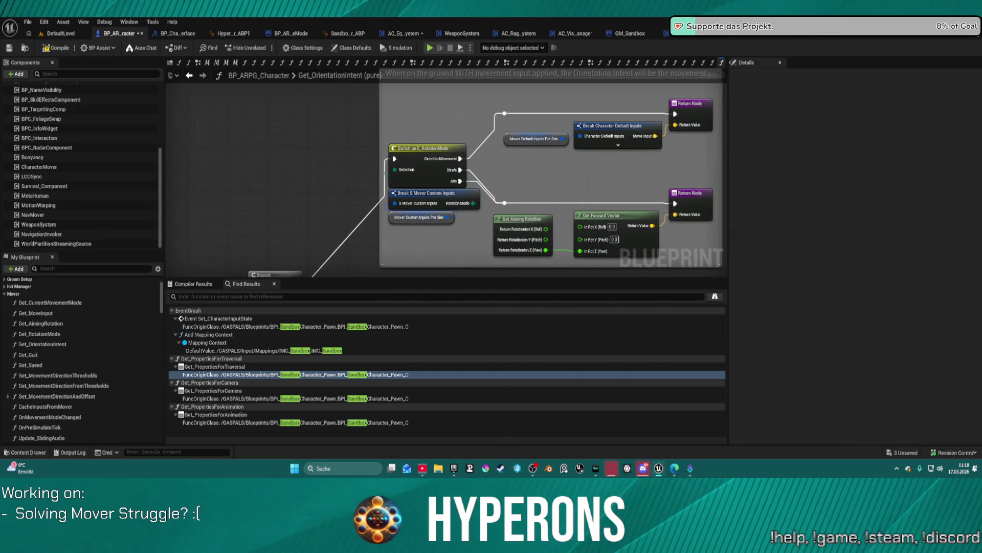
{"action": "left_click_drag", "start_coordinate": [268, 255], "coordinate": [268, 256]}
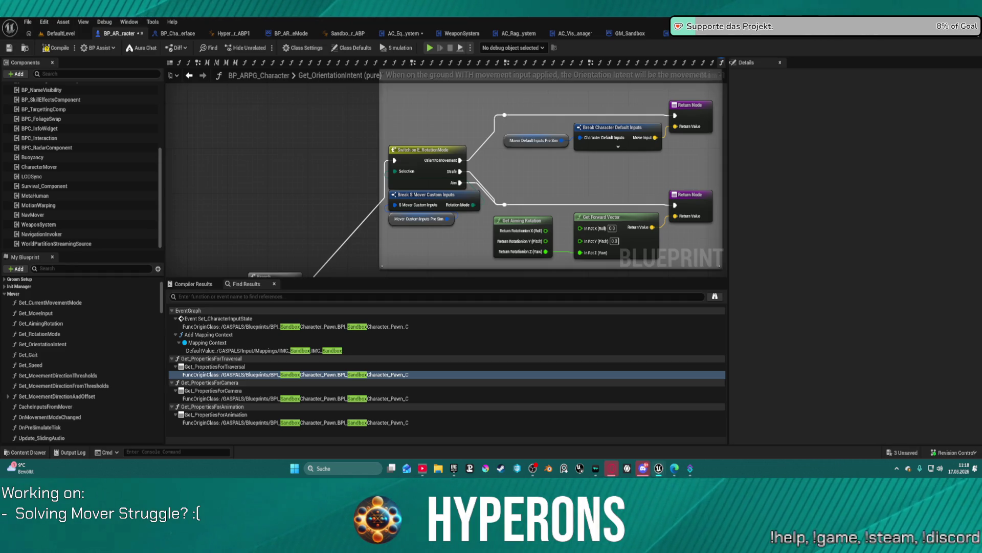
{"action": "mouse_move", "coordinate": [517, 190]}
{"action": "left_mouse_down"}
{"action": "mouse_move", "coordinate": [472, 153]}
{"action": "mouse_move", "coordinate": [484, 102]}
{"action": "mouse_move", "coordinate": [567, 141]}
{"action": "mouse_move", "coordinate": [572, 75]}
{"action": "mouse_move", "coordinate": [526, 20]}
{"action": "mouse_move", "coordinate": [408, 20]}
{"action": "left_mouse_up"}
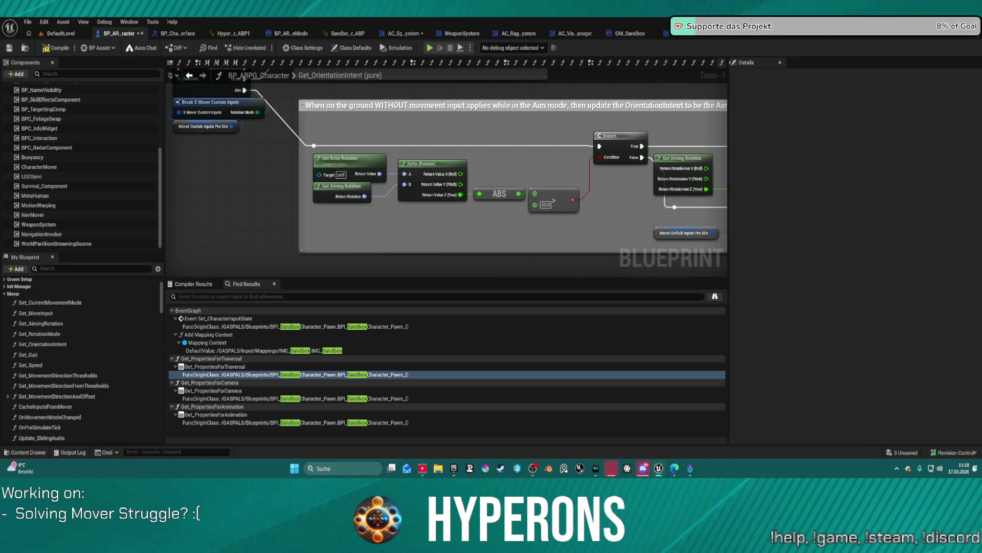
{"action": "left_click_drag", "start_coordinate": [334, 192], "coordinate": [339, 203]}
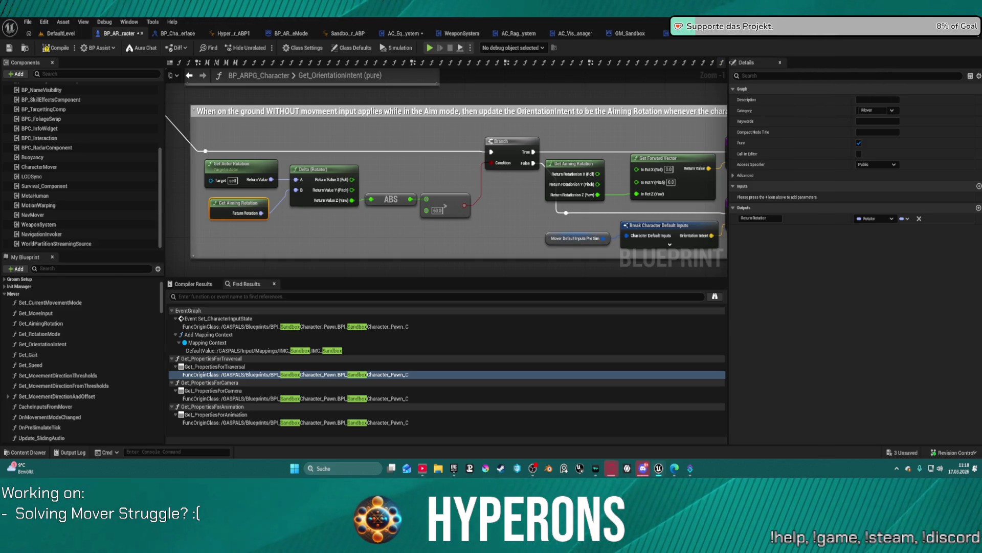
Zoom and pan across Get_OrientationIntent's in-air and sliding Strafe/Aim comment blocks
{"action": "scroll", "coordinate": [445, 172], "scroll_direction": "down", "scroll_amount": 3}
{"action": "scroll", "coordinate": [494, 189], "scroll_direction": "up", "scroll_amount": 2}
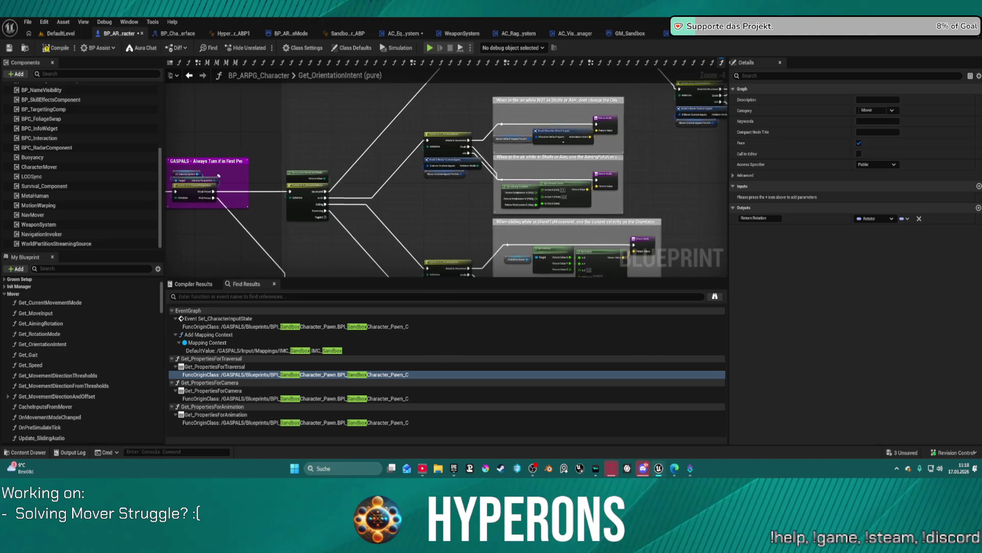
{"action": "scroll", "coordinate": [494, 188], "scroll_direction": "up", "scroll_amount": 1}
{"action": "scroll", "coordinate": [494, 189], "scroll_direction": "up", "scroll_amount": 3}
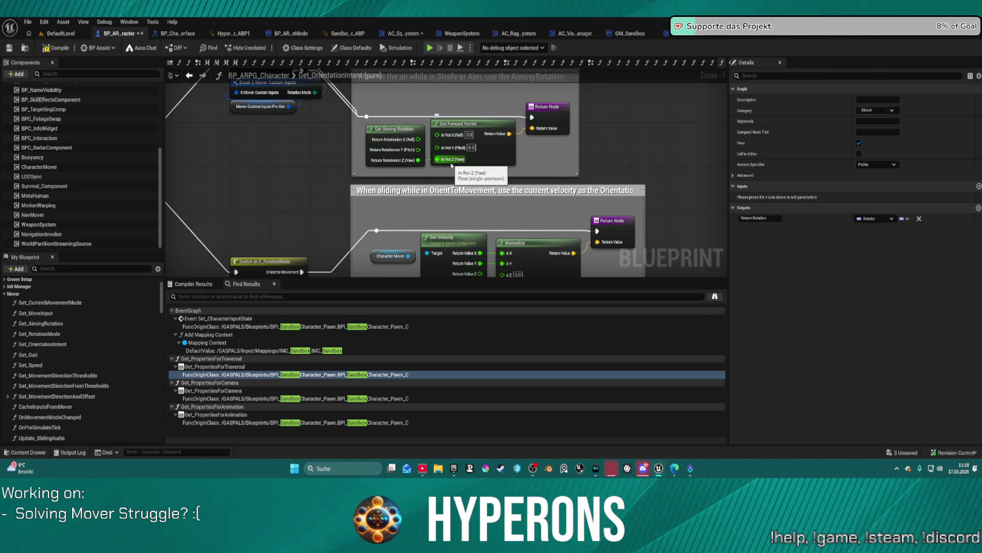
{"action": "scroll", "coordinate": [476, 162], "scroll_direction": "down", "scroll_amount": 3}
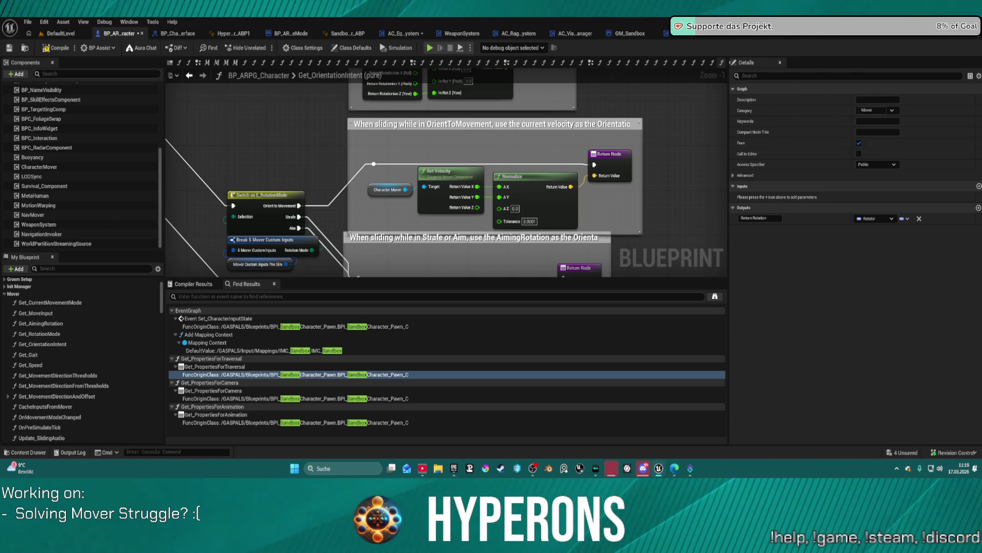
{"action": "left_click_drag", "start_coordinate": [694, 185], "coordinate": [597, 68]}
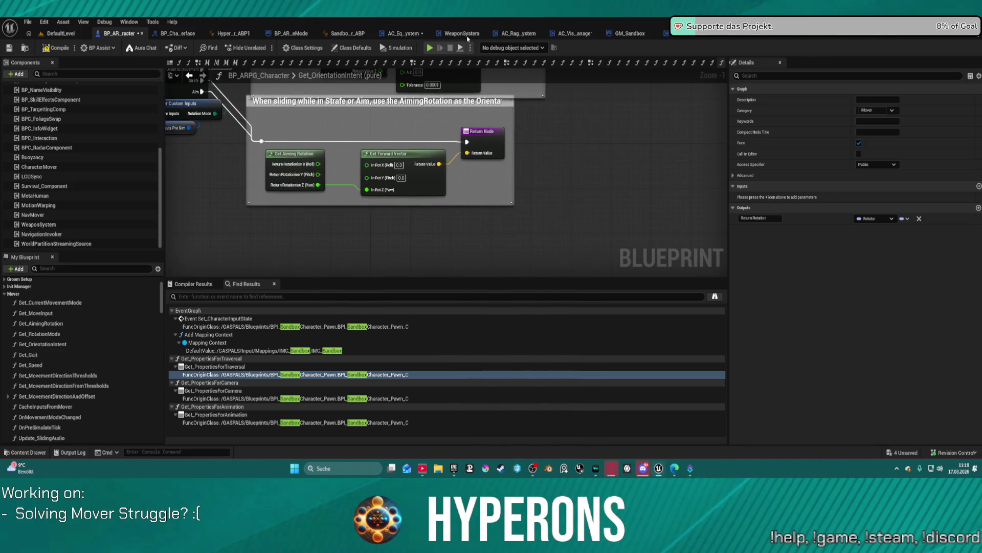
{"action": "scroll", "coordinate": [395, 197], "scroll_direction": "down", "scroll_amount": 4}
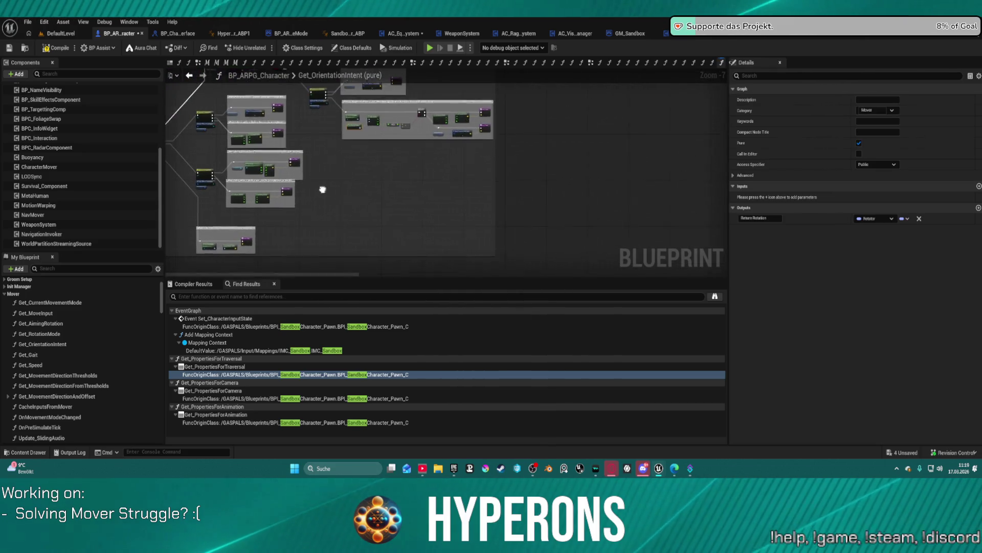
{"action": "scroll", "coordinate": [461, 120], "scroll_direction": "up", "scroll_amount": 2}
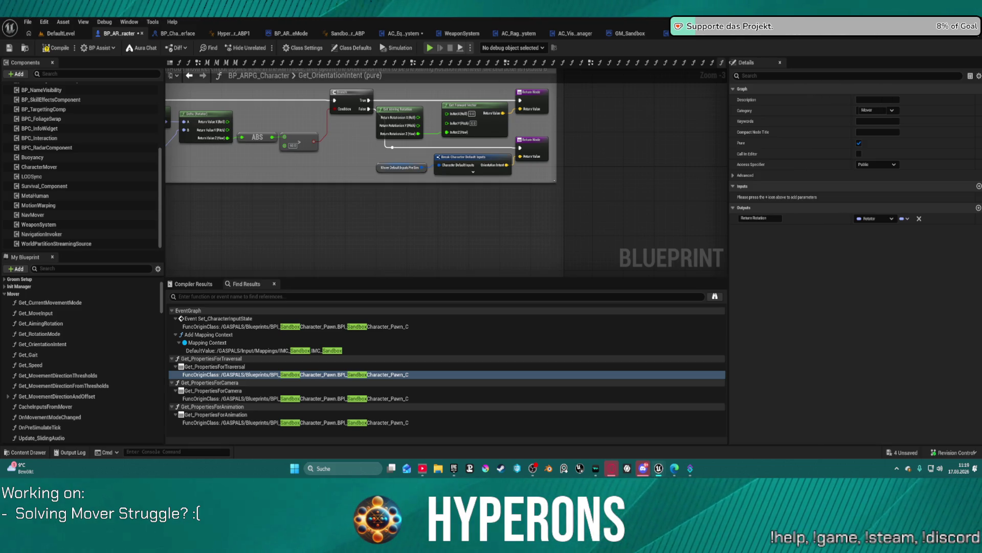
{"action": "mouse_move", "coordinate": [359, 243]}
{"action": "left_mouse_down"}
{"action": "mouse_move", "coordinate": [417, 149]}
{"action": "mouse_move", "coordinate": [461, 128]}
{"action": "left_mouse_up"}
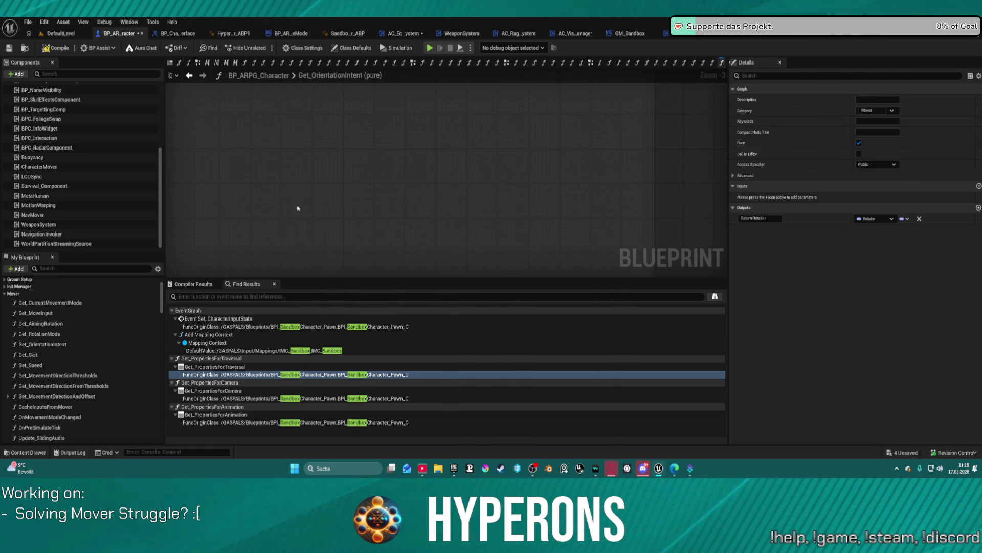
Zoom in on the Traversing-mode case, then widen to the in-air and First Person nodes
{"action": "scroll", "coordinate": [294, 212], "scroll_direction": "down", "scroll_amount": 3}
{"action": "scroll", "coordinate": [558, 82], "scroll_direction": "up", "scroll_amount": 6}
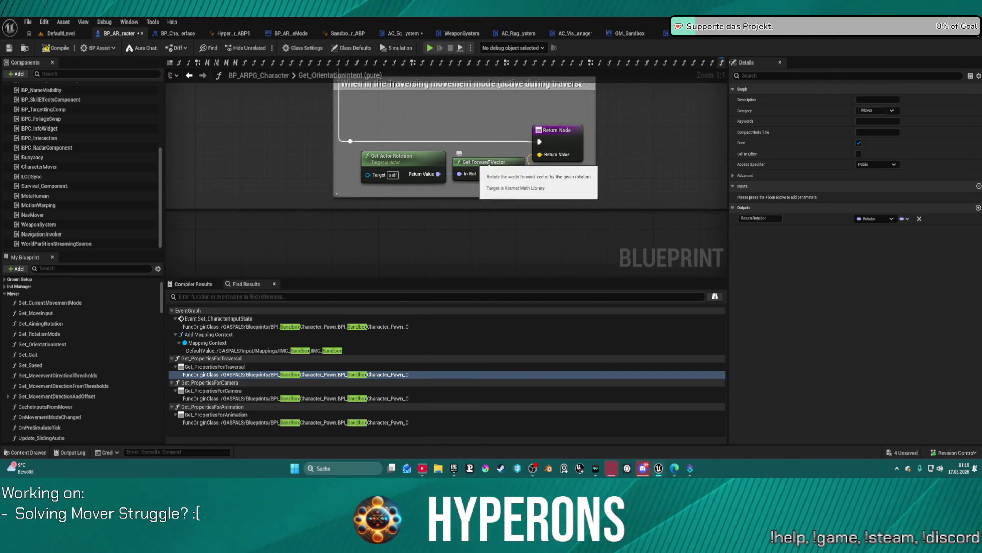
{"action": "left_click_drag", "start_coordinate": [504, 154], "coordinate": [459, 197]}
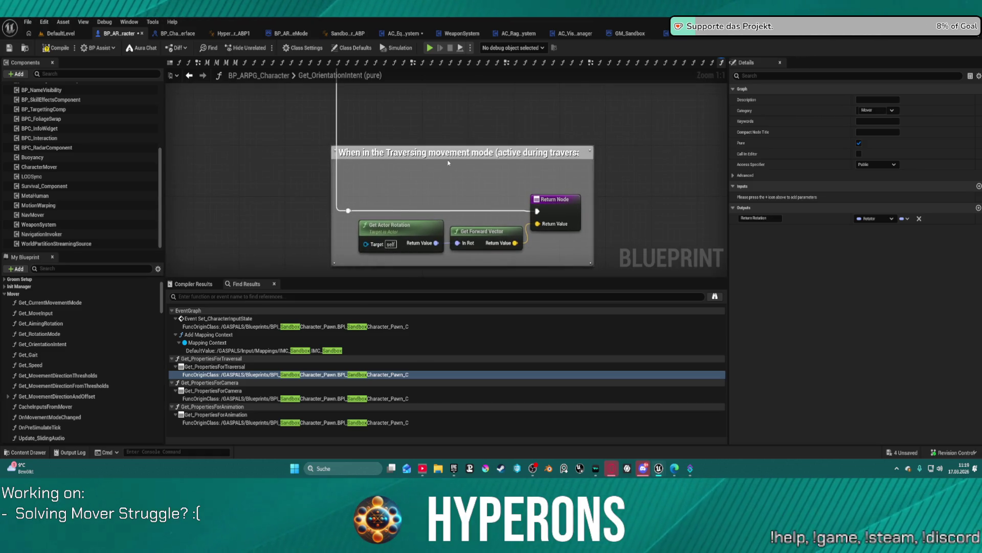
{"action": "scroll", "coordinate": [482, 198], "scroll_direction": "down", "scroll_amount": 2}
{"action": "mouse_move", "coordinate": [489, 82]}
{"action": "left_mouse_down"}
{"action": "mouse_move", "coordinate": [482, 151]}
{"action": "mouse_move", "coordinate": [385, 71]}
{"action": "mouse_move", "coordinate": [343, 60]}
{"action": "left_mouse_up"}
{"action": "scroll", "coordinate": [482, 151], "scroll_direction": "down", "scroll_amount": 1}
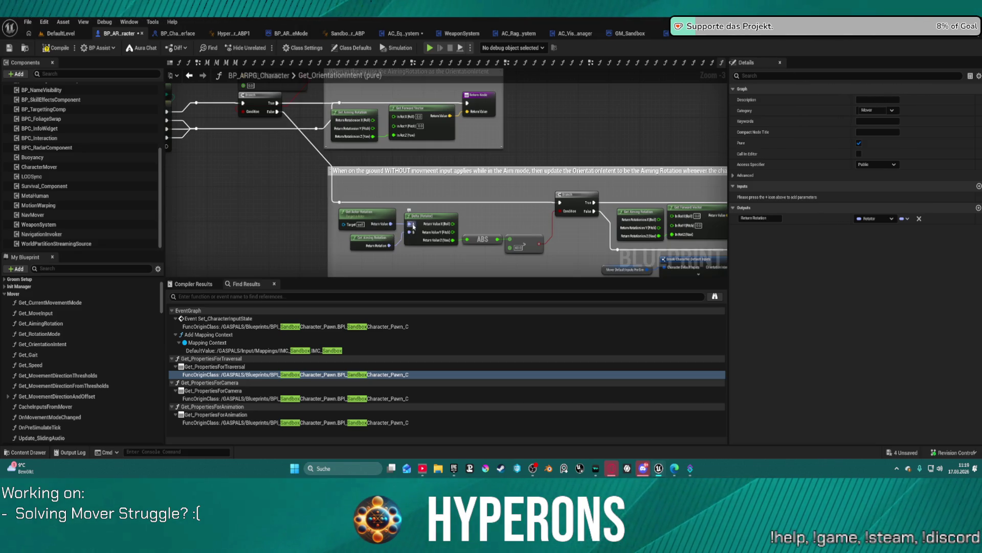
Pan to the on-ground Aim-mode block, then switch back to Get_RotationMode
{"action": "left_click_drag", "start_coordinate": [536, 199], "coordinate": [362, 148]}
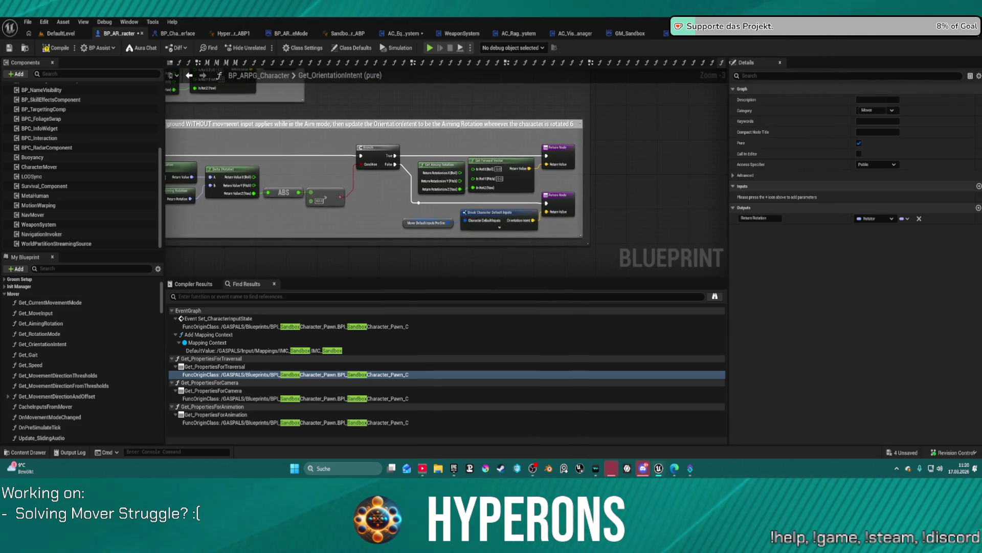
{"action": "scroll", "coordinate": [413, 113], "scroll_direction": "down", "scroll_amount": 1}
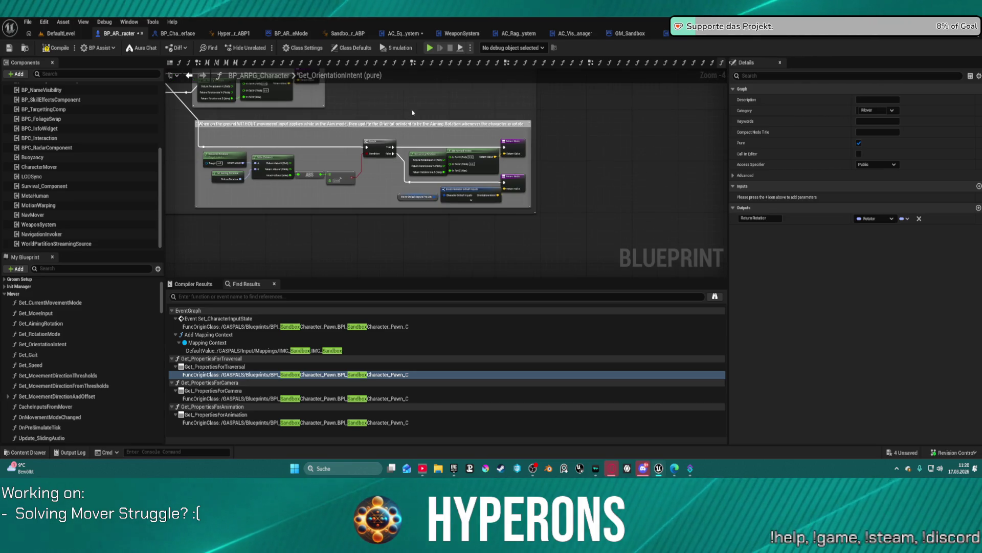
{"action": "left_click", "coordinate": [712, 62]}
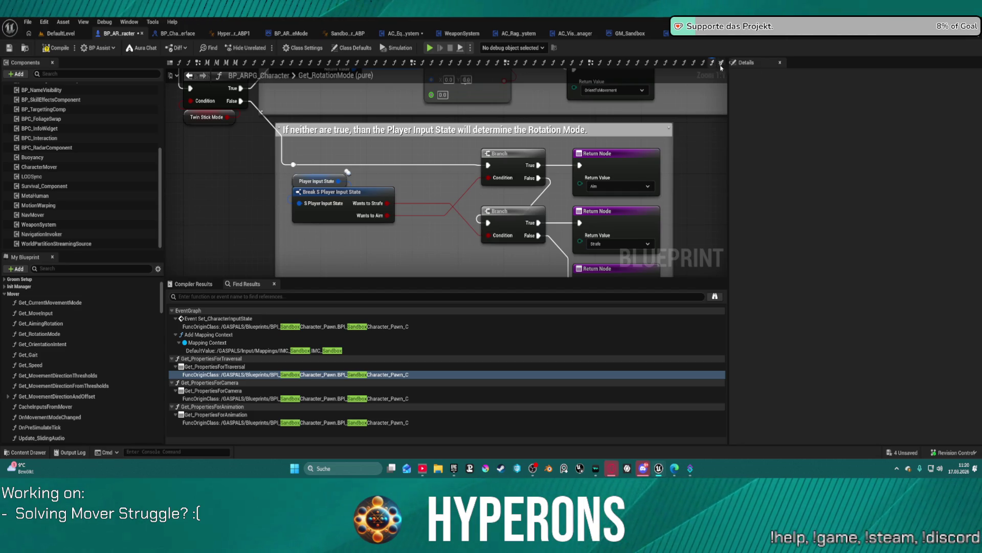
Look through the Get_CharacterPropertiesForCamera and AddHair graphs, then open Get_RotationMode
{"action": "left_click", "coordinate": [703, 63]}
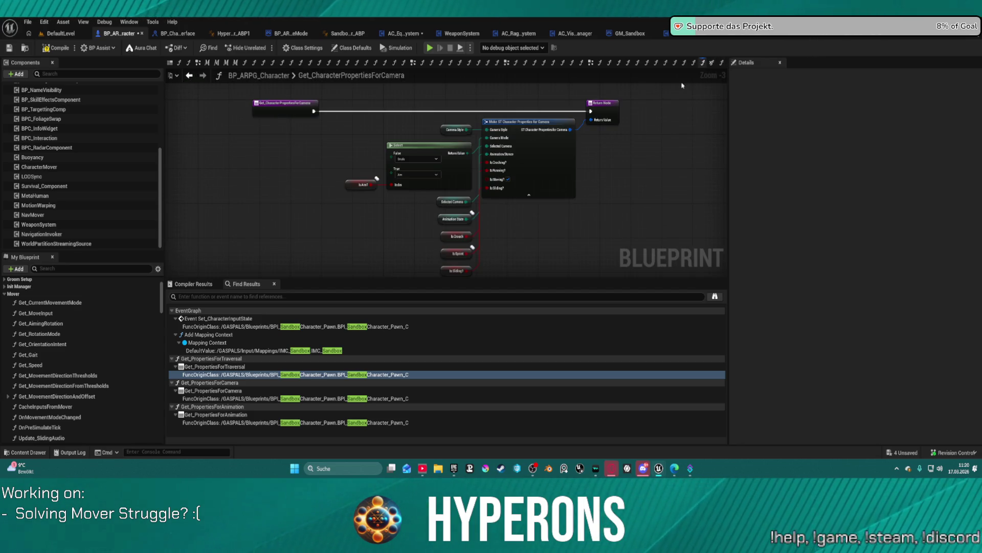
{"action": "left_click", "coordinate": [694, 62]}
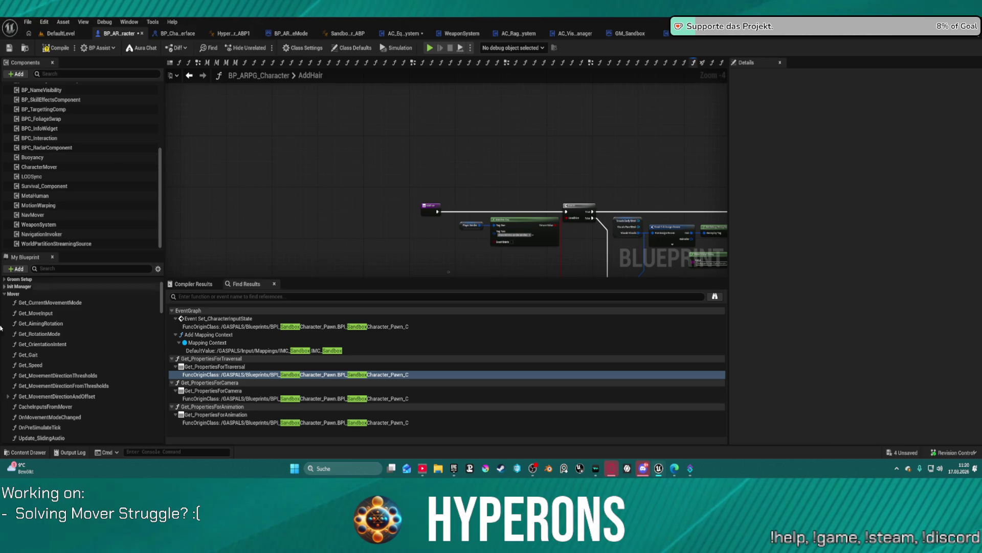
{"action": "left_click", "coordinate": [39, 336]}
{"action": "double_click", "coordinate": [40, 336]}
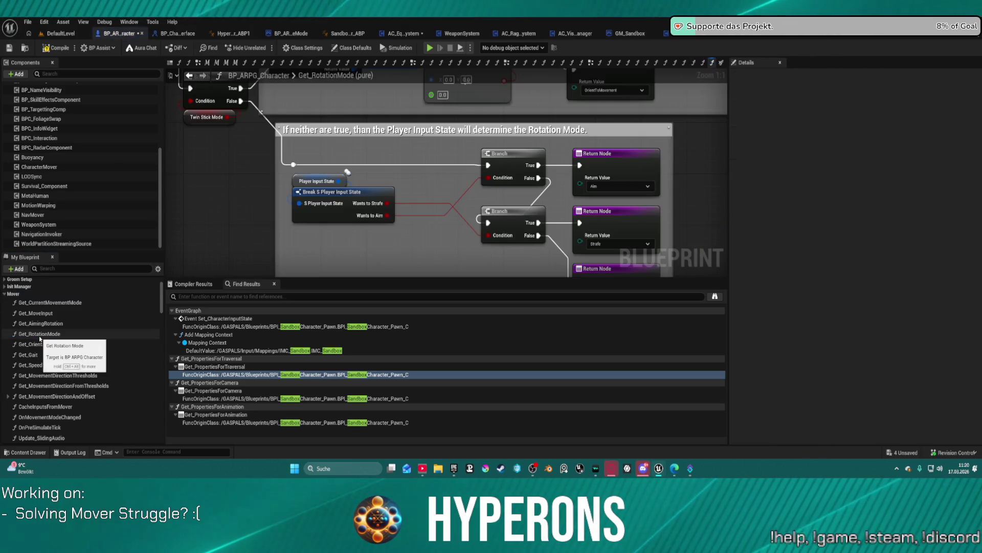
Scroll the function list and open the Get_AimingRotation function graph
{"action": "scroll", "coordinate": [433, 214], "scroll_direction": "down", "scroll_amount": 2}
{"action": "scroll", "coordinate": [82, 356], "scroll_direction": "down", "scroll_amount": 5}
{"action": "scroll", "coordinate": [83, 357], "scroll_direction": "up", "scroll_amount": 3}
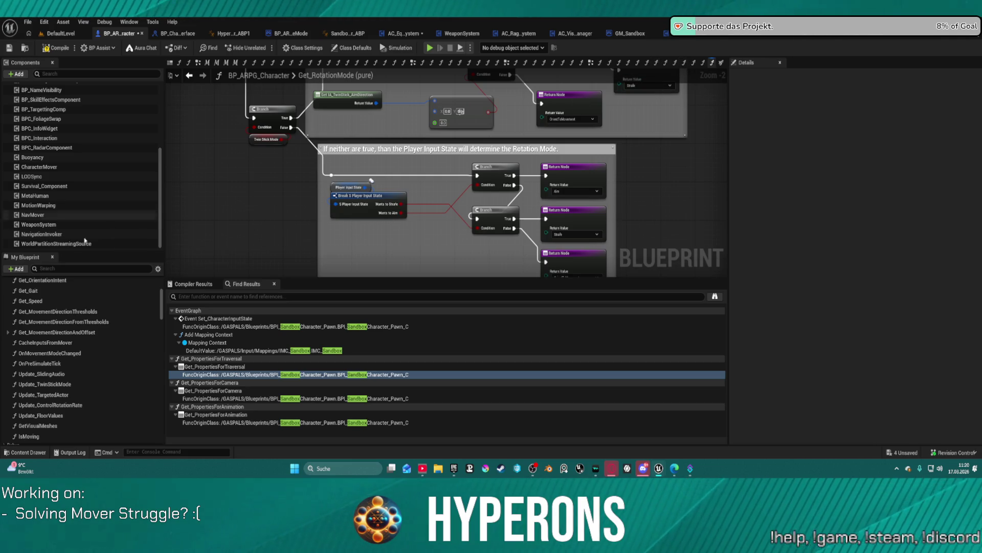
{"action": "scroll", "coordinate": [61, 328], "scroll_direction": "up", "scroll_amount": 3}
{"action": "left_click", "coordinate": [44, 310]}
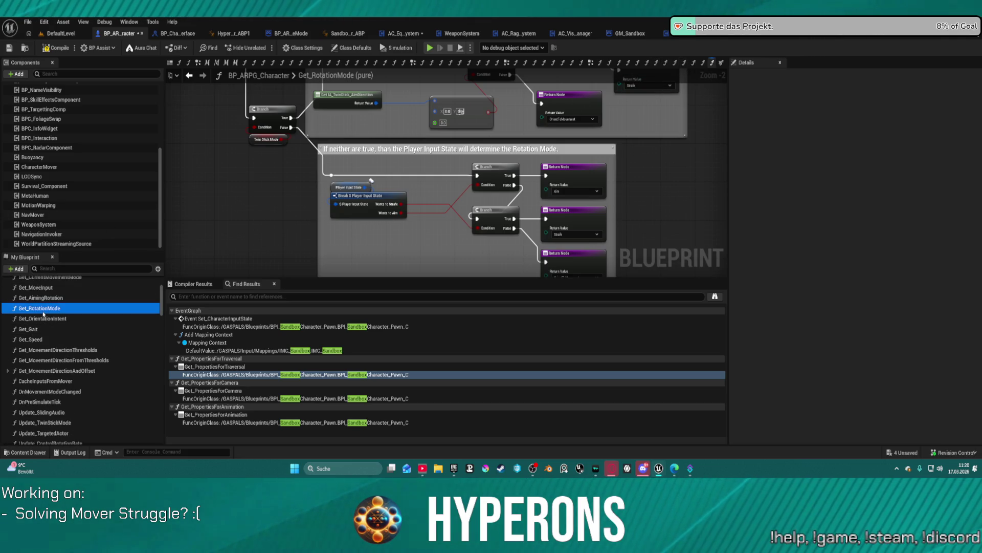
{"action": "double_click", "coordinate": [49, 299]}
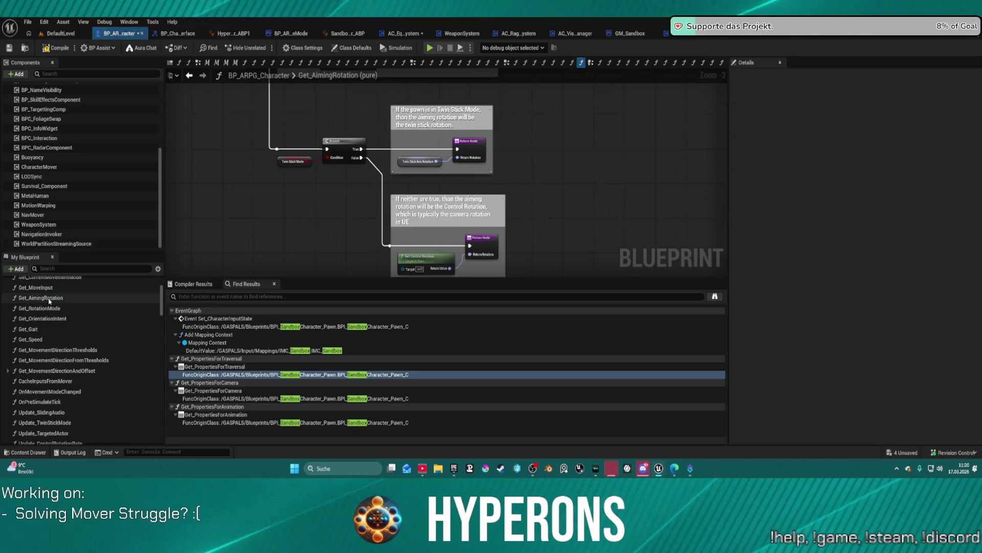
Read Get_AimingRotation's Twin Stick Mode and targeted-actor branches, then open Get_Gait
{"action": "mouse_move", "coordinate": [328, 217]}
{"action": "left_mouse_down"}
{"action": "mouse_move", "coordinate": [397, 255]}
{"action": "mouse_move", "coordinate": [375, 215]}
{"action": "left_mouse_up"}
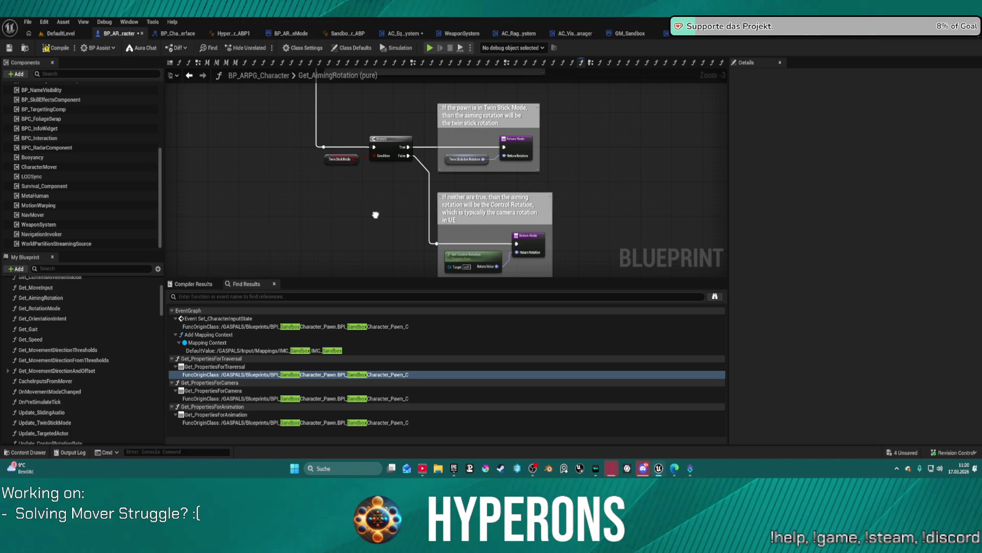
{"action": "mouse_move", "coordinate": [376, 214]}
{"action": "left_mouse_down"}
{"action": "mouse_move", "coordinate": [388, 276]}
{"action": "mouse_move", "coordinate": [347, 383]}
{"action": "left_mouse_up"}
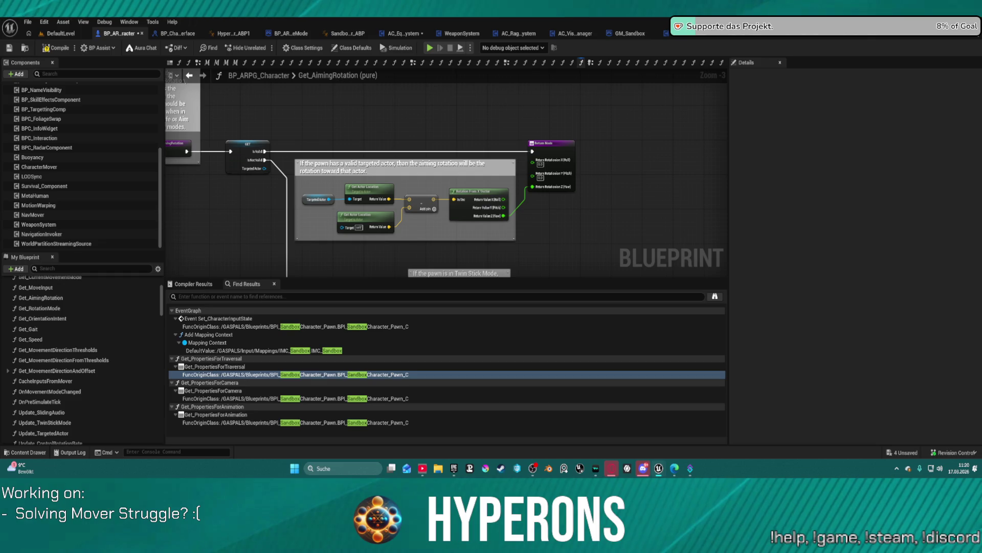
{"action": "left_click_drag", "start_coordinate": [628, 162], "coordinate": [627, 154]}
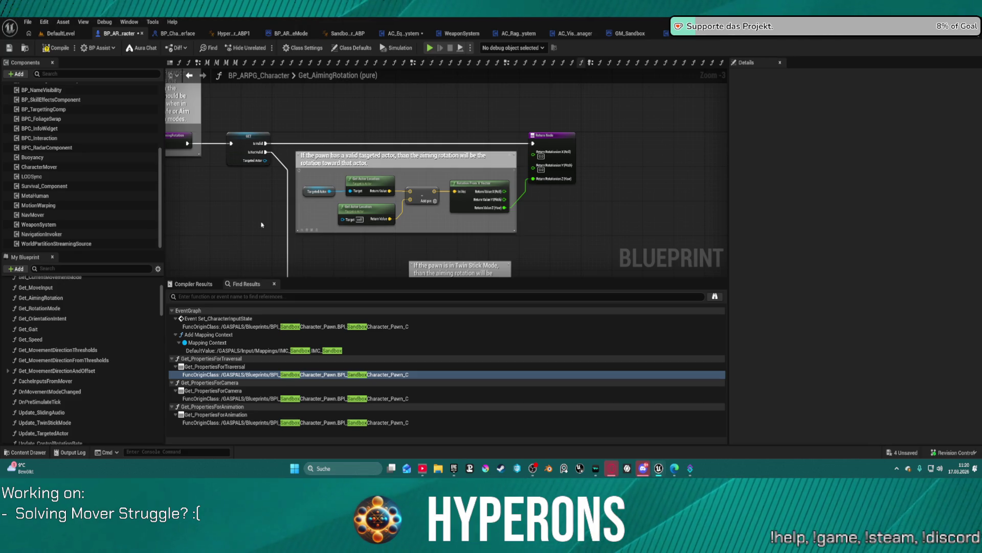
{"action": "mouse_move", "coordinate": [315, 209]}
{"action": "left_mouse_down"}
{"action": "mouse_move", "coordinate": [343, 210]}
{"action": "mouse_move", "coordinate": [385, 128]}
{"action": "left_mouse_up"}
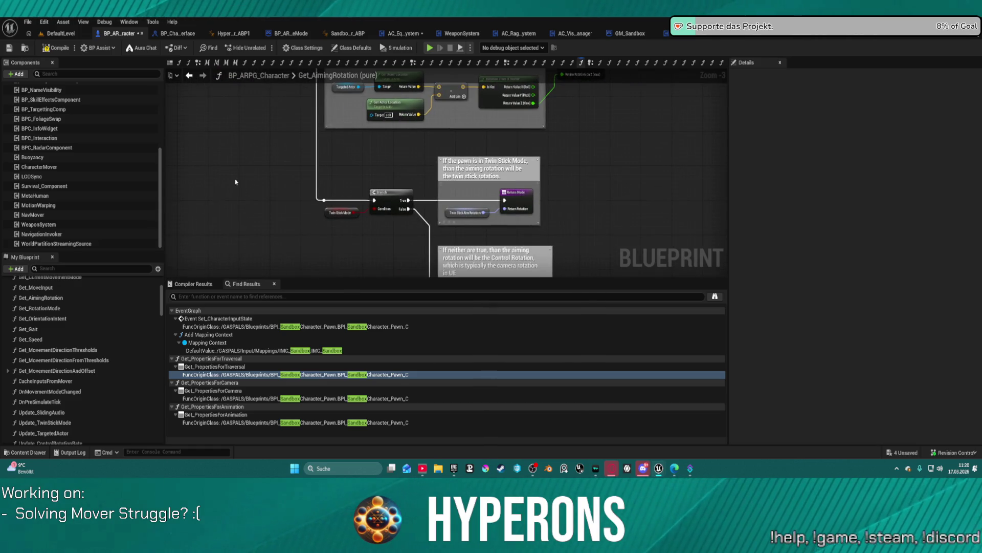
{"action": "scroll", "coordinate": [60, 393], "scroll_direction": "down", "scroll_amount": 3}
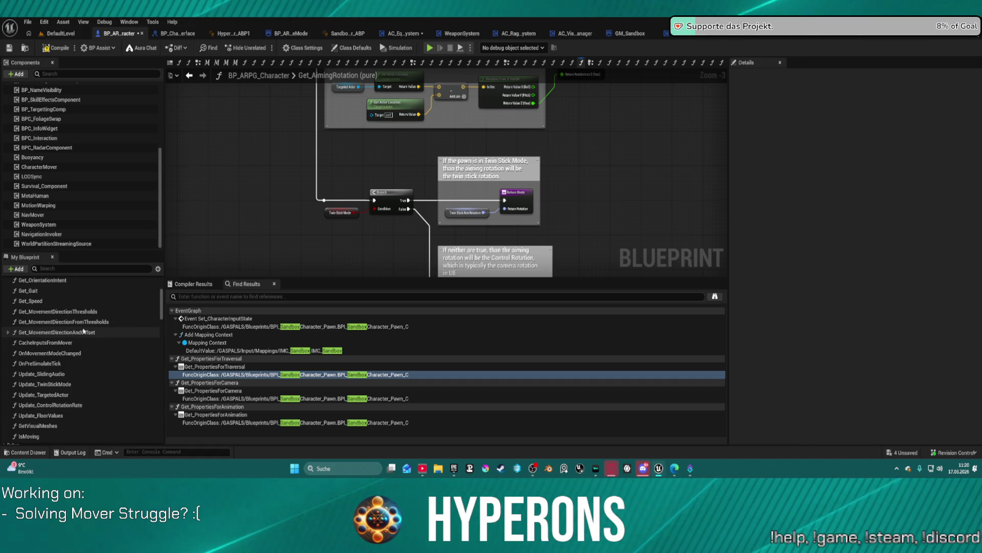
{"action": "scroll", "coordinate": [58, 311], "scroll_direction": "up", "scroll_amount": 2}
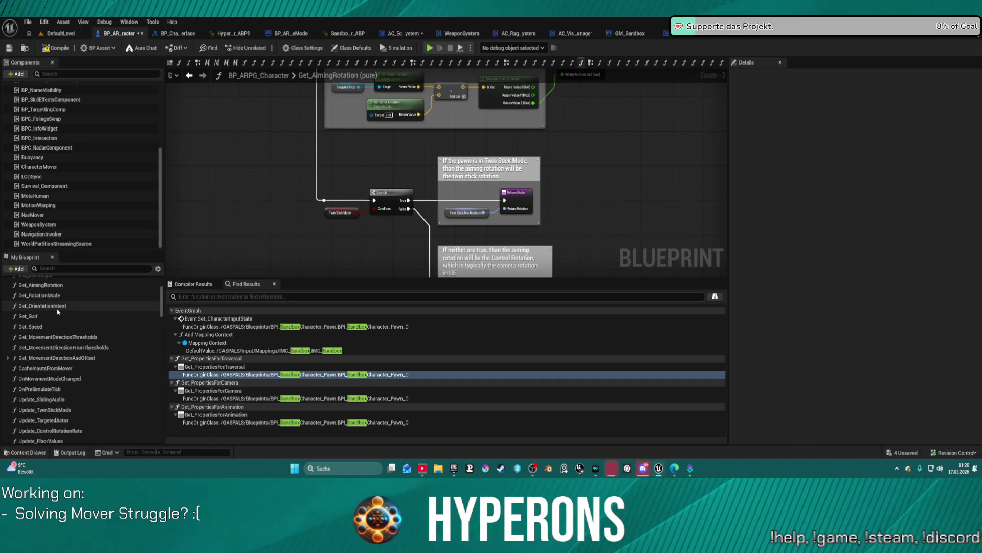
{"action": "double_click", "coordinate": [57, 317]}
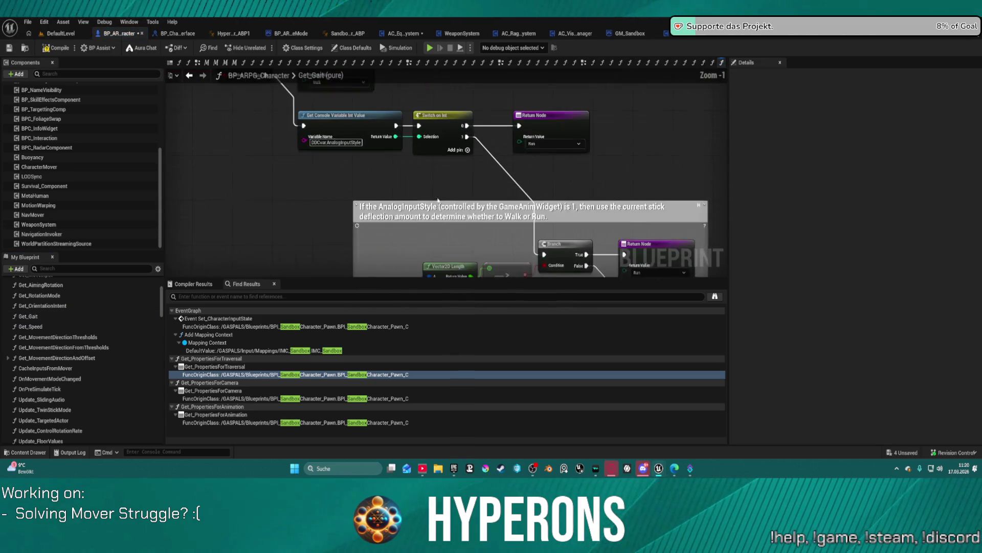
Inspect Get_Gait's IA_Move and sprint-limiting logic, then open Get_Speed and Get_MovementDirectionThresholds
{"action": "left_click_drag", "start_coordinate": [438, 199], "coordinate": [419, 134]}
{"action": "scroll", "coordinate": [418, 129], "scroll_direction": "down", "scroll_amount": 1}
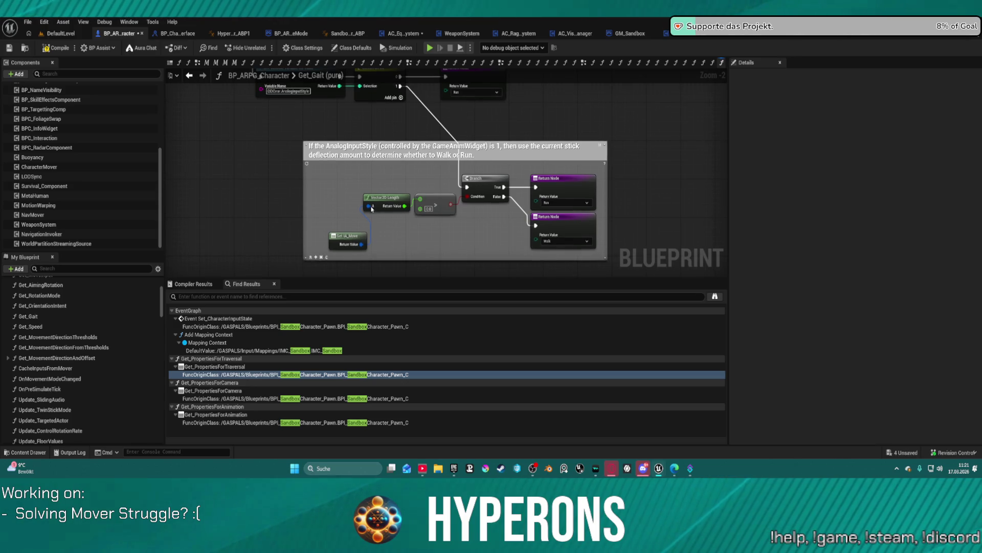
{"action": "left_click", "coordinate": [351, 233]}
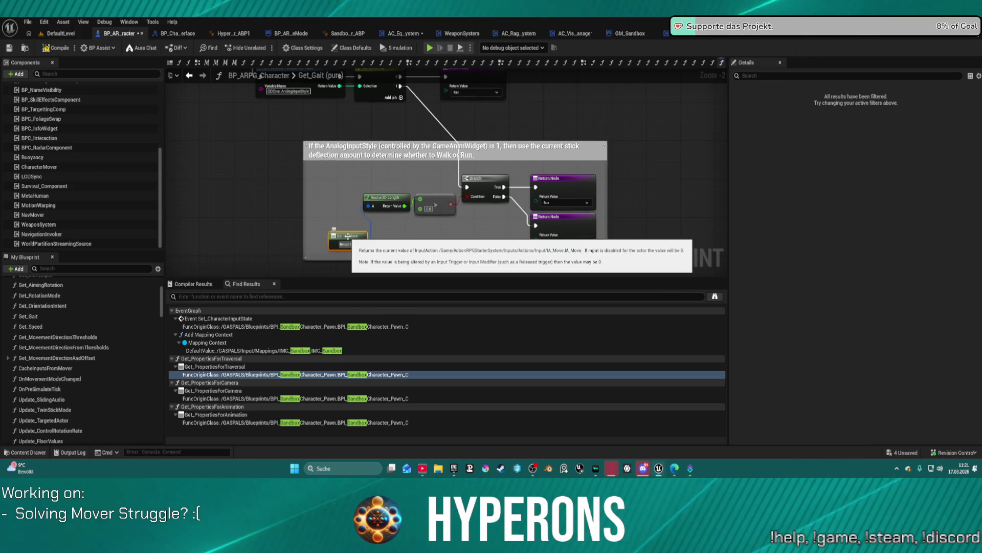
{"action": "mouse_move", "coordinate": [341, 238]}
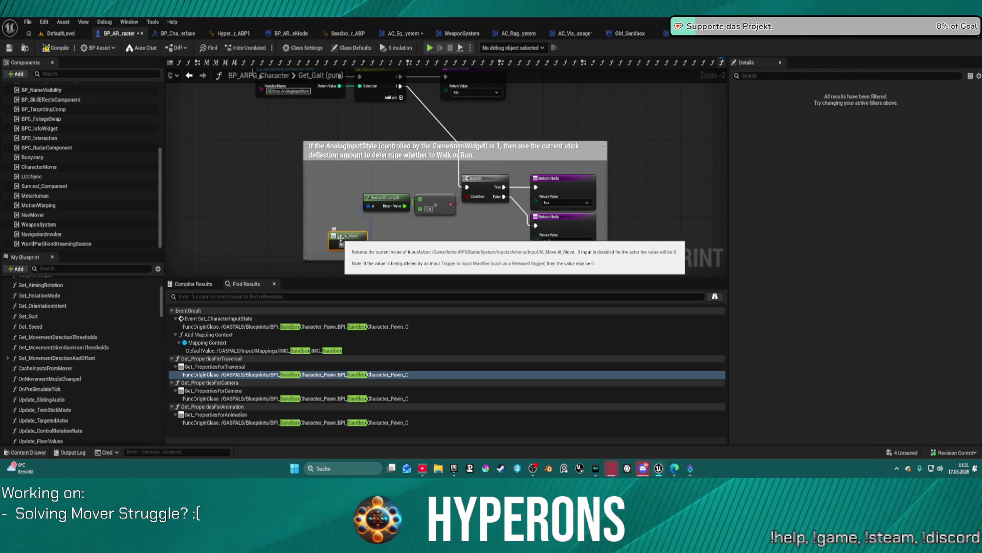
{"action": "mouse_move", "coordinate": [341, 237]}
{"action": "left_mouse_down"}
{"action": "mouse_move", "coordinate": [372, 270]}
{"action": "mouse_move", "coordinate": [407, 340]}
{"action": "mouse_move", "coordinate": [410, 424]}
{"action": "mouse_move", "coordinate": [258, 434]}
{"action": "mouse_move", "coordinate": [55, 425]}
{"action": "left_mouse_up"}
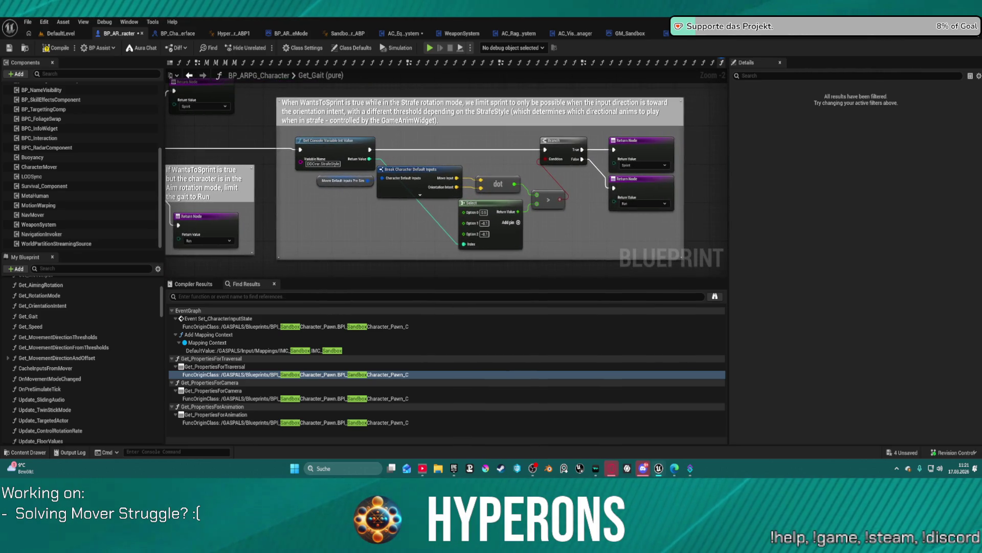
{"action": "mouse_move", "coordinate": [55, 425]}
{"action": "left_mouse_down"}
{"action": "mouse_move", "coordinate": [338, 388]}
{"action": "mouse_move", "coordinate": [383, 355]}
{"action": "mouse_move", "coordinate": [401, 318]}
{"action": "mouse_move", "coordinate": [711, 315]}
{"action": "mouse_move", "coordinate": [572, 271]}
{"action": "left_mouse_up"}
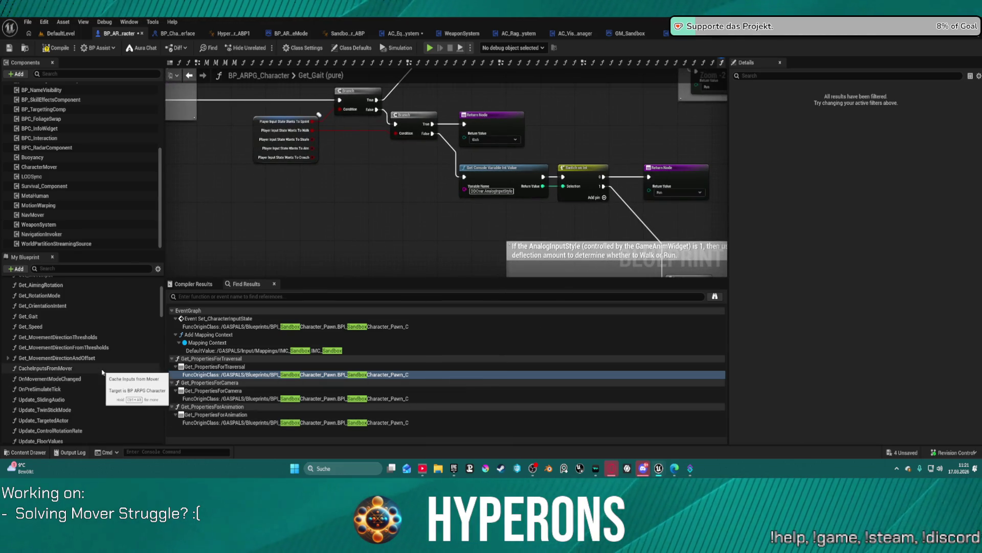
{"action": "double_click", "coordinate": [58, 324]}
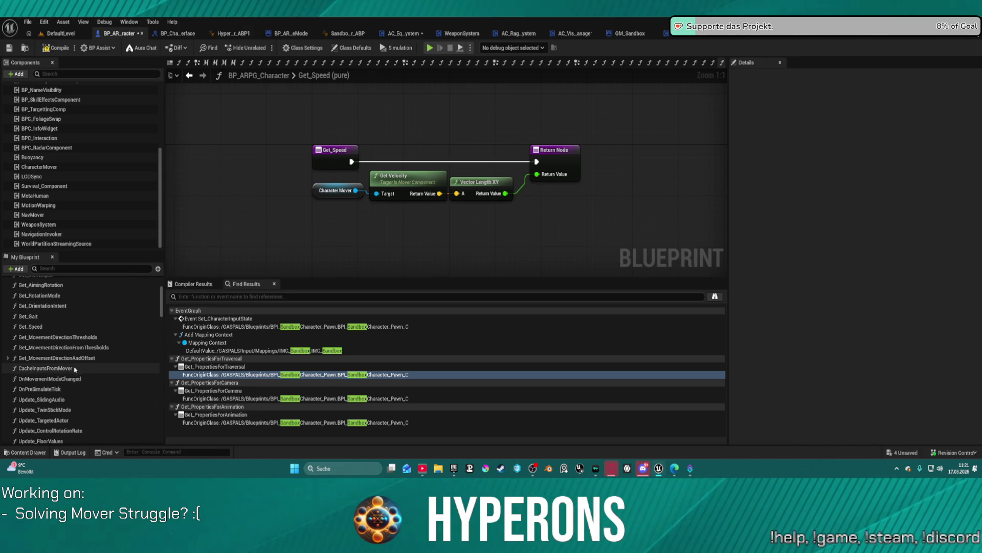
{"action": "double_click", "coordinate": [86, 339]}
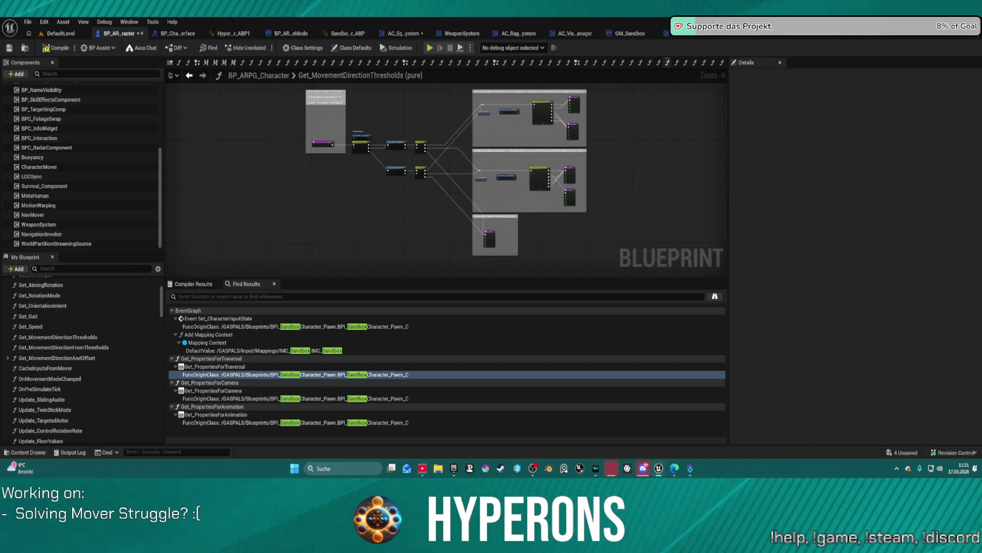
Zoom over the E_MovementDirection switch and Return Nodes to read the FL/FR/BL/BR thresholds
{"action": "scroll", "coordinate": [593, 121], "scroll_direction": "up", "scroll_amount": 6}
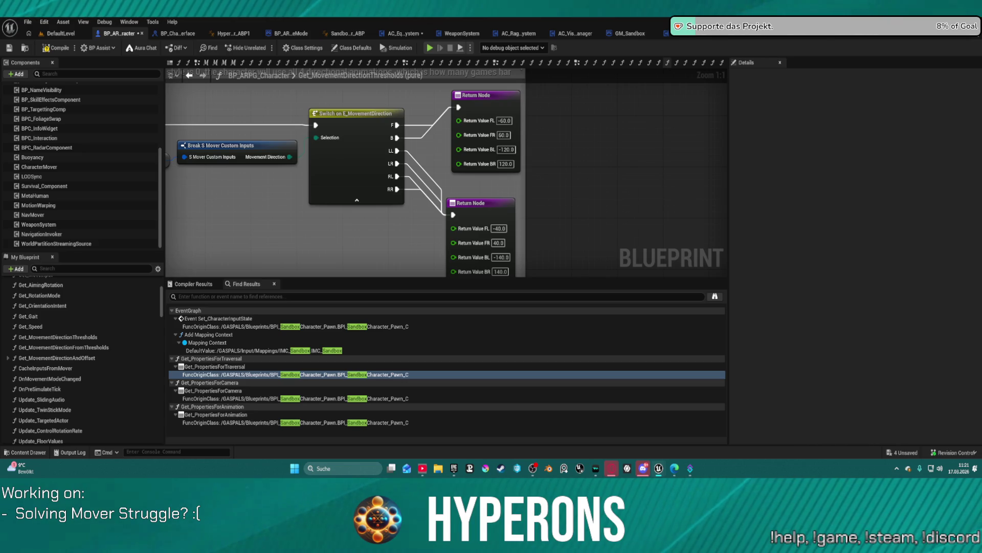
{"action": "scroll", "coordinate": [352, 172], "scroll_direction": "down", "scroll_amount": 3}
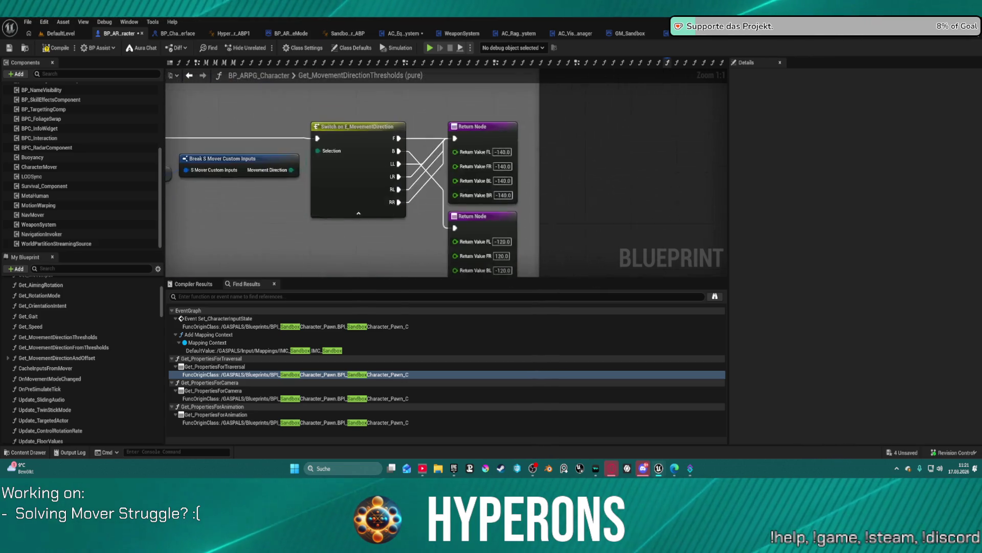
{"action": "scroll", "coordinate": [352, 172], "scroll_direction": "down", "scroll_amount": 1}
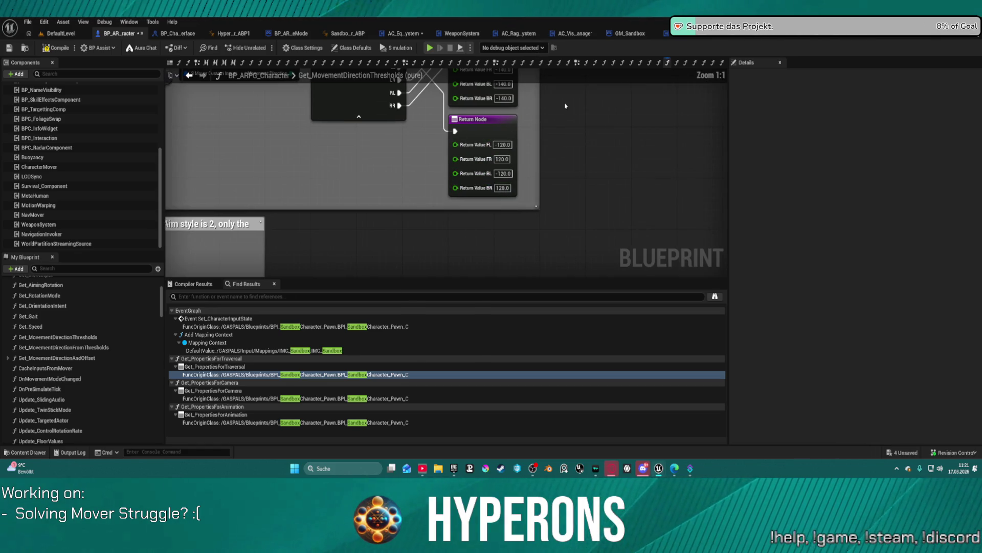
{"action": "scroll", "coordinate": [566, 106], "scroll_direction": "up", "scroll_amount": 3}
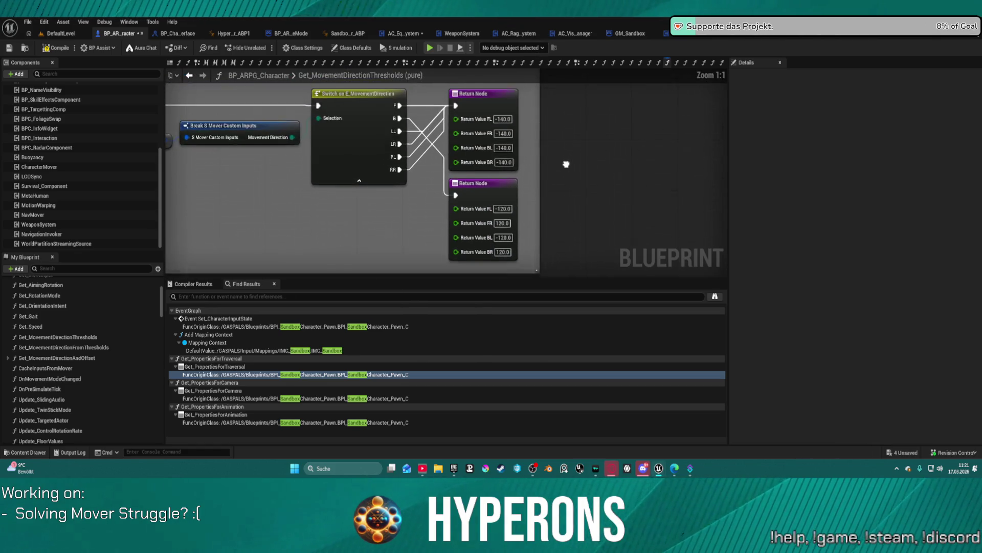
Set the first Return Node's FR and BR thresholds to 140.0
{"action": "left_click", "coordinate": [497, 136]}
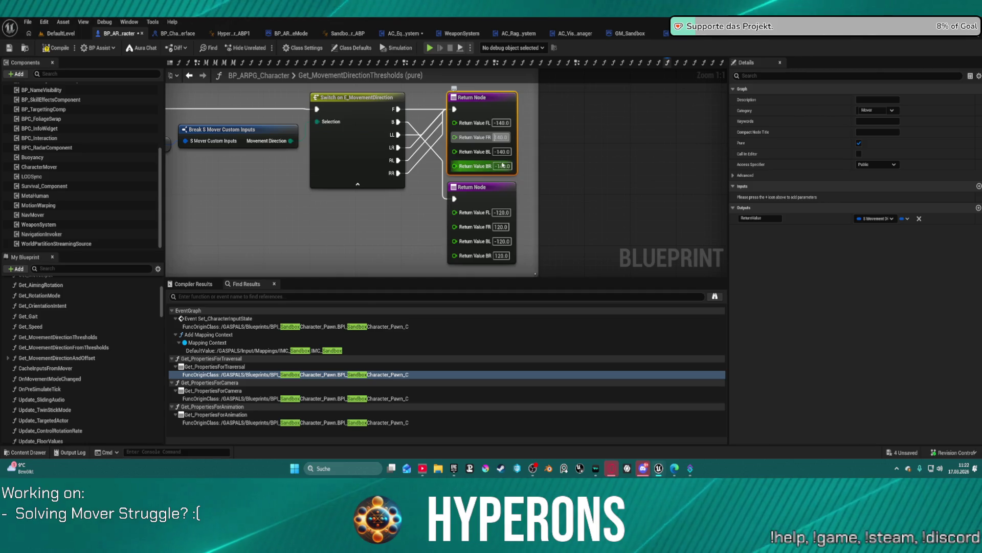
{"action": "left_click", "coordinate": [504, 166]}
{"action": "type", "text": "140"}
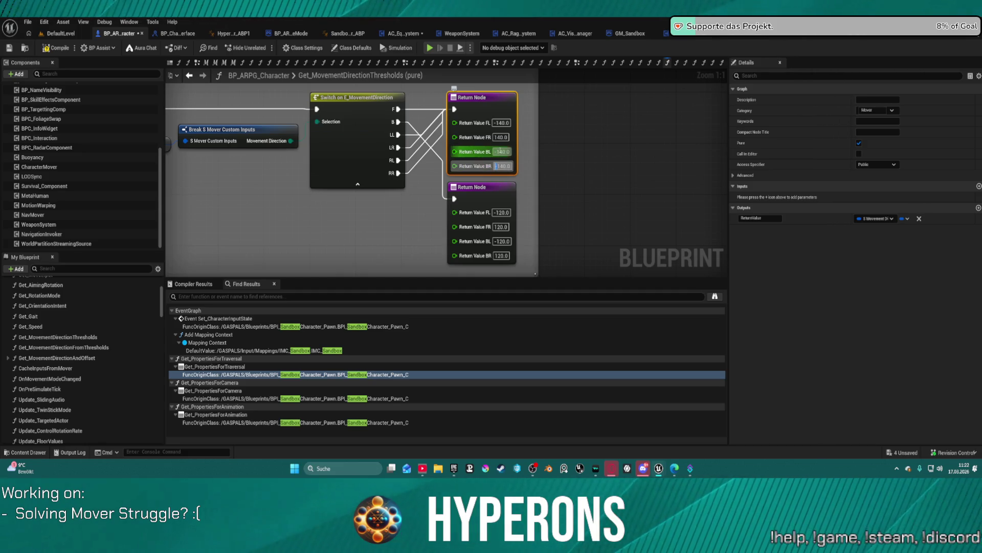
{"action": "key", "text": "Return"}
{"action": "left_click", "coordinate": [586, 197]}
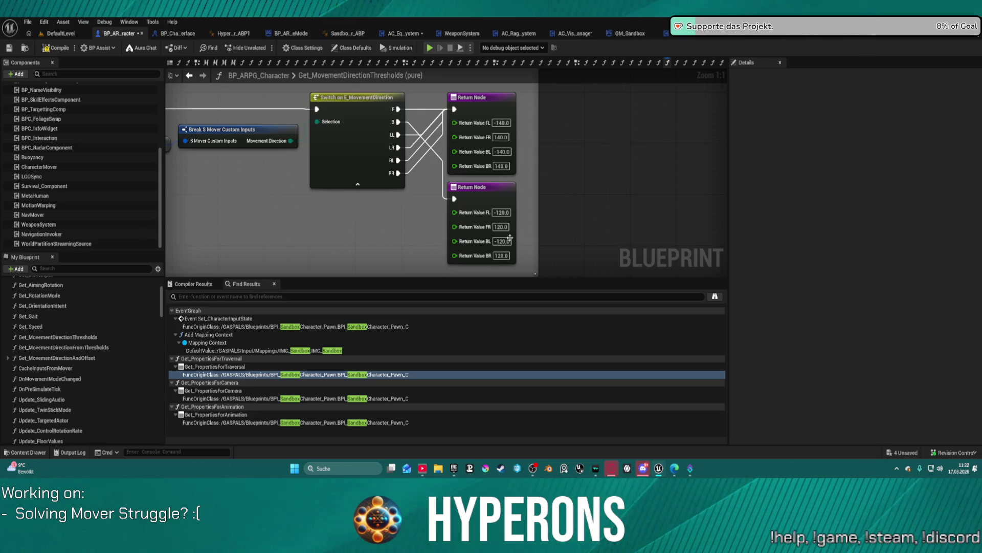
{"action": "left_click_drag", "start_coordinate": [555, 102], "coordinate": [556, 261]}
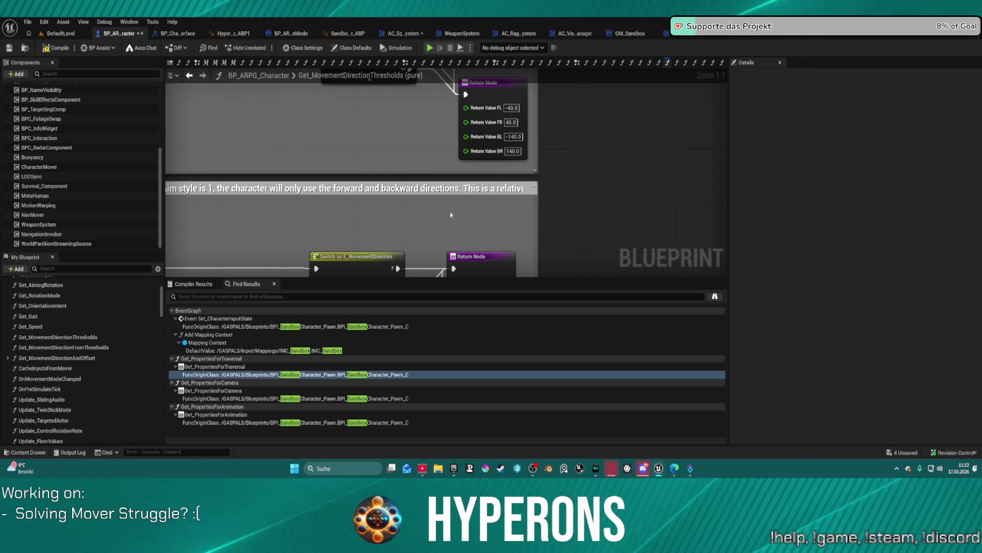
{"action": "scroll", "coordinate": [452, 211], "scroll_direction": "down", "scroll_amount": 2}
{"action": "scroll", "coordinate": [394, 246], "scroll_direction": "up", "scroll_amount": 2}
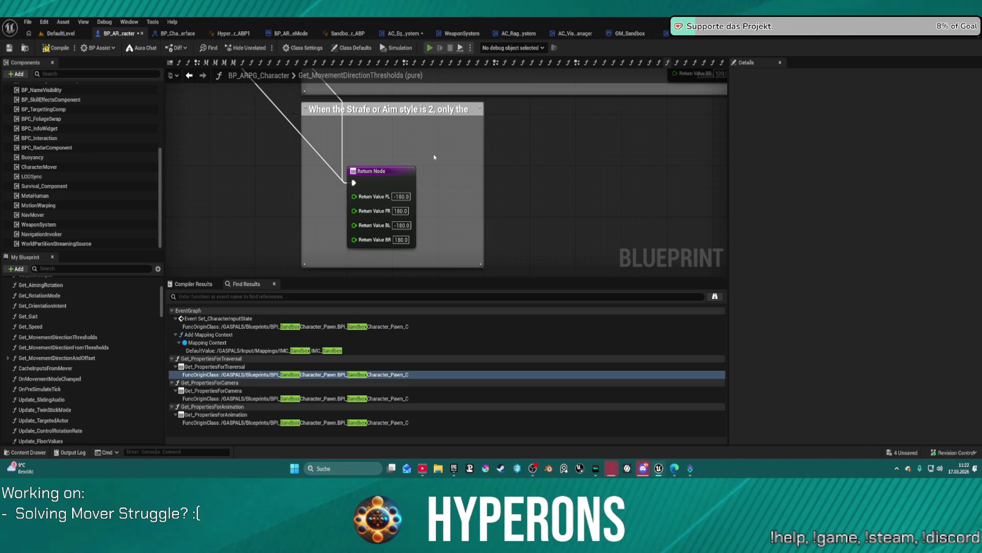
Compile BP_ARPG_Character and start play-in-editor despite the compile errors
{"action": "key", "text": "F7"}
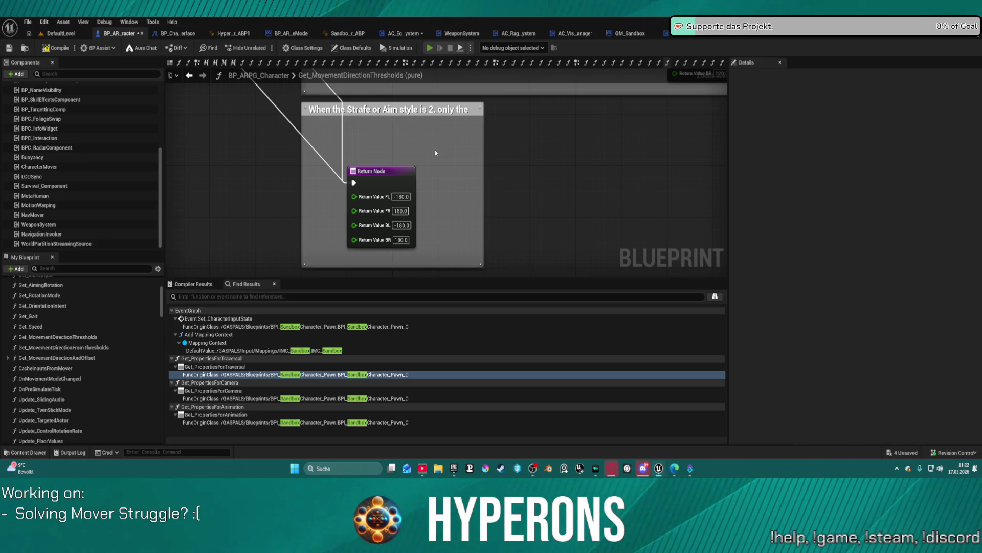
{"action": "key", "text": "alt+p"}
{"action": "left_click", "coordinate": [560, 258]}
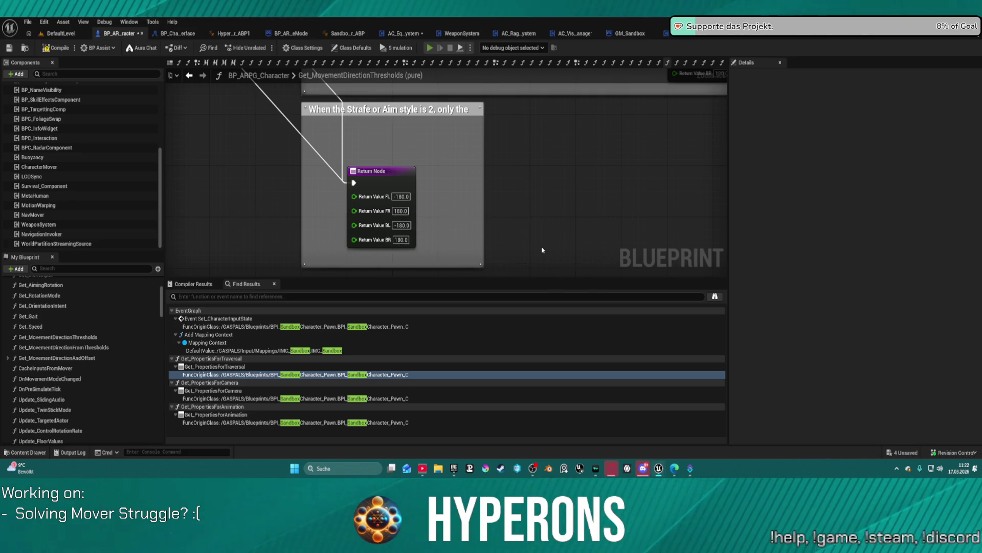
Walk the character forward, sideways and backward with WASD, then stop the play session
{"action": "key", "text": "w"}
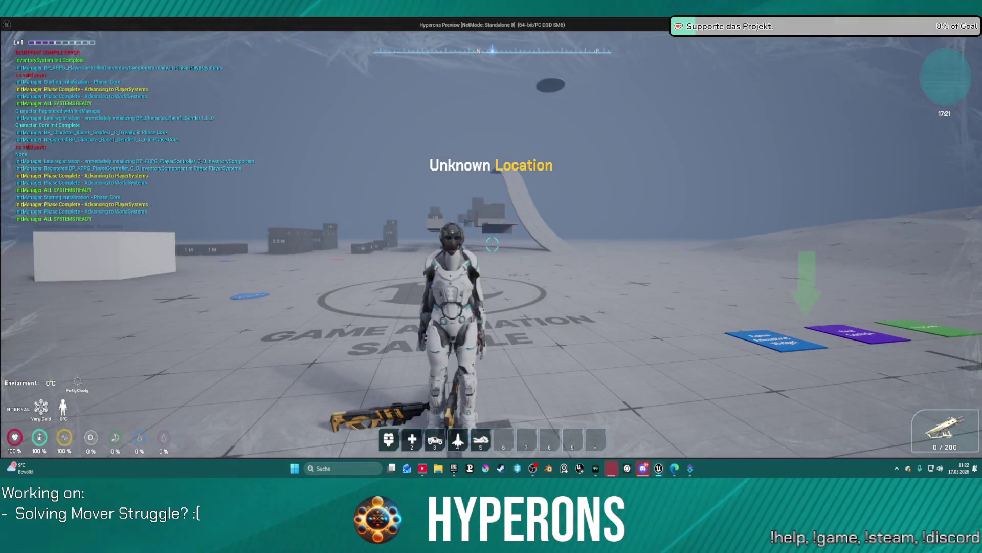
{"action": "key", "text": "d"}
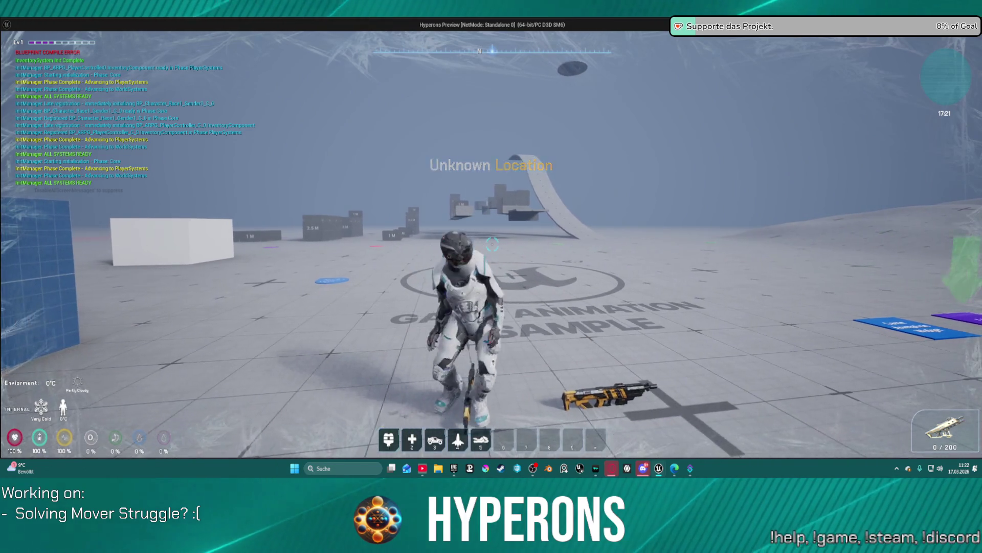
{"action": "key", "text": "a"}
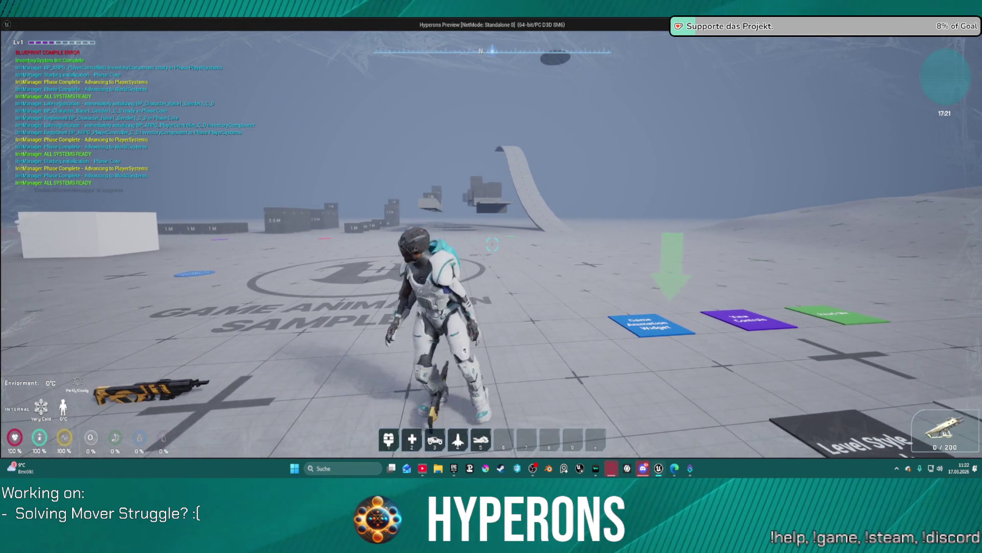
{"action": "key", "text": "d"}
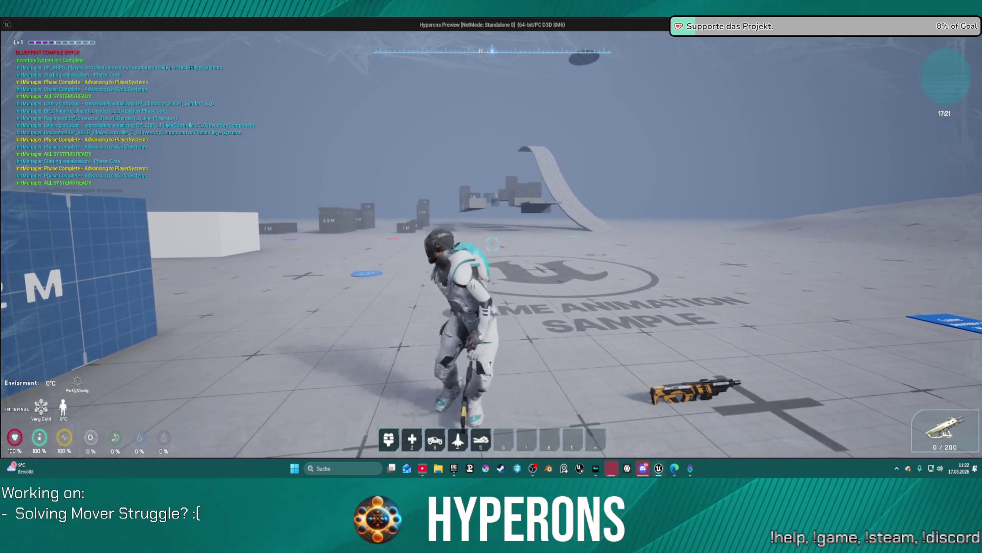
{"action": "key", "text": "s"}
{"action": "key", "text": "a"}
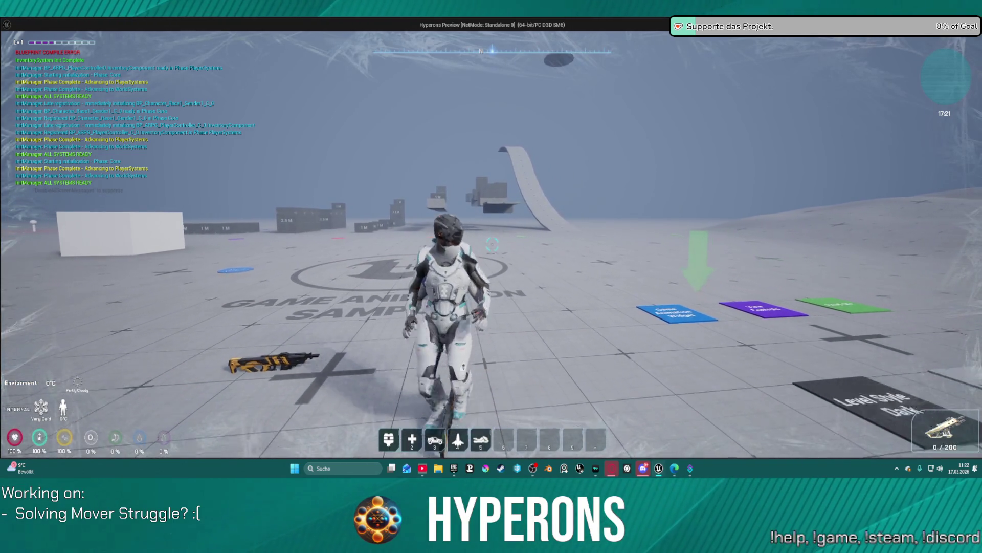
{"action": "key", "text": "s"}
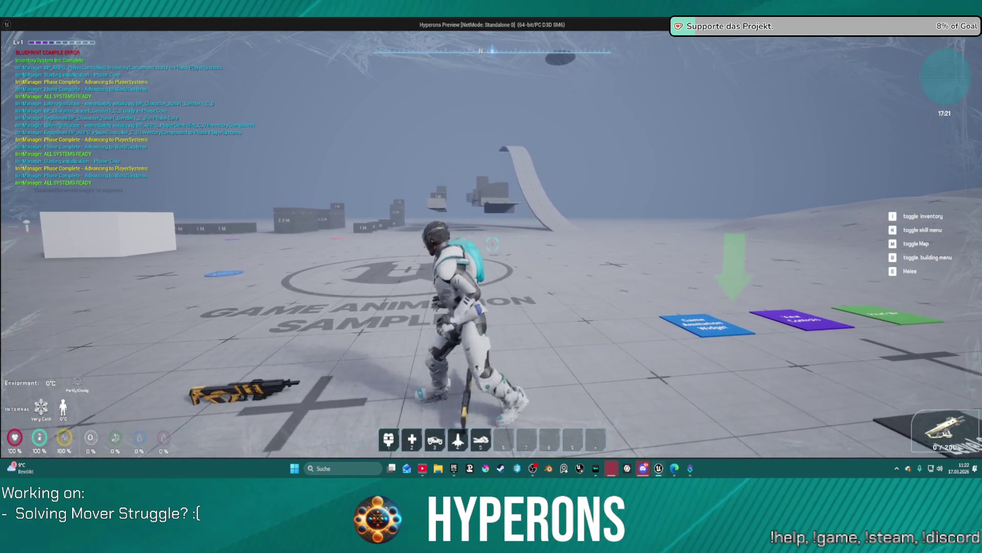
{"action": "key", "text": "d"}
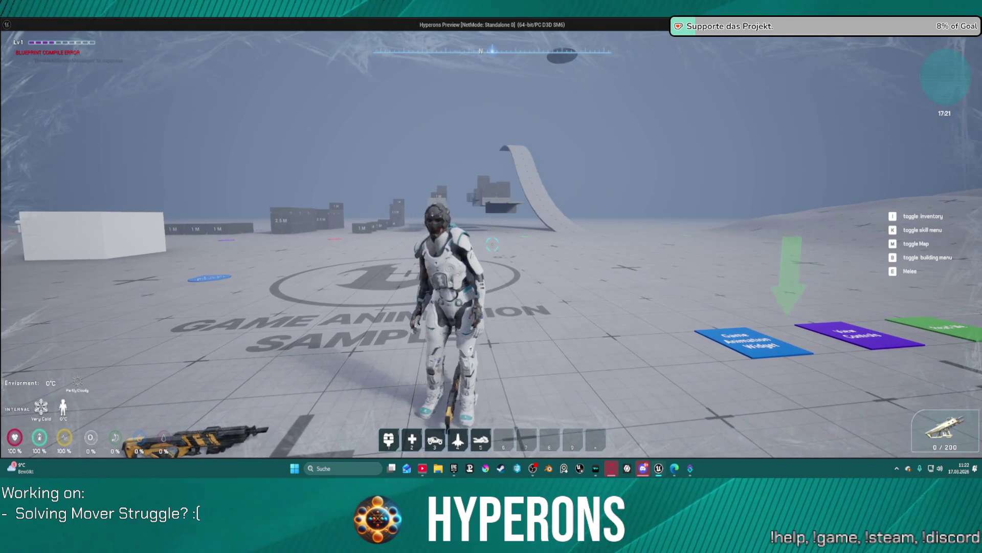
{"action": "key", "text": "Escape"}
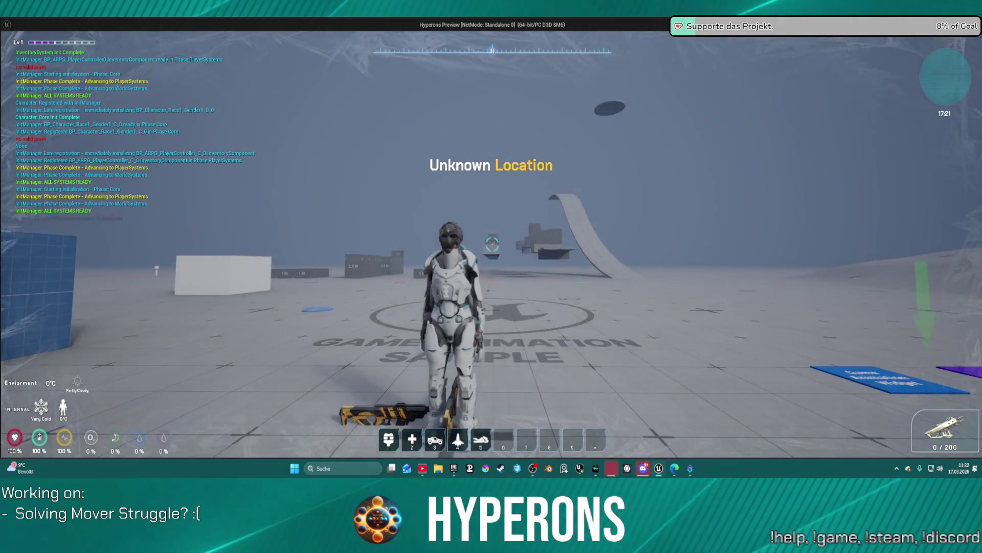
Relaunch the play session, walk the character forward and back, then stop it
{"action": "key", "text": "super"}
{"action": "key", "text": "w"}
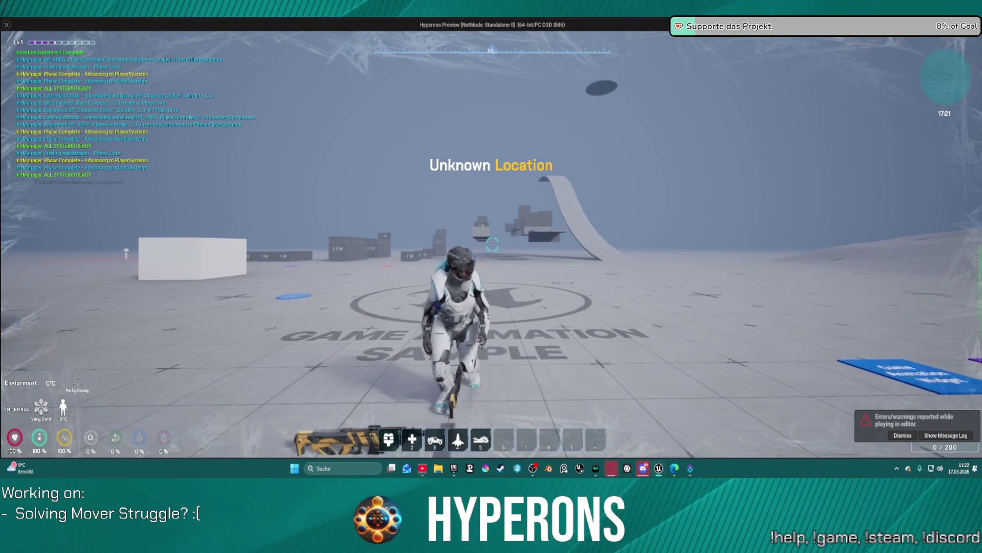
{"action": "key", "text": "w"}
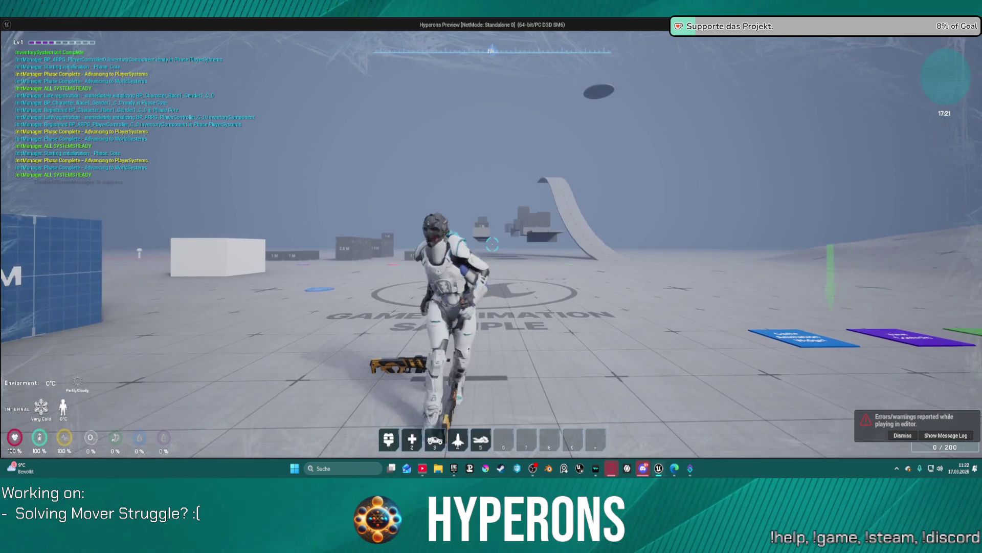
{"action": "key", "text": "s"}
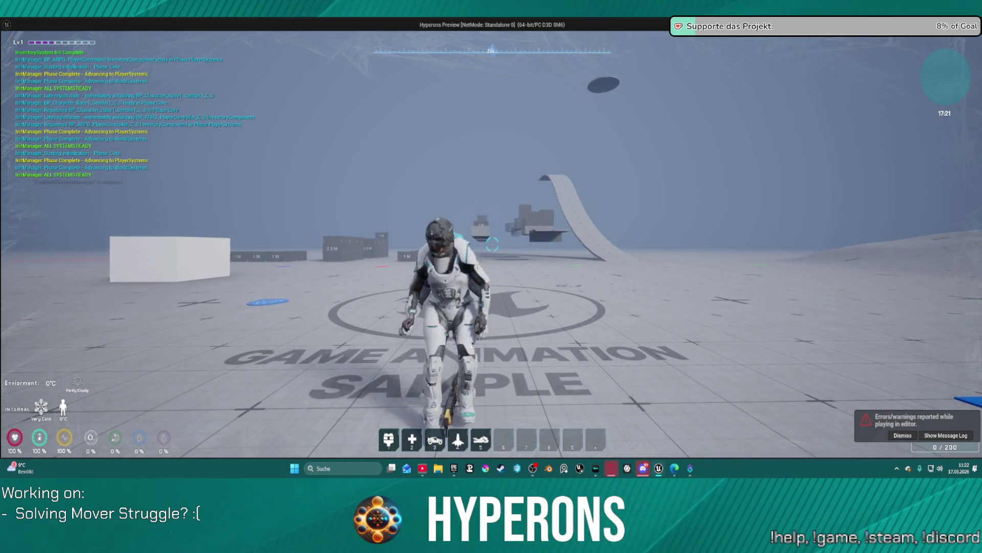
{"action": "key", "text": "s"}
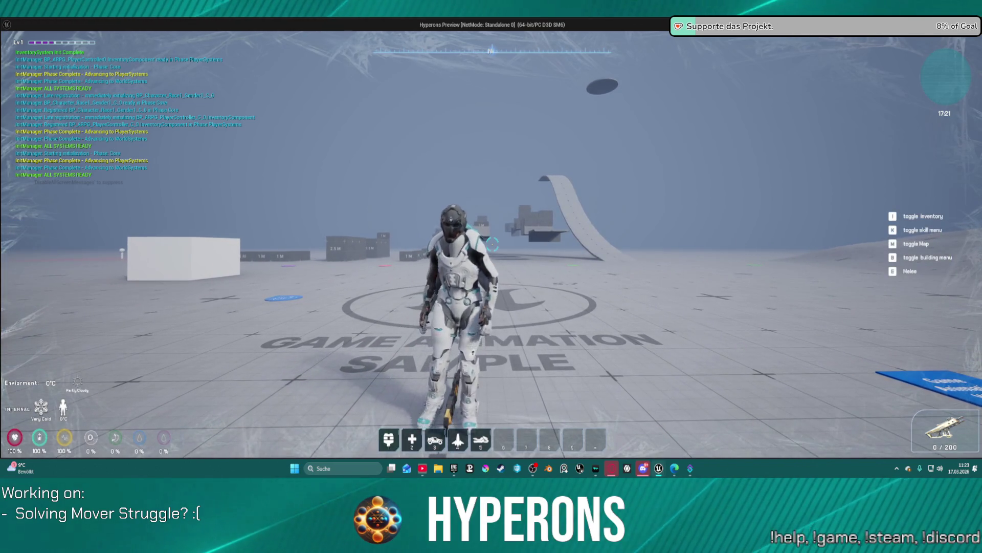
{"action": "key", "text": "Escape"}
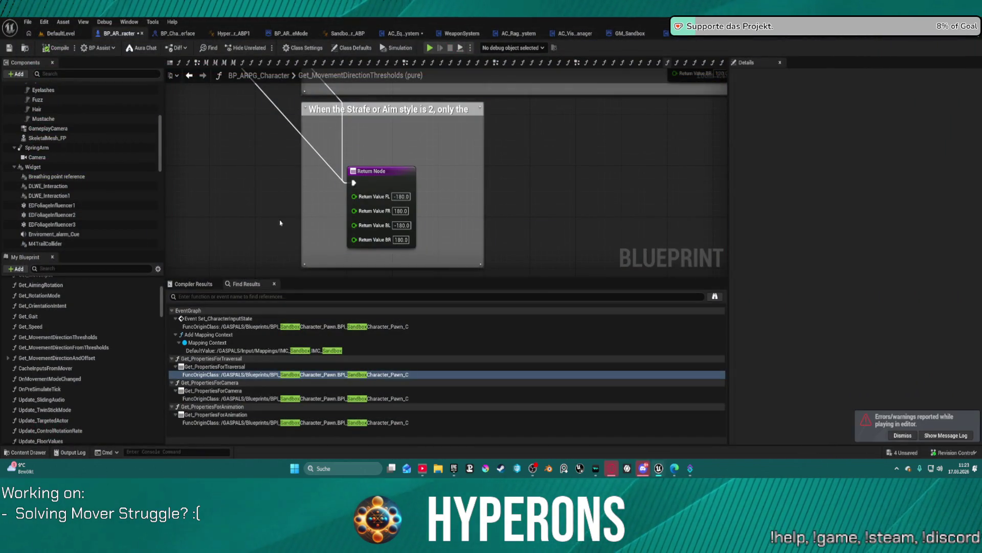
Collapse the Body, Face, SpringArm and Widget components, briefly re-expanding Widget to check its children
{"action": "scroll", "coordinate": [67, 154], "scroll_direction": "up", "scroll_amount": 4}
{"action": "scroll", "coordinate": [66, 153], "scroll_direction": "up", "scroll_amount": 1}
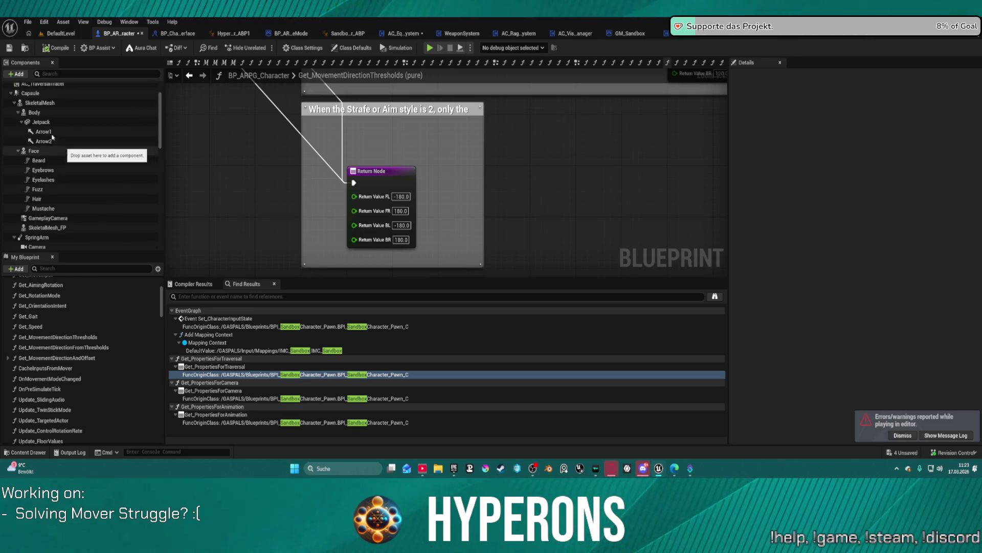
{"action": "left_click", "coordinate": [19, 114]}
{"action": "left_click", "coordinate": [19, 122]}
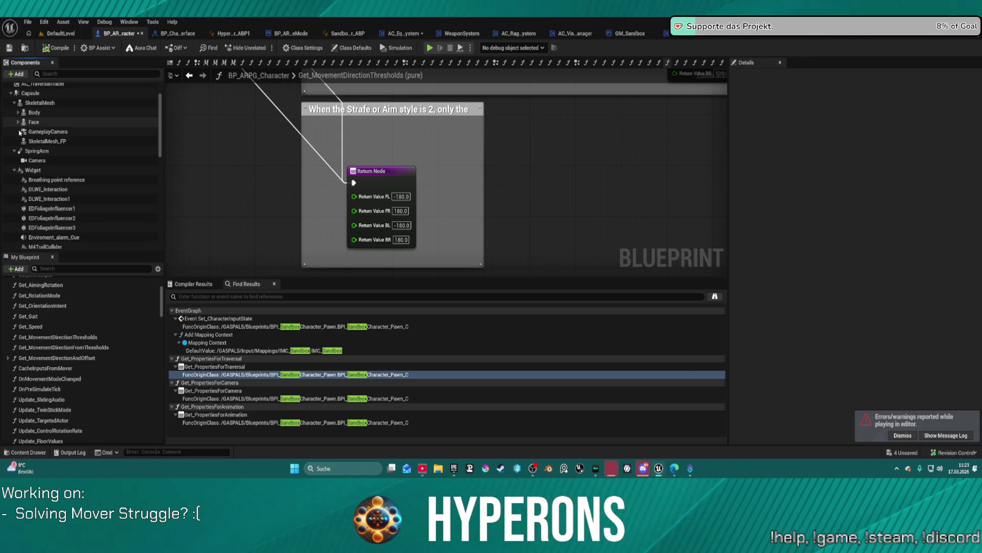
{"action": "left_click", "coordinate": [14, 151]}
{"action": "left_click", "coordinate": [15, 161]}
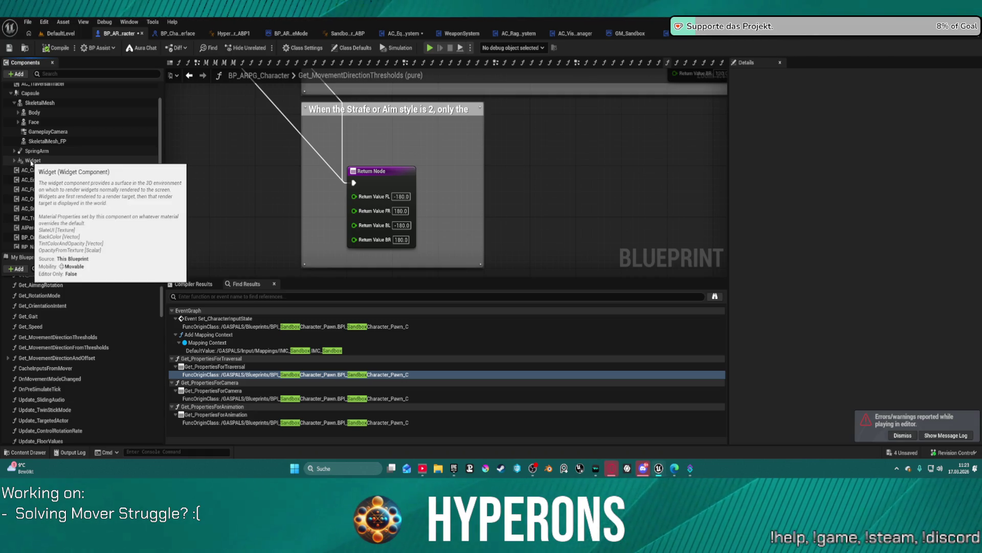
{"action": "double_click", "coordinate": [28, 162]}
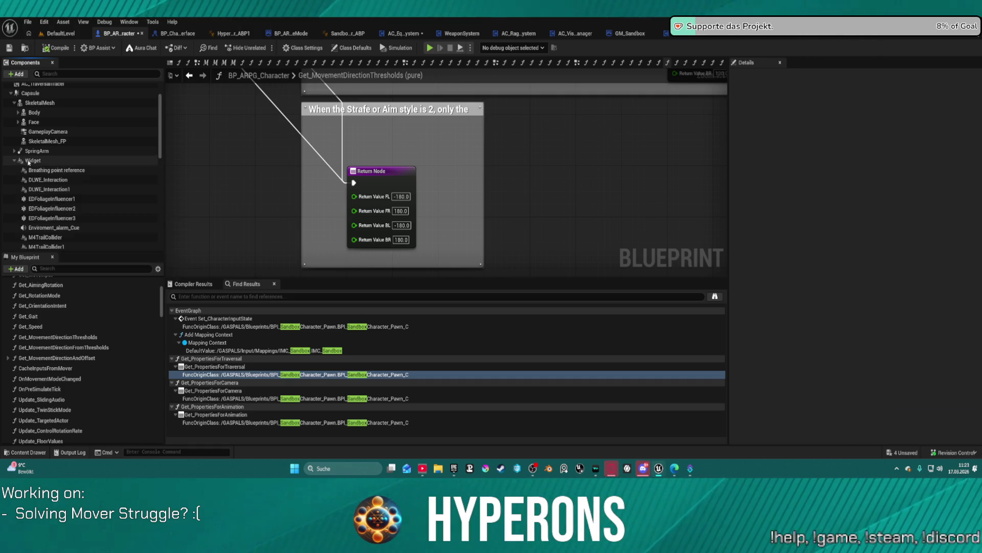
{"action": "scroll", "coordinate": [57, 199], "scroll_direction": "down", "scroll_amount": 2}
{"action": "scroll", "coordinate": [66, 212], "scroll_direction": "down", "scroll_amount": 1}
{"action": "scroll", "coordinate": [80, 137], "scroll_direction": "up", "scroll_amount": 5}
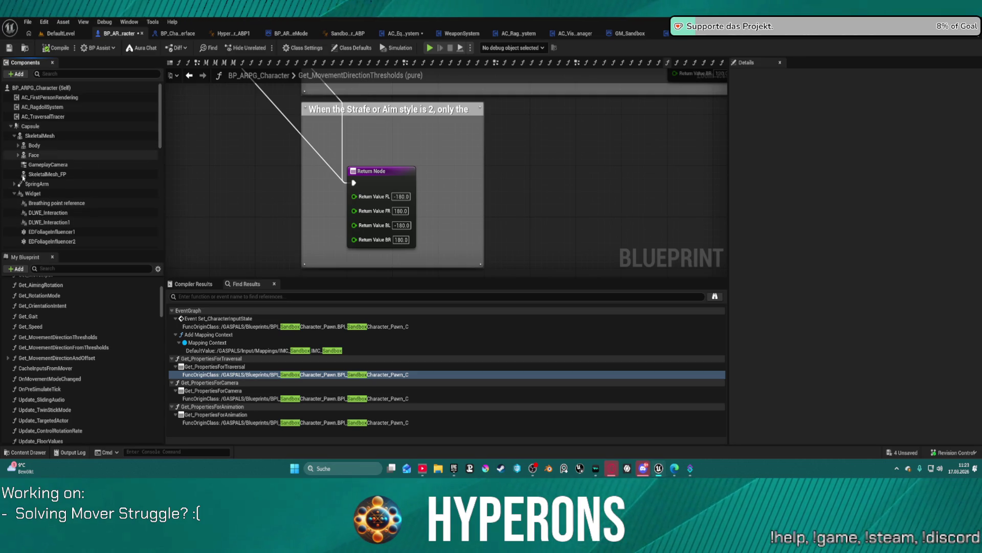
{"action": "left_click", "coordinate": [14, 193]}
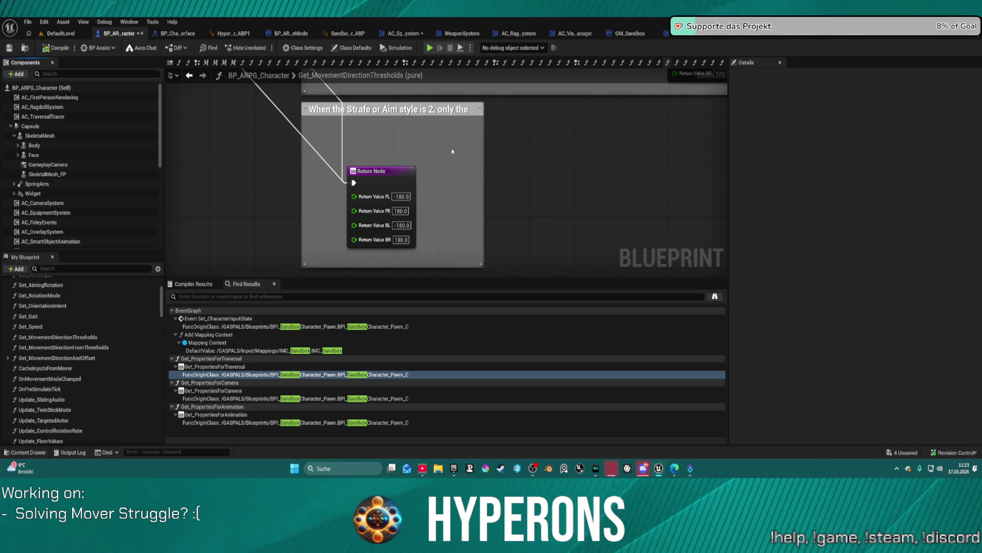
{"action": "mouse_move", "coordinate": [548, 165]}
{"action": "left_mouse_down"}
{"action": "mouse_move", "coordinate": [546, 213]}
{"action": "mouse_move", "coordinate": [547, 178]}
{"action": "left_mouse_up"}
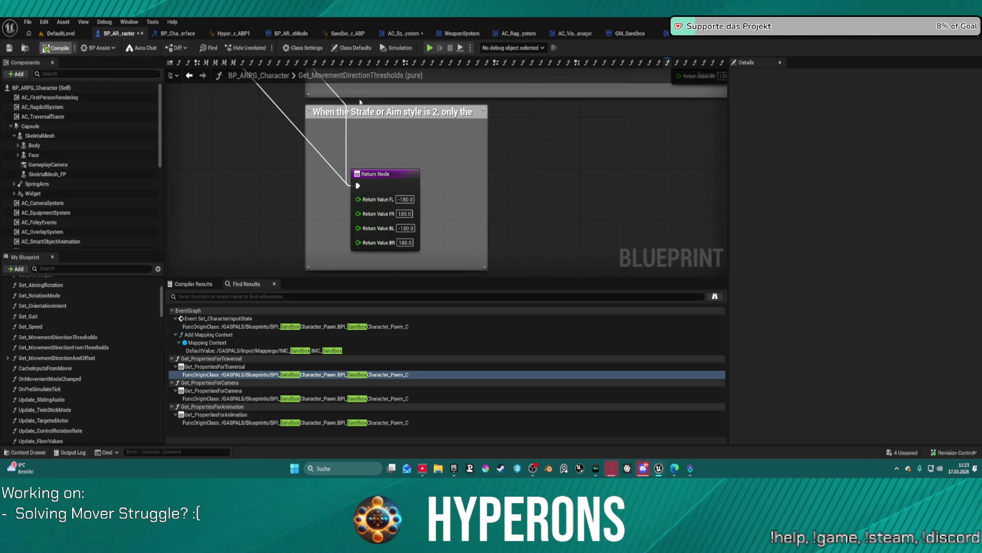
Recompile, view the direction switch and return nodes, then open Get_MovementDirectionFromThresholds
{"action": "key", "text": "F7"}
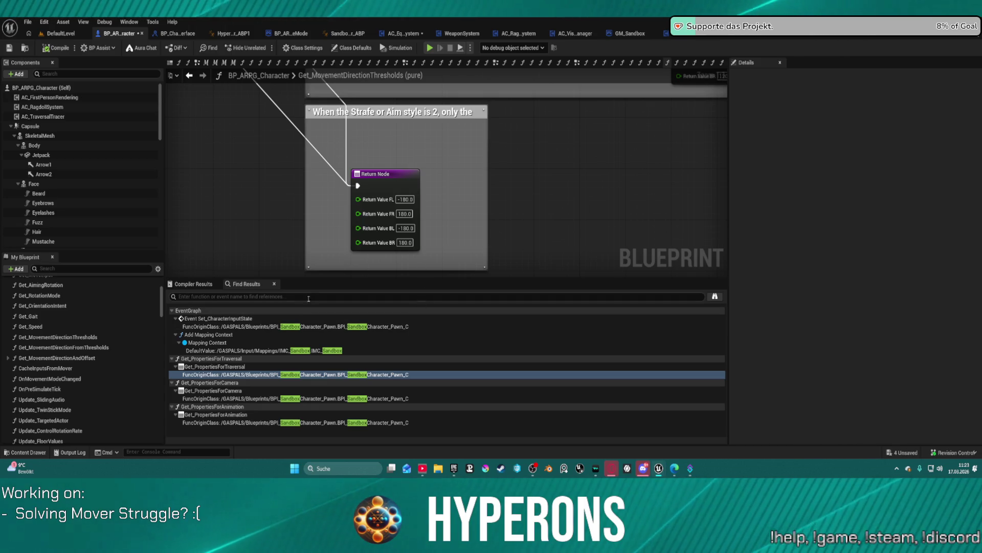
{"action": "mouse_move", "coordinate": [445, 217]}
{"action": "left_mouse_down"}
{"action": "mouse_move", "coordinate": [508, 248]}
{"action": "mouse_move", "coordinate": [522, 358]}
{"action": "left_mouse_up"}
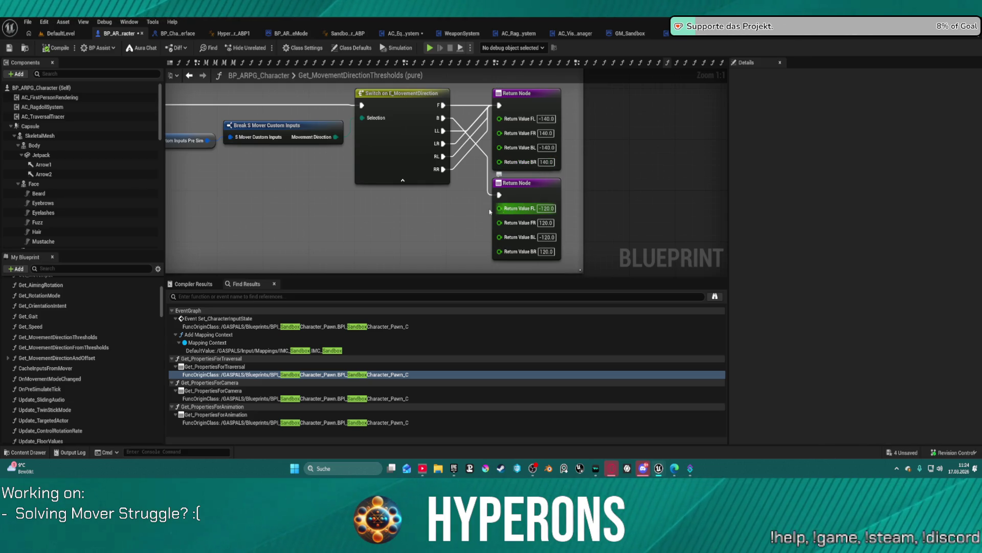
{"action": "scroll", "coordinate": [424, 199], "scroll_direction": "down", "scroll_amount": 4}
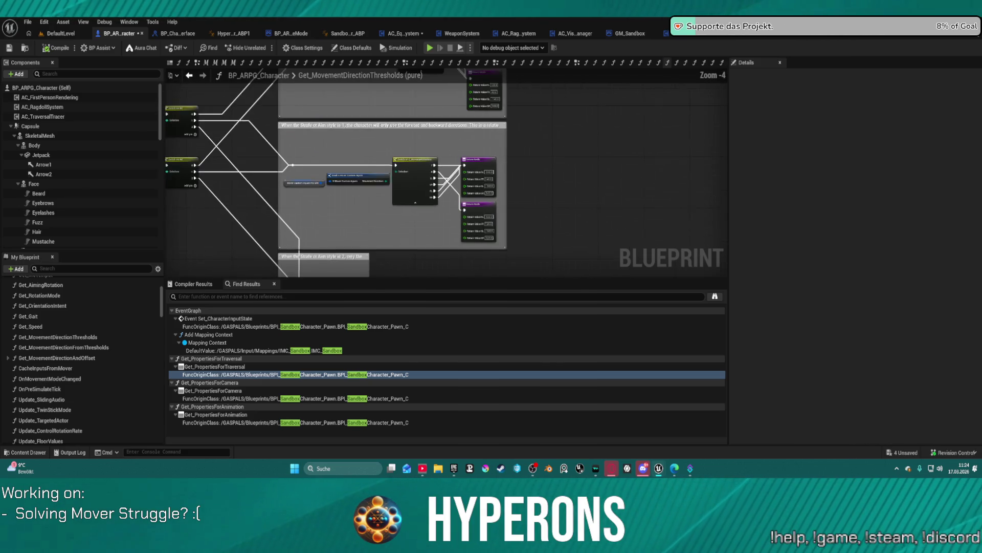
{"action": "double_click", "coordinate": [70, 346]}
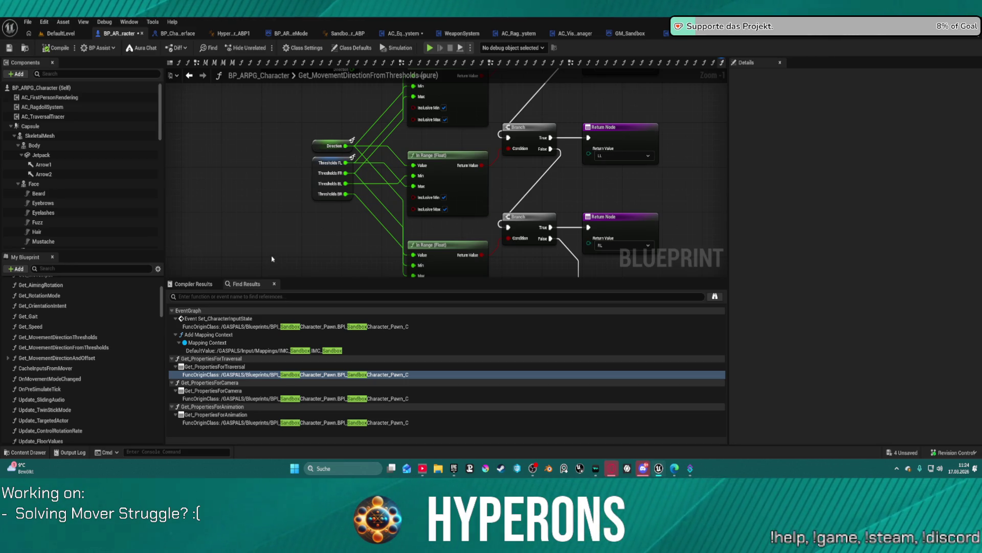
Select the Direction getter and bring the function's entry node into view
{"action": "left_click", "coordinate": [319, 146]}
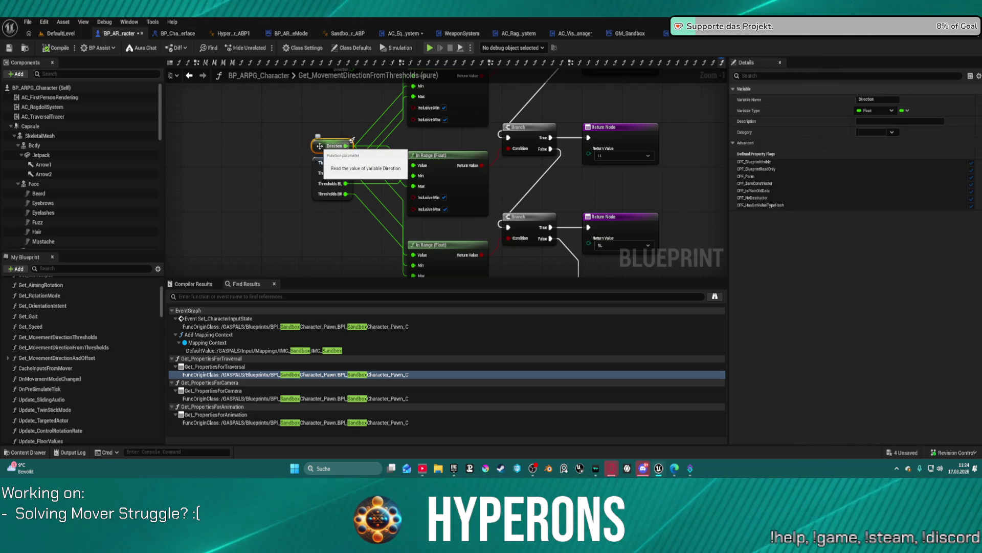
{"action": "left_click_drag", "start_coordinate": [277, 140], "coordinate": [270, 195]}
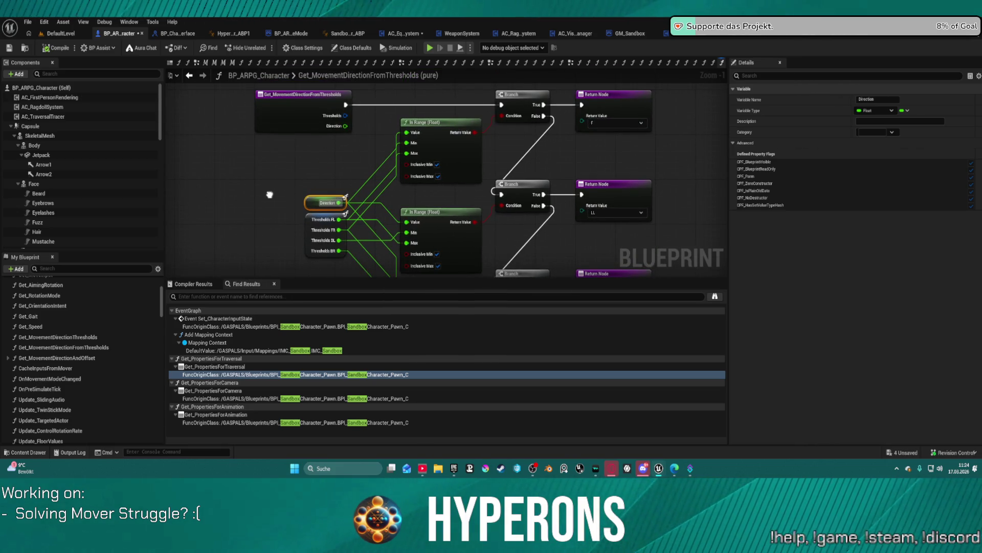
{"action": "left_click_drag", "start_coordinate": [270, 194], "coordinate": [270, 191]}
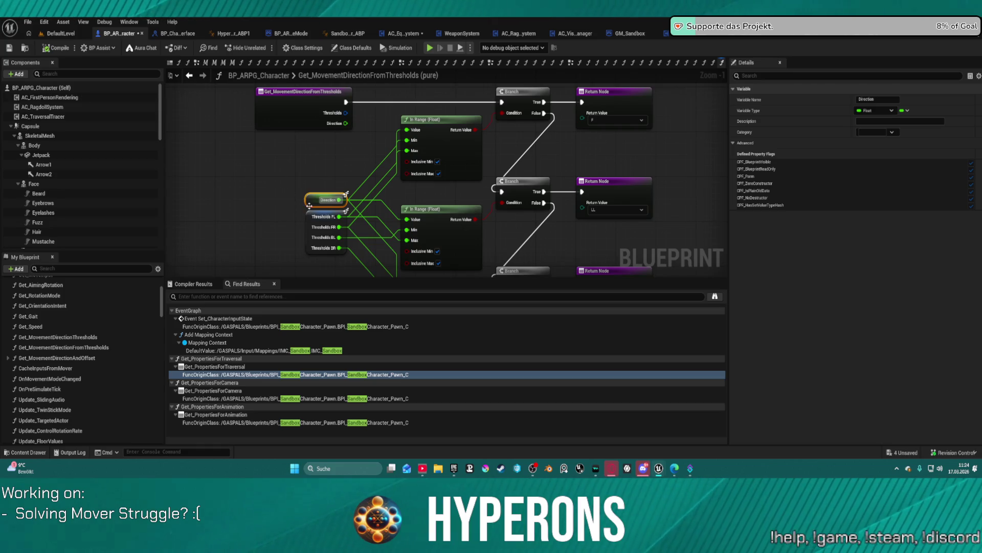
{"action": "scroll", "coordinate": [70, 398], "scroll_direction": "down", "scroll_amount": 10}
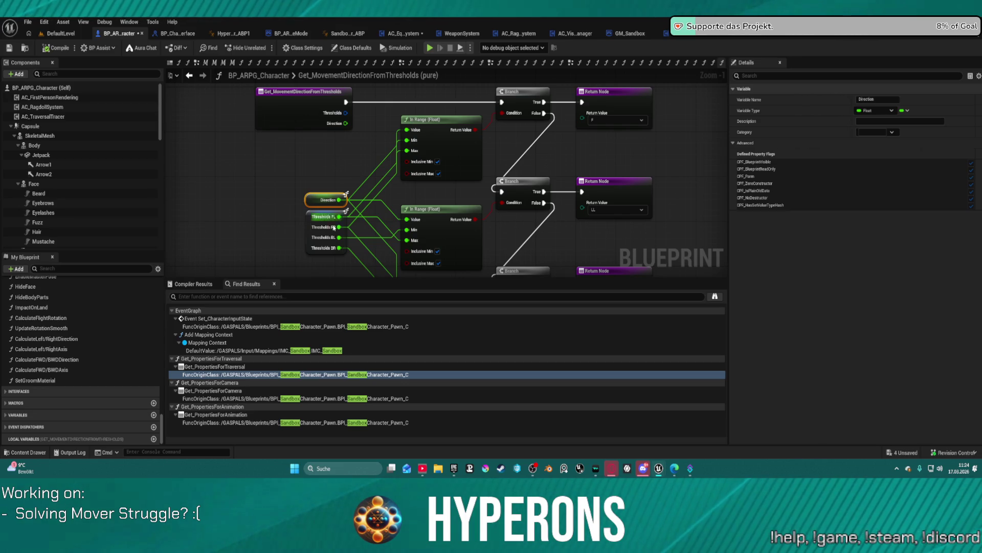
Move the Thresholds getter below the Direction getter and re-frame the graph
{"action": "mouse_move", "coordinate": [303, 219]}
{"action": "left_mouse_down"}
{"action": "mouse_move", "coordinate": [288, 214]}
{"action": "mouse_move", "coordinate": [292, 139]}
{"action": "mouse_move", "coordinate": [260, 131]}
{"action": "mouse_move", "coordinate": [251, 149]}
{"action": "left_mouse_up"}
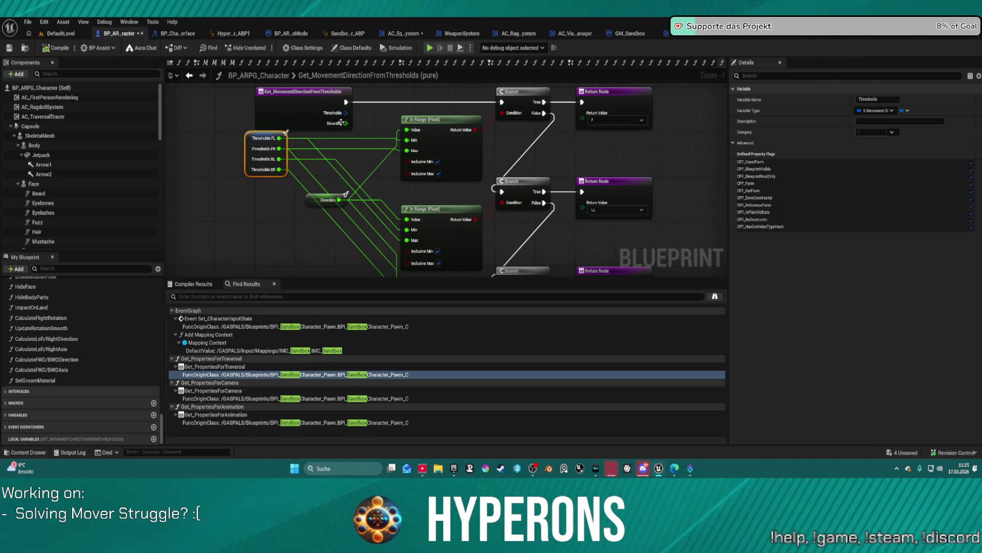
{"action": "mouse_move", "coordinate": [259, 150]}
{"action": "left_mouse_down"}
{"action": "mouse_move", "coordinate": [279, 246]}
{"action": "mouse_move", "coordinate": [299, 246]}
{"action": "left_mouse_up"}
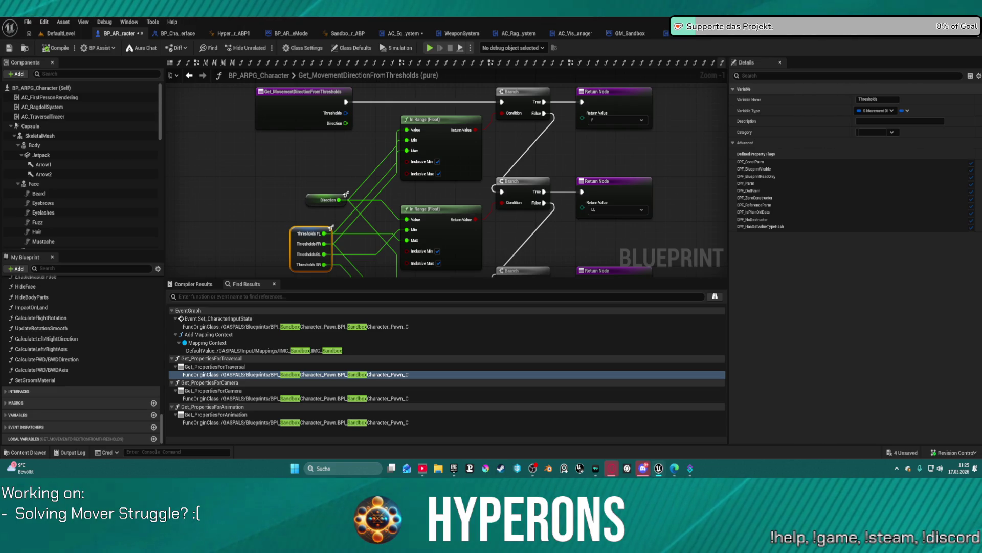
{"action": "left_click_drag", "start_coordinate": [291, 229], "coordinate": [258, 130]}
{"action": "left_click", "coordinate": [257, 128]}
{"action": "mouse_move", "coordinate": [617, 146]}
{"action": "left_mouse_down"}
{"action": "mouse_move", "coordinate": [577, 129]}
{"action": "mouse_move", "coordinate": [618, 271]}
{"action": "left_mouse_up"}
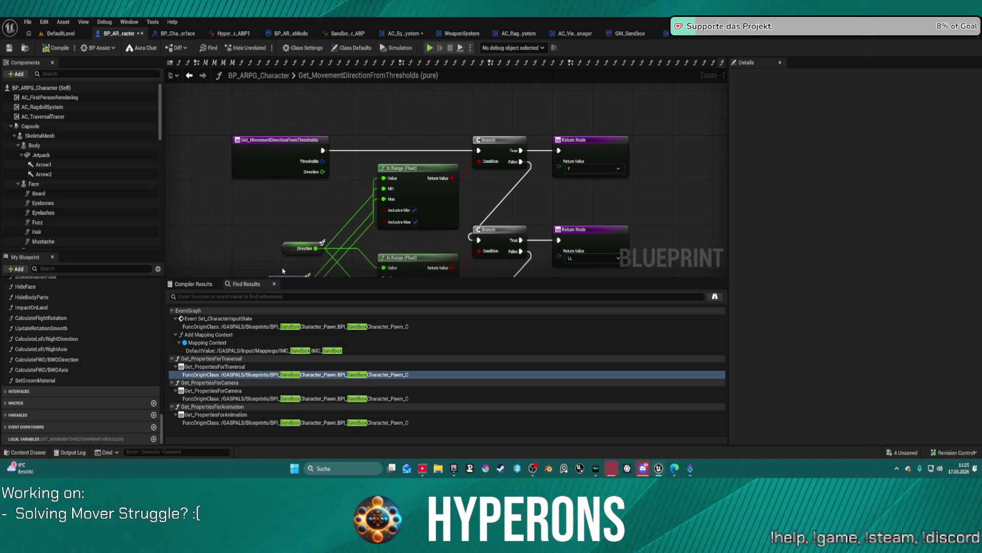
{"action": "right_click", "coordinate": [290, 251]}
Bring up the Direction getter's action list and dismiss it, twice
{"action": "mouse_move", "coordinate": [361, 303]}
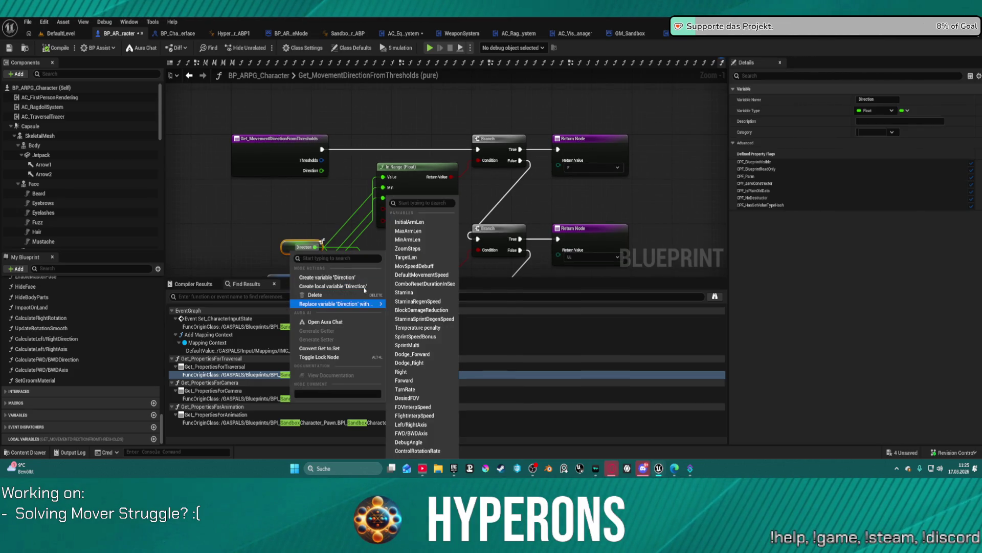
{"action": "key", "text": "Escape"}
{"action": "right_click", "coordinate": [292, 251]}
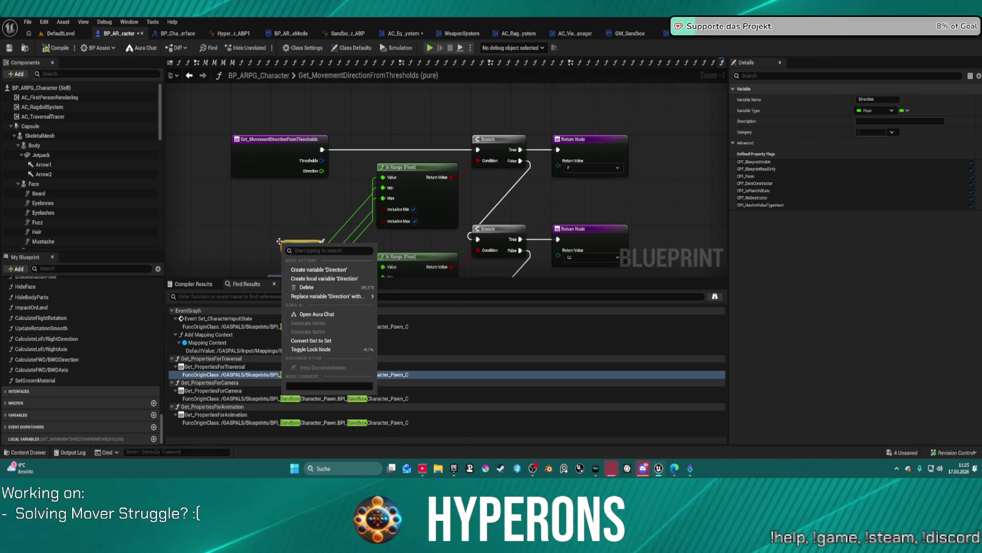
{"action": "key", "text": "Escape"}
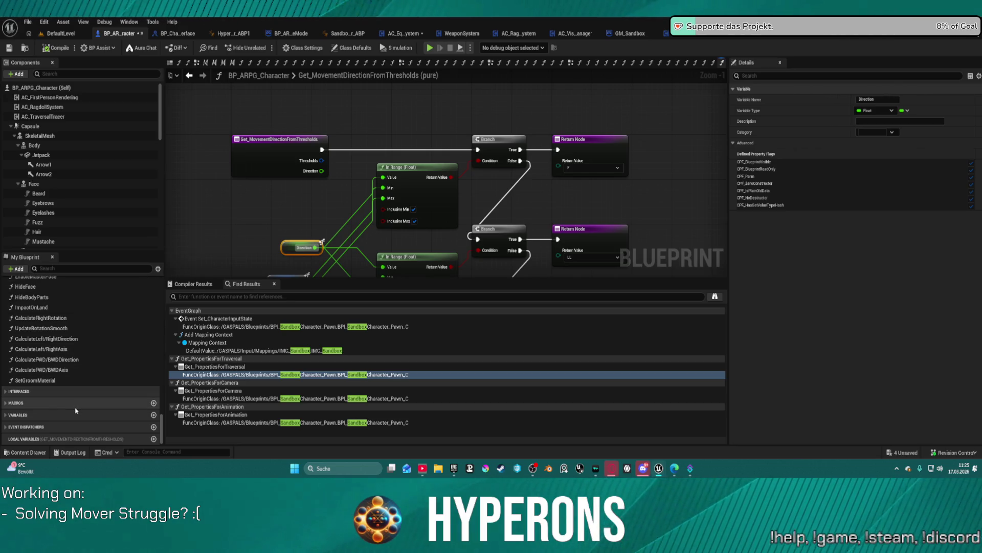
Expand Variables, search My Blueprint for 'direction', and open Get_MovementDirectionAndOffset
{"action": "left_click", "coordinate": [20, 415]}
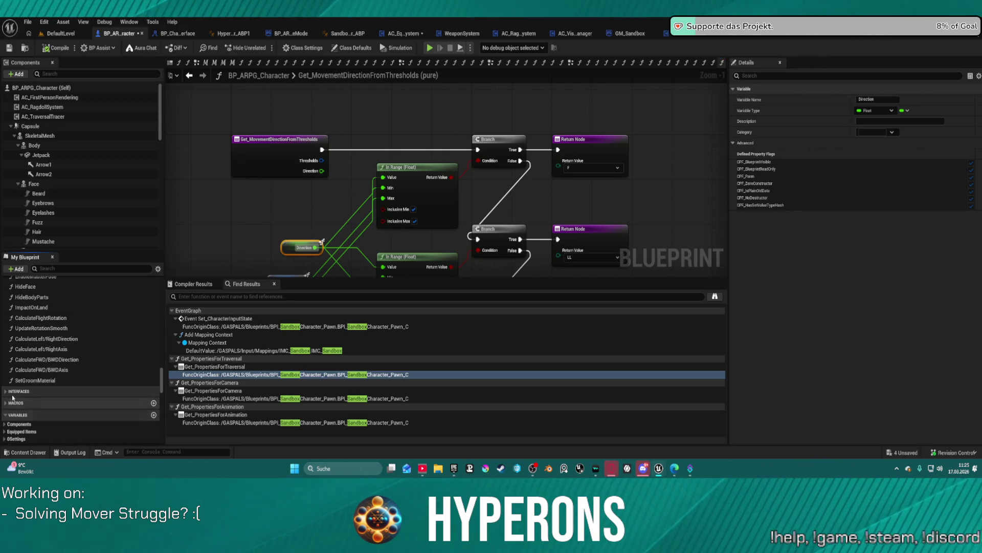
{"action": "type", "text": "dire"}
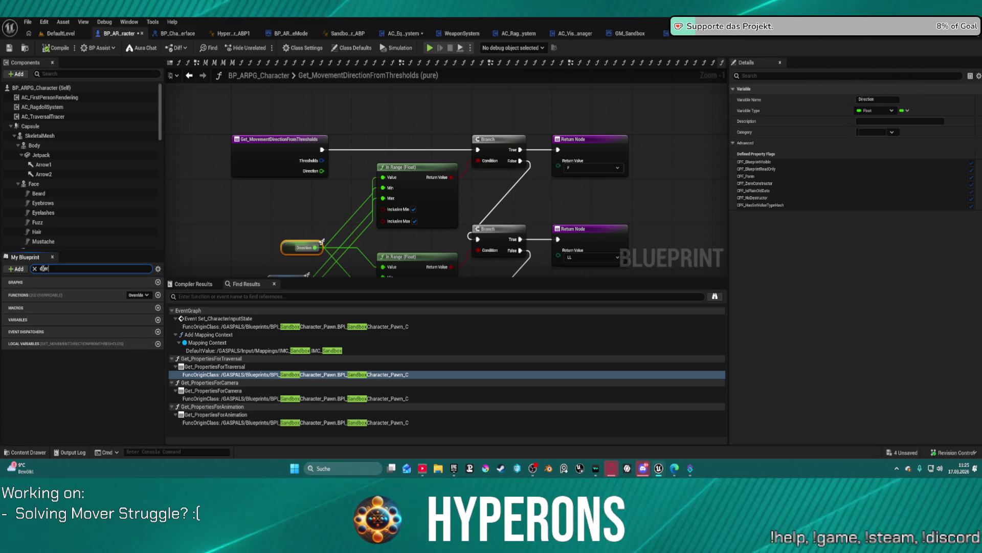
{"action": "key", "text": "BackSpace"}
{"action": "key", "text": "BackSpace"}
{"action": "key", "text": "BackSpace"}
{"action": "type", "text": "irection"}
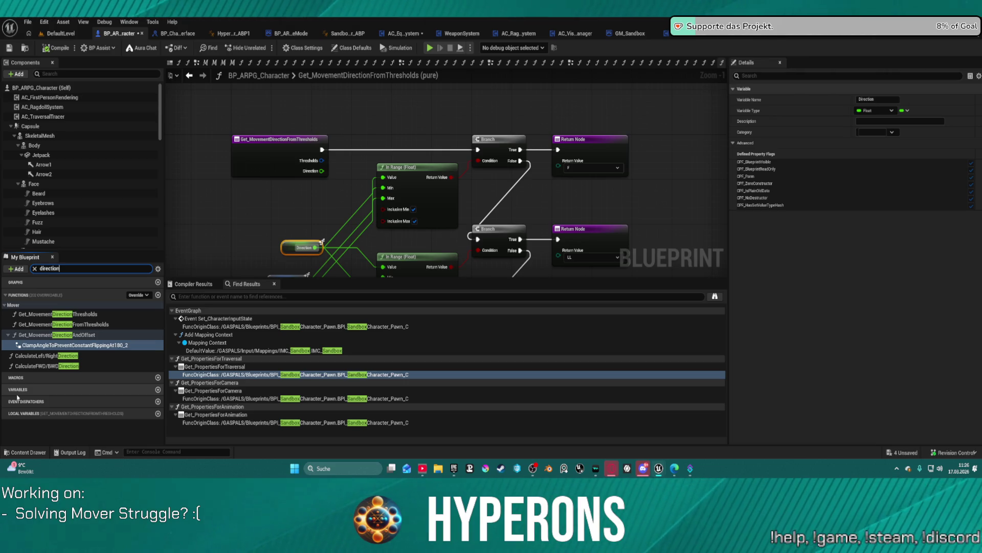
{"action": "double_click", "coordinate": [109, 347]}
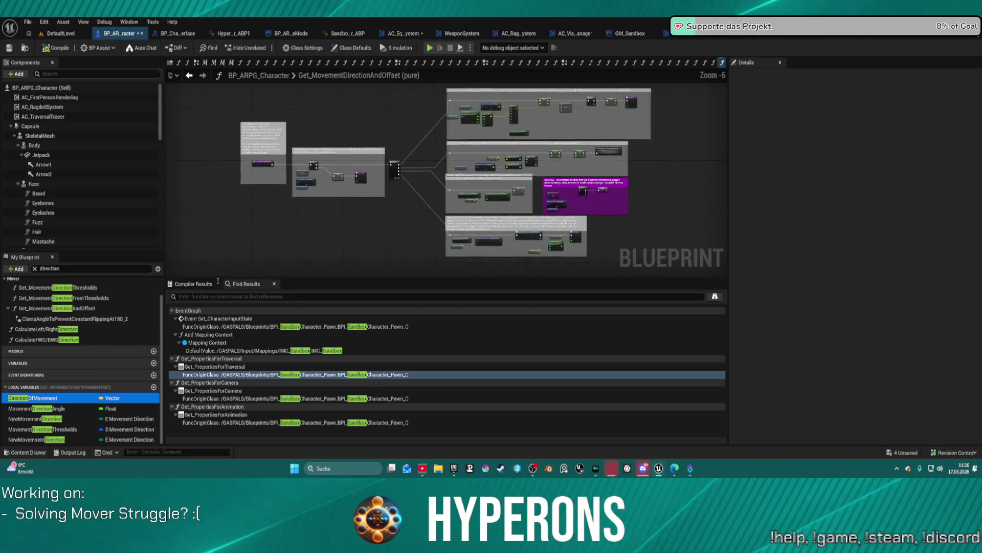
{"action": "scroll", "coordinate": [316, 172], "scroll_direction": "up", "scroll_amount": 3}
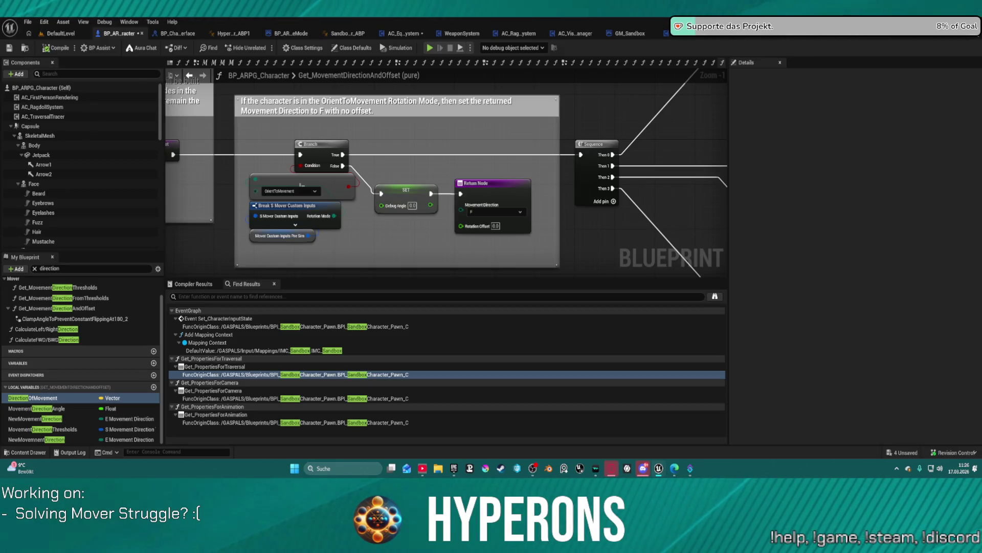
{"action": "double_click", "coordinate": [33, 398]}
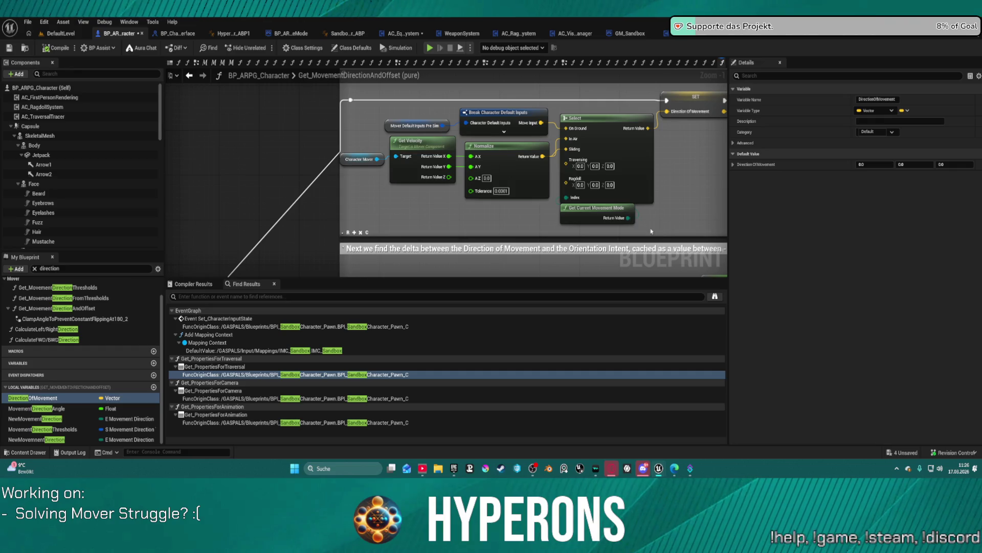
{"action": "left_click_drag", "start_coordinate": [671, 222], "coordinate": [302, 188]}
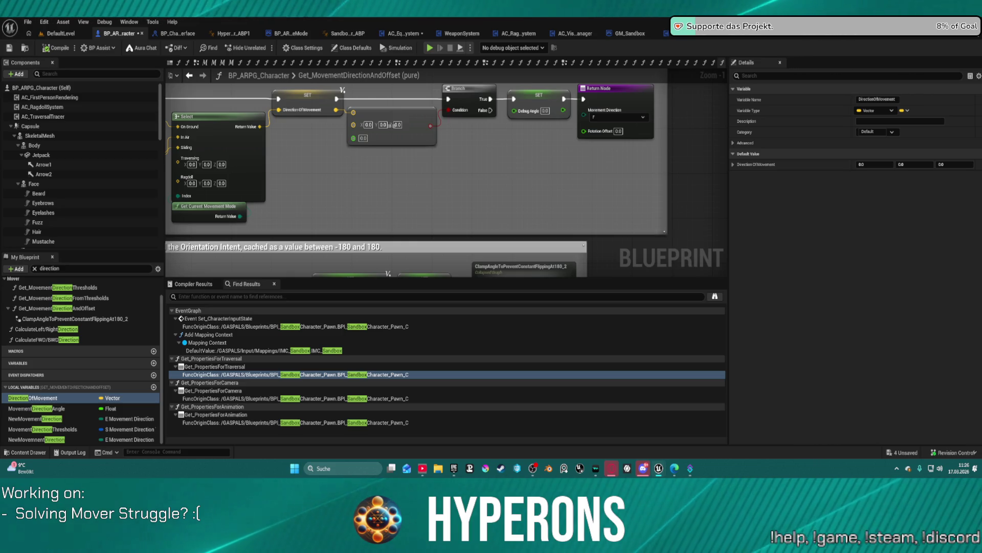
{"action": "scroll", "coordinate": [449, 109], "scroll_direction": "down", "scroll_amount": 3}
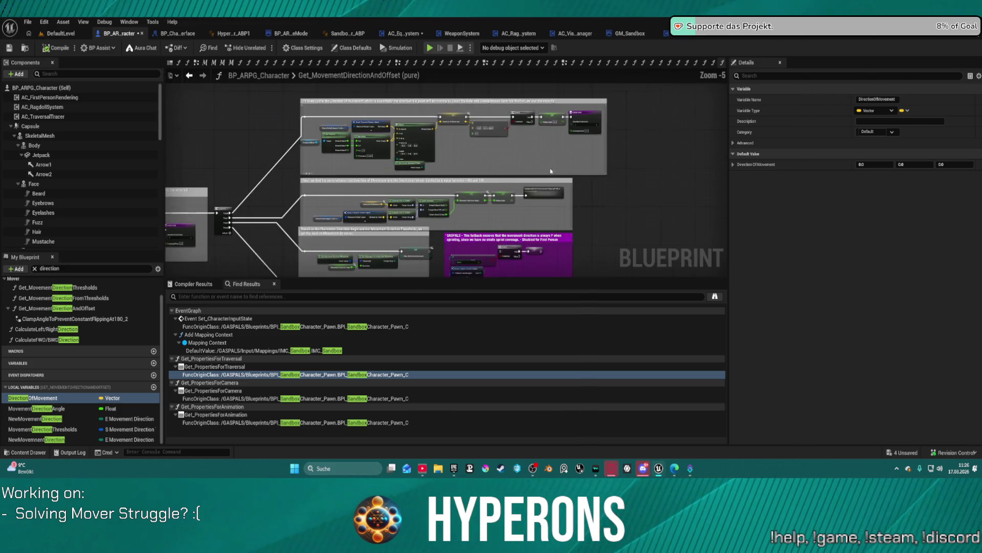
{"action": "scroll", "coordinate": [417, 219], "scroll_direction": "up", "scroll_amount": 4}
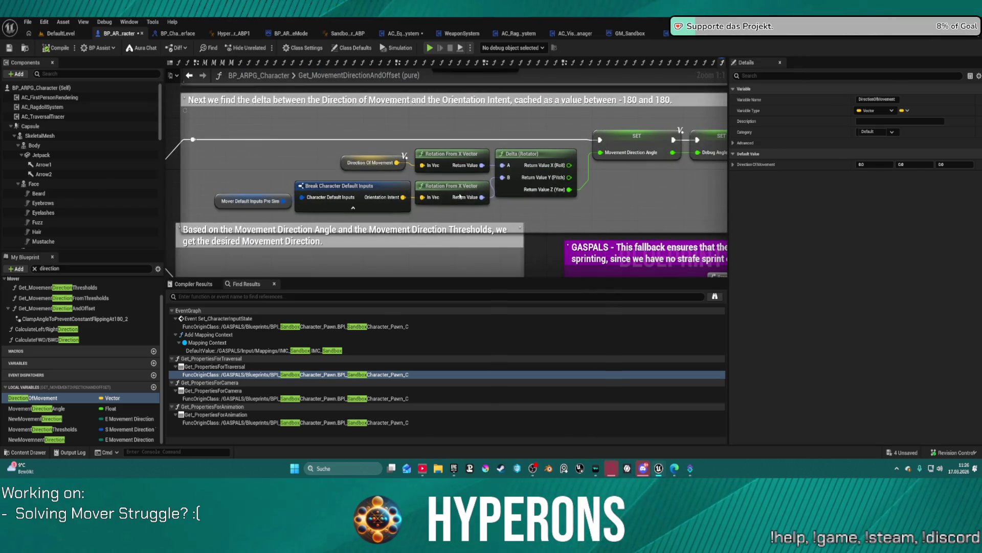
{"action": "left_click_drag", "start_coordinate": [532, 180], "coordinate": [470, 184]}
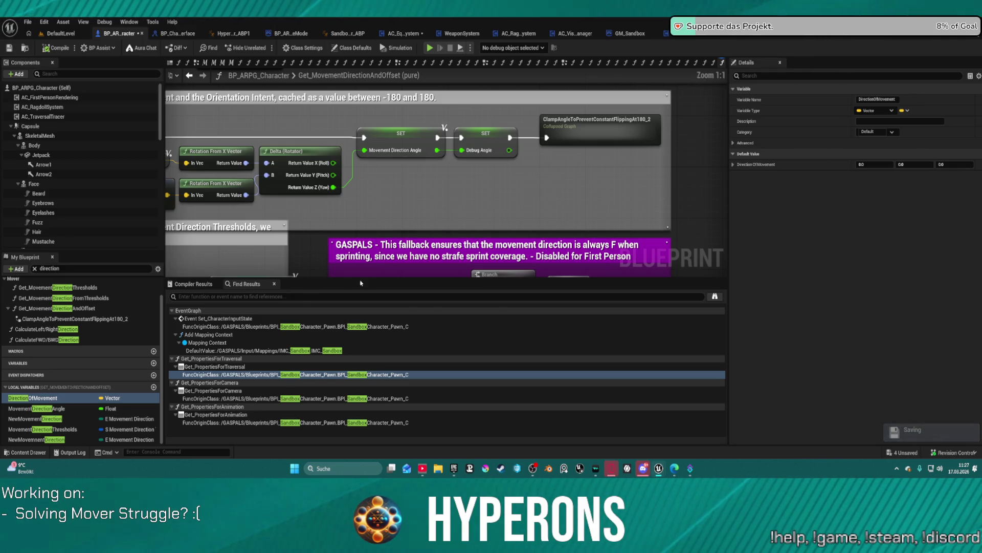
{"action": "scroll", "coordinate": [444, 148], "scroll_direction": "down", "scroll_amount": 3}
{"action": "scroll", "coordinate": [444, 148], "scroll_direction": "up", "scroll_amount": 3}
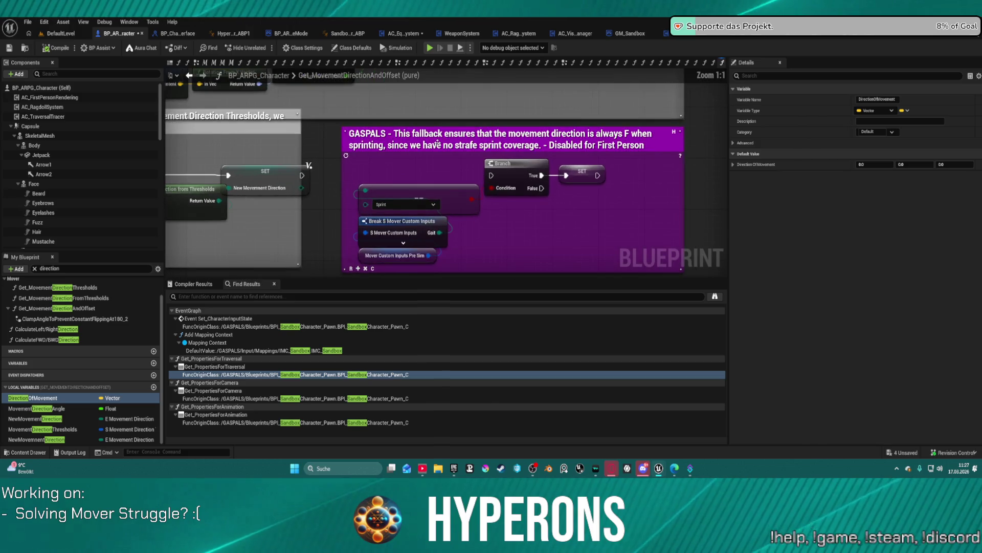
{"action": "scroll", "coordinate": [504, 193], "scroll_direction": "down", "scroll_amount": 1}
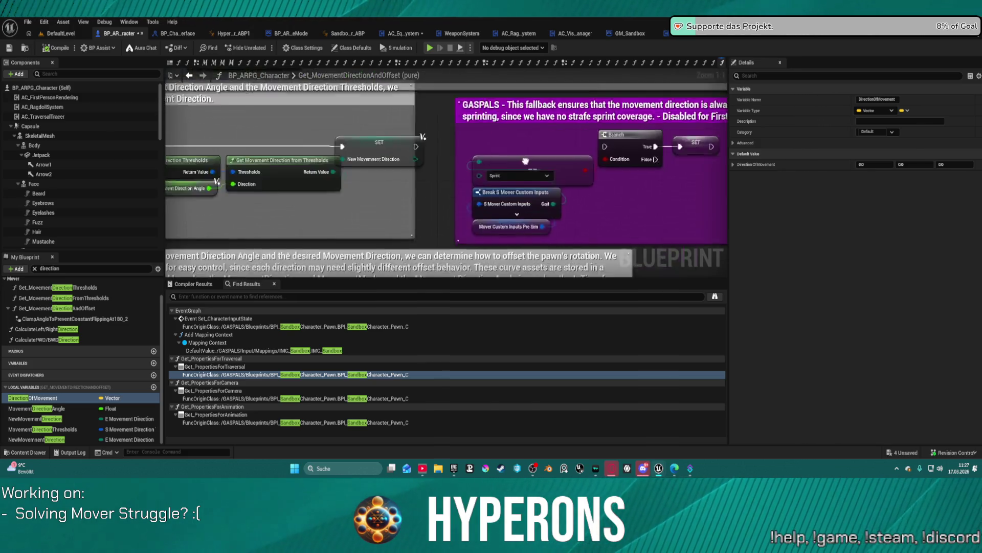
{"action": "mouse_move", "coordinate": [534, 177]}
{"action": "left_mouse_down"}
{"action": "mouse_move", "coordinate": [531, 276]}
{"action": "mouse_move", "coordinate": [498, 339]}
{"action": "left_mouse_up"}
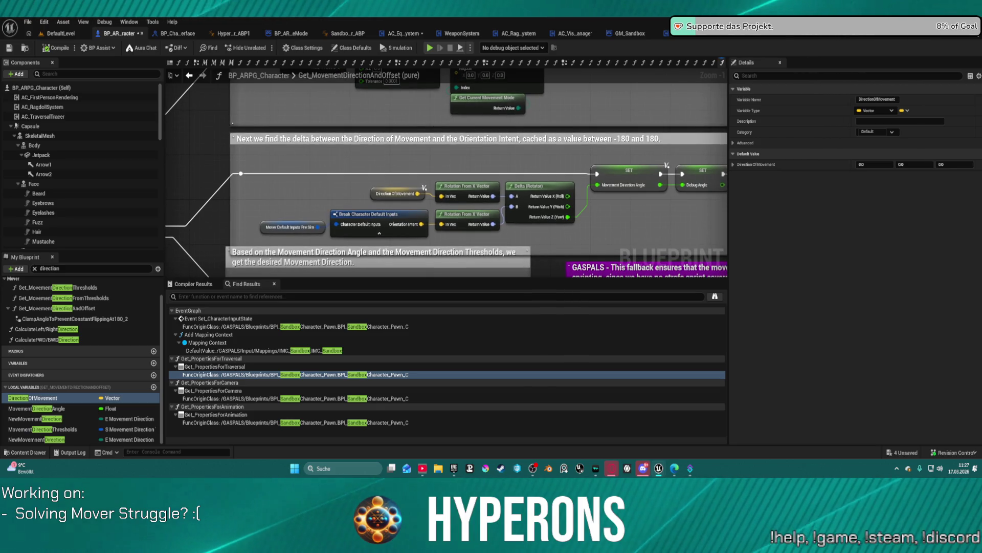
{"action": "left_click_drag", "start_coordinate": [497, 339], "coordinate": [497, 328]}
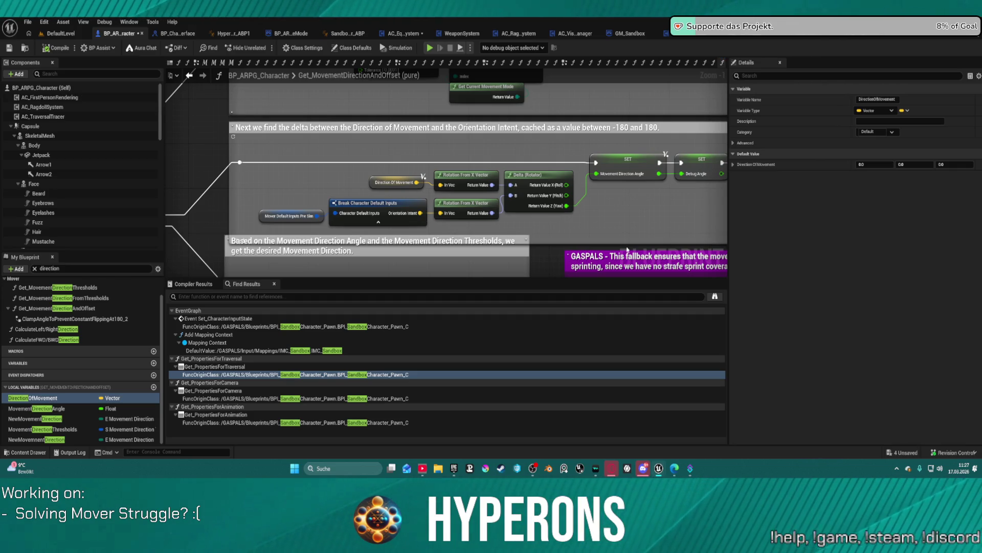
{"action": "left_click_drag", "start_coordinate": [633, 231], "coordinate": [630, 239]}
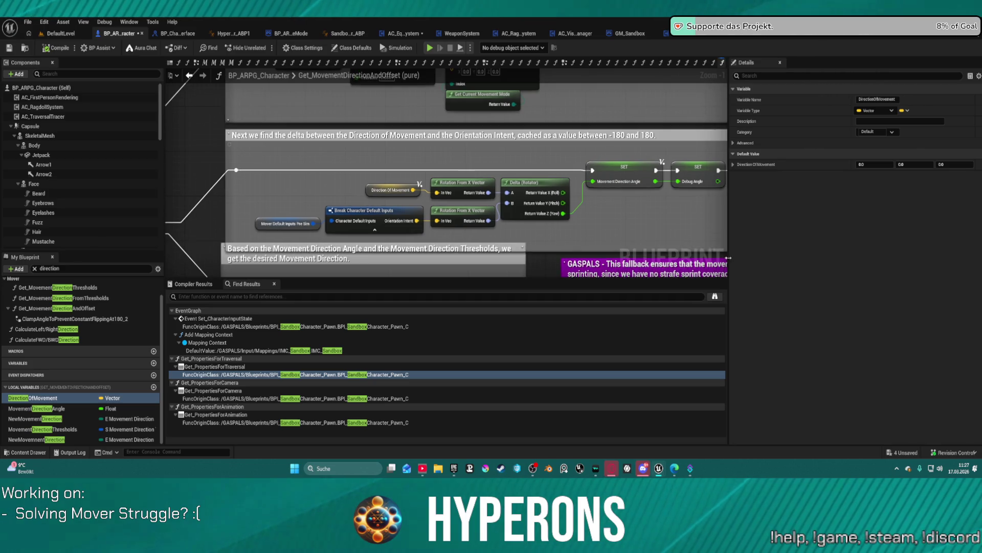
{"action": "left_click", "coordinate": [640, 182]}
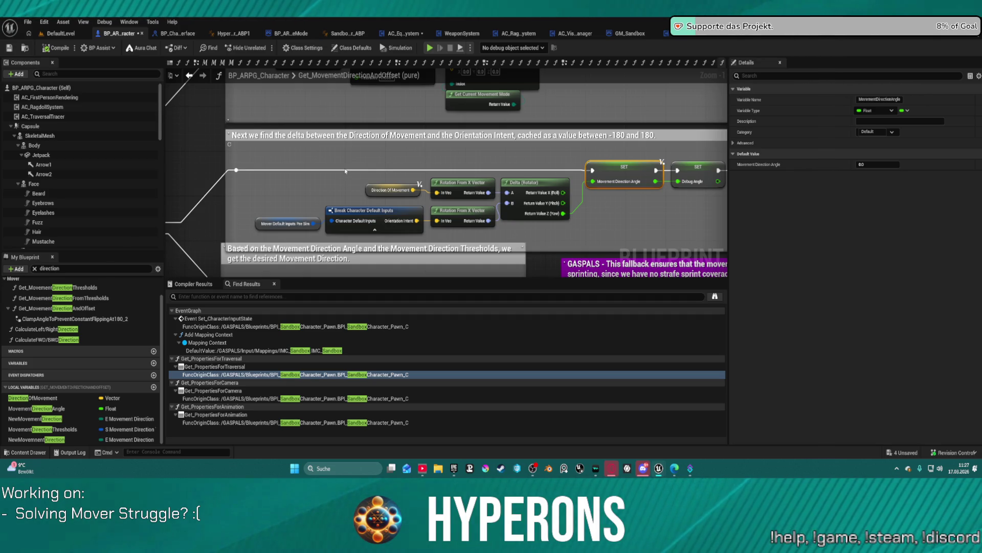
{"action": "double_click", "coordinate": [33, 398]}
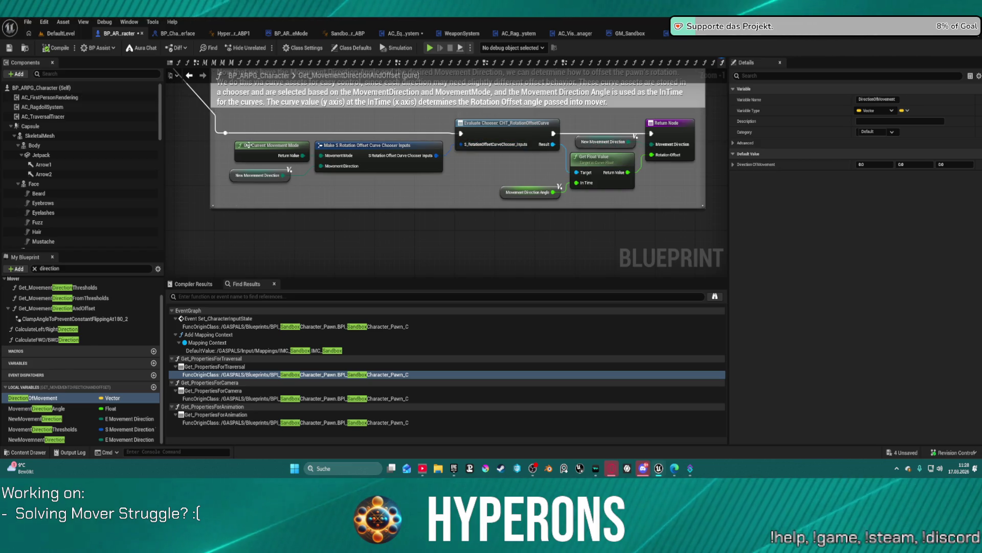
{"action": "left_click", "coordinate": [250, 147]}
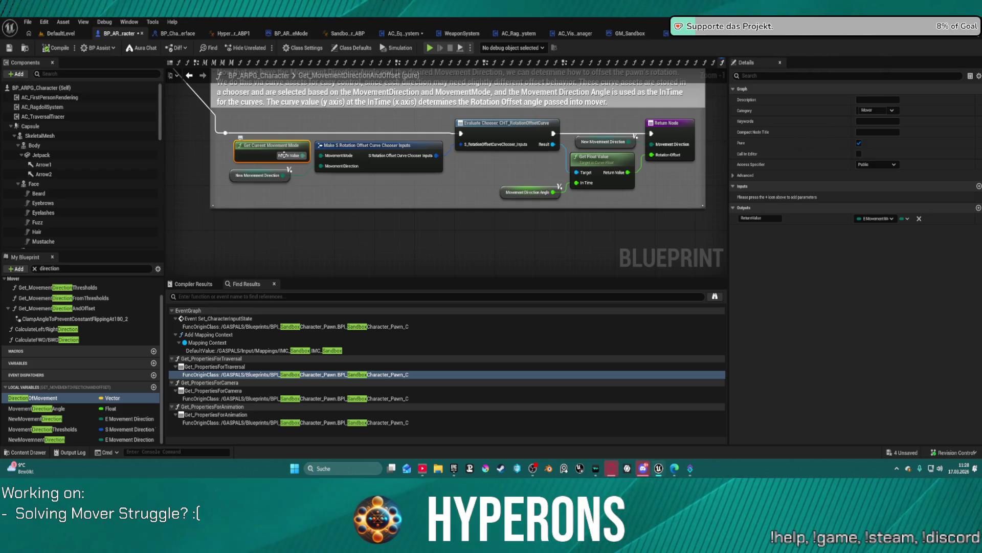
{"action": "double_click", "coordinate": [259, 148]}
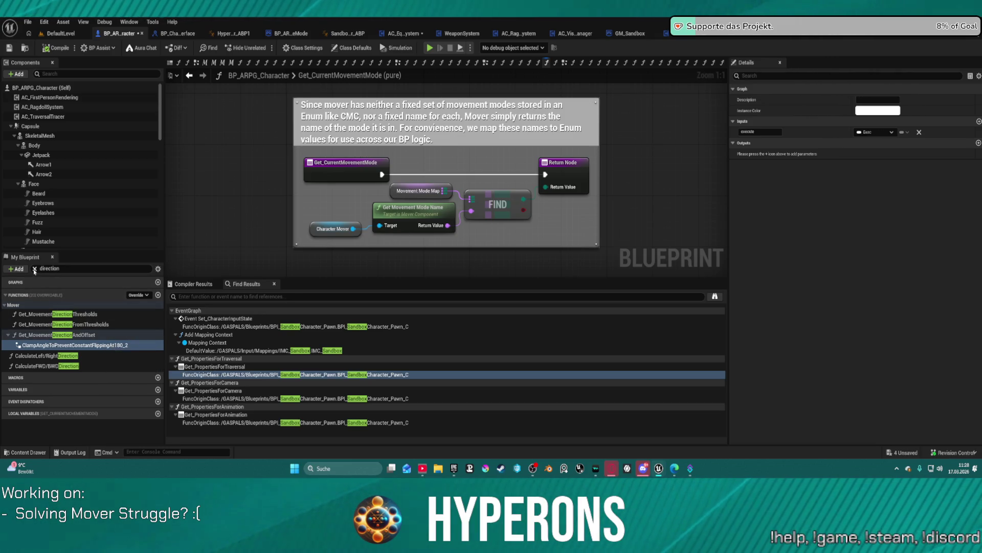
Clear the member search, open CacheInputsFromMover under Functions > Mover, then return to DefaultLevel
{"action": "left_click", "coordinate": [35, 268]}
{"action": "left_click", "coordinate": [5, 295]}
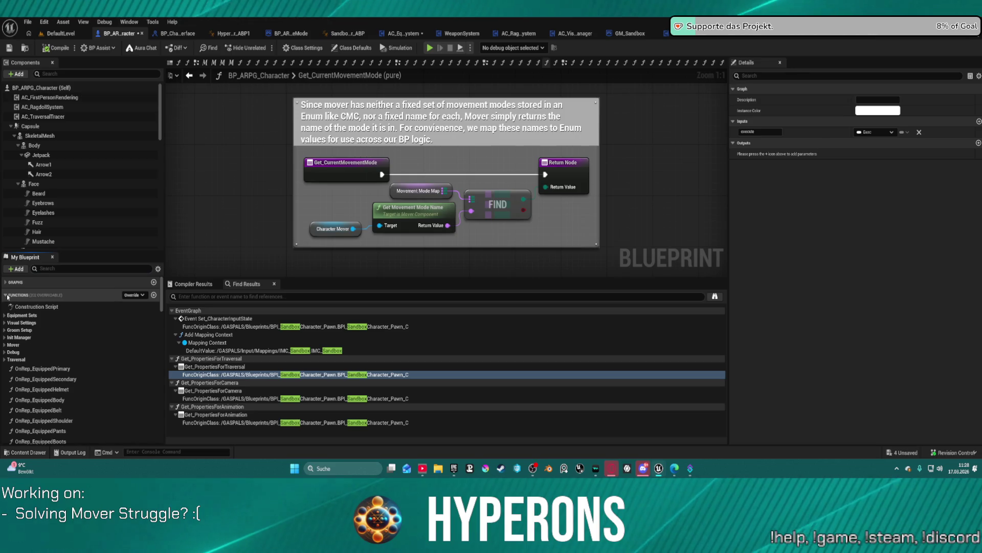
{"action": "left_click", "coordinate": [8, 345]}
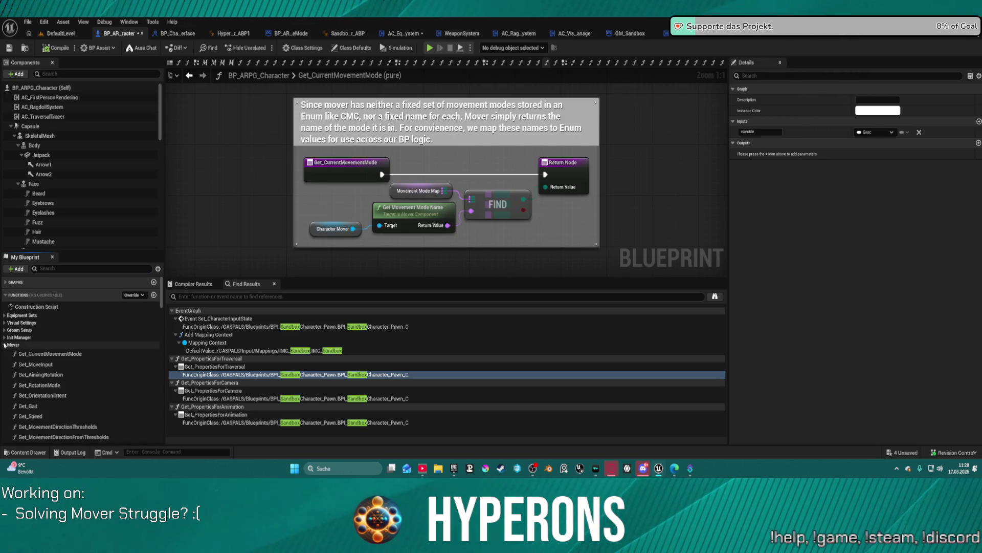
{"action": "scroll", "coordinate": [66, 392], "scroll_direction": "down", "scroll_amount": 3}
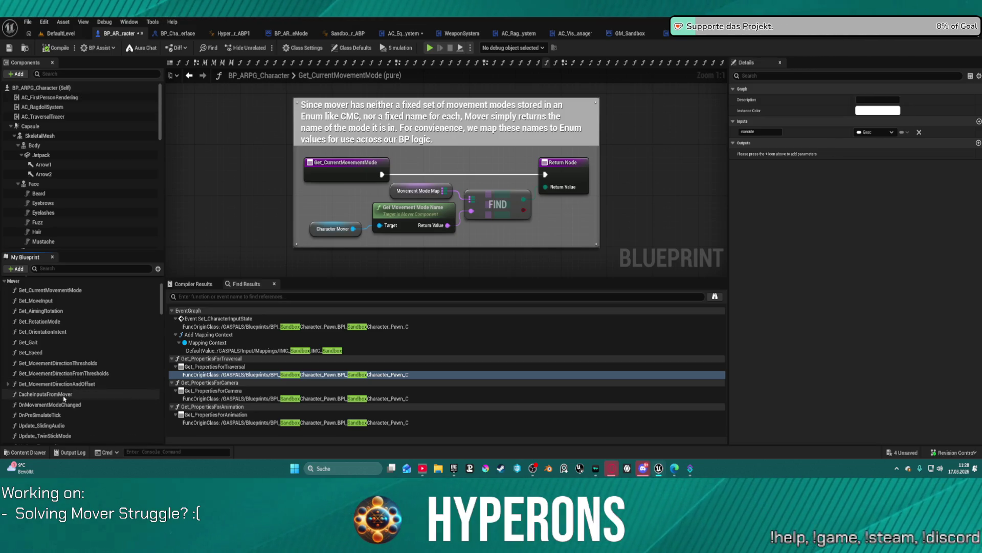
{"action": "double_click", "coordinate": [64, 394]}
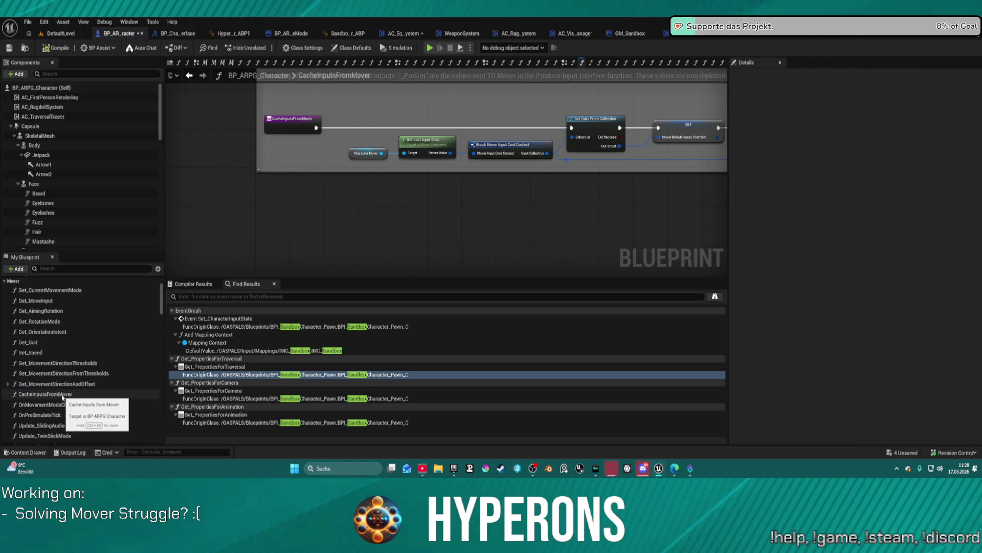
{"action": "left_click", "coordinate": [61, 33]}
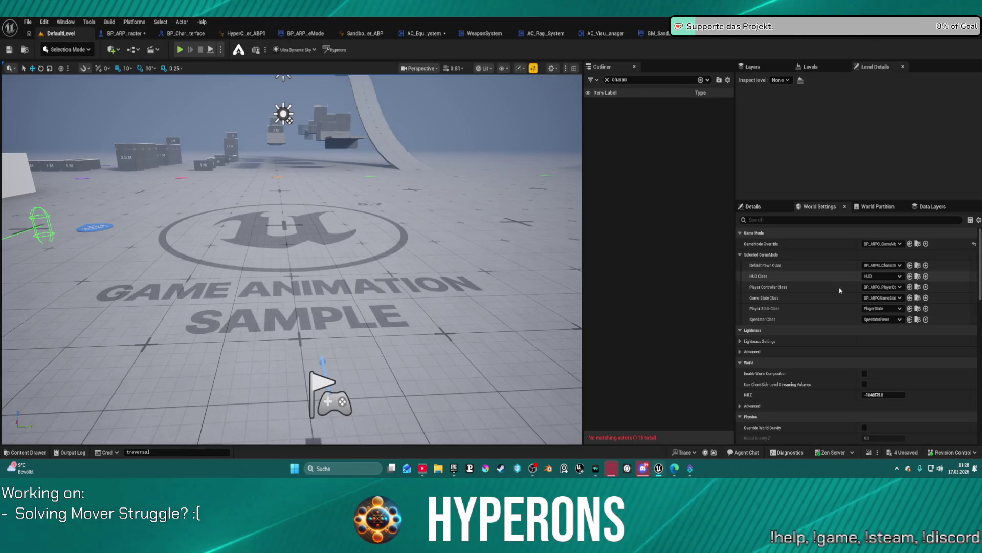
Set the level's GameMode Override to GM_Sandbox and Play in Editor despite compile errors
{"action": "left_click", "coordinate": [882, 244]}
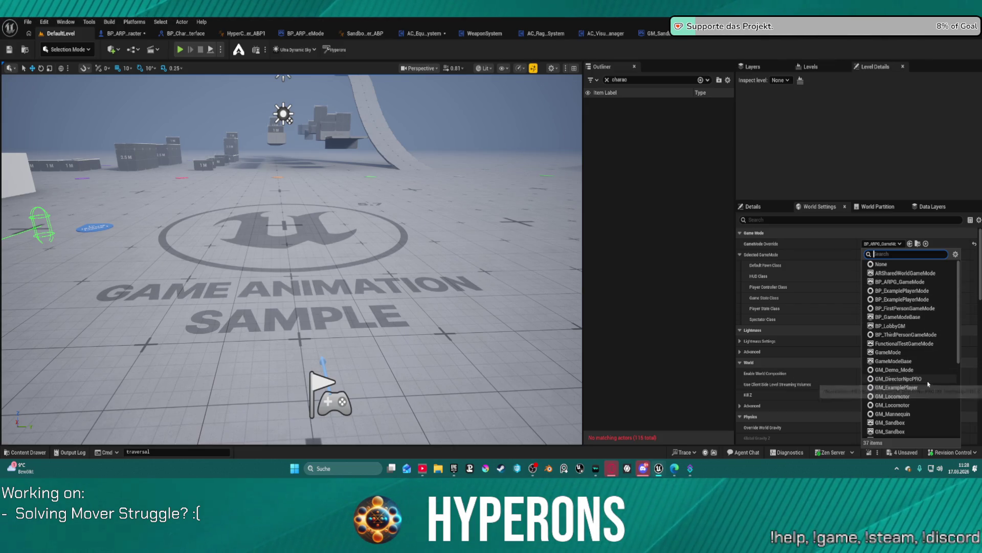
{"action": "left_click", "coordinate": [899, 432]}
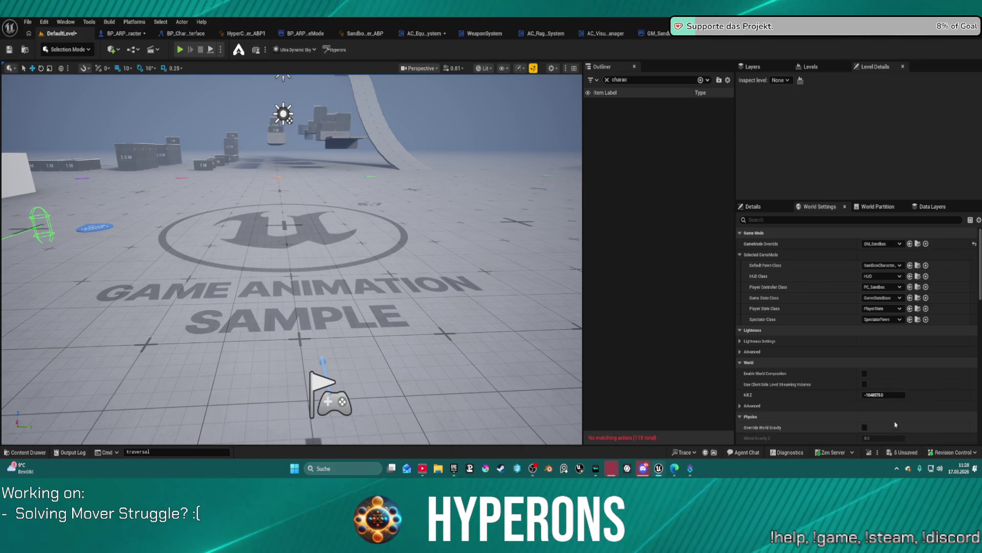
{"action": "left_click", "coordinate": [177, 52]}
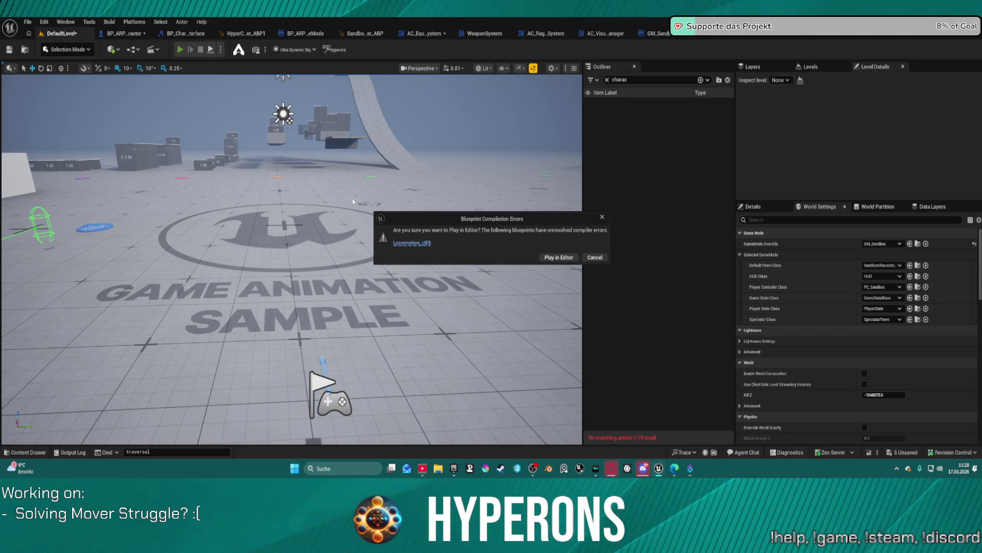
{"action": "left_click", "coordinate": [550, 256]}
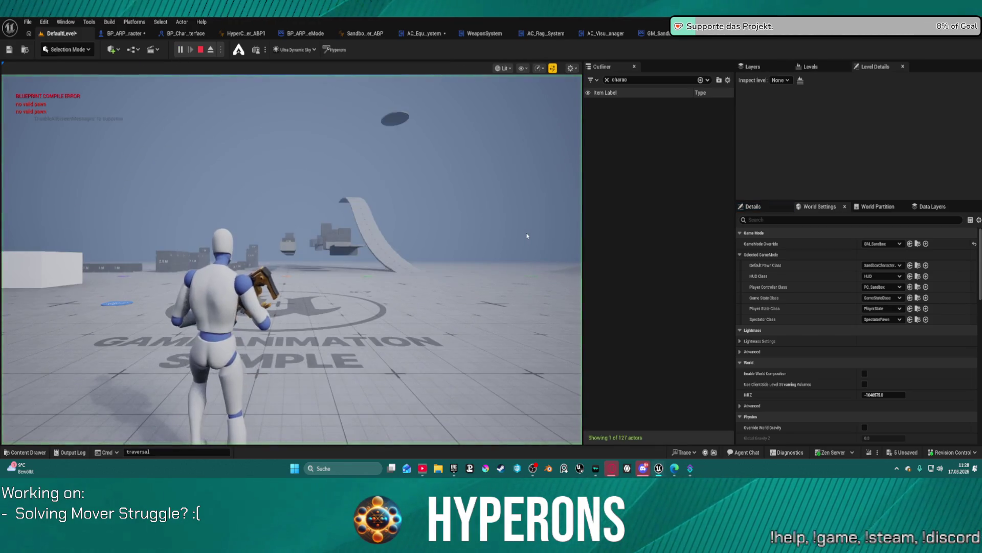
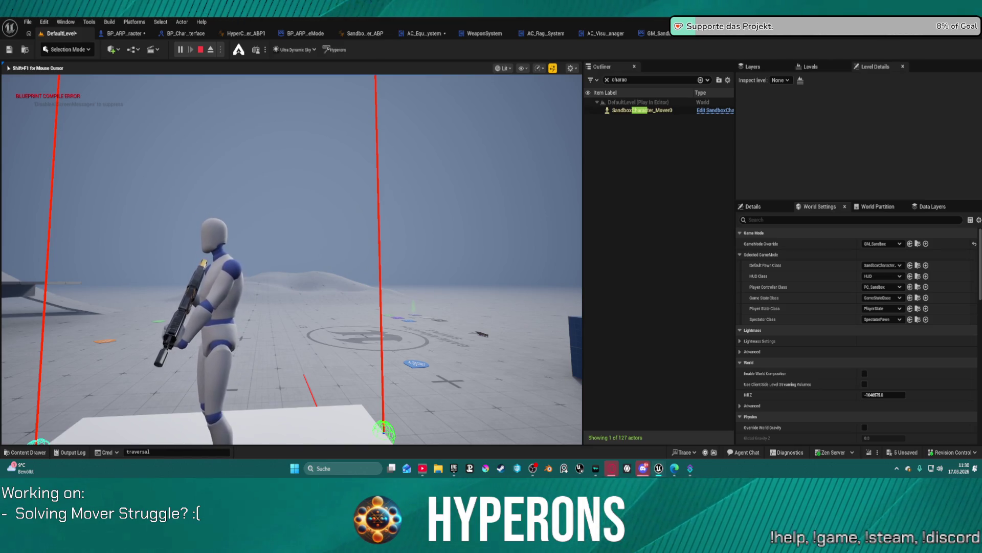
Switch to the orange-camo rifle, stop the play session and open the BP_ARPG_Character blueprint
{"action": "key", "text": "2"}
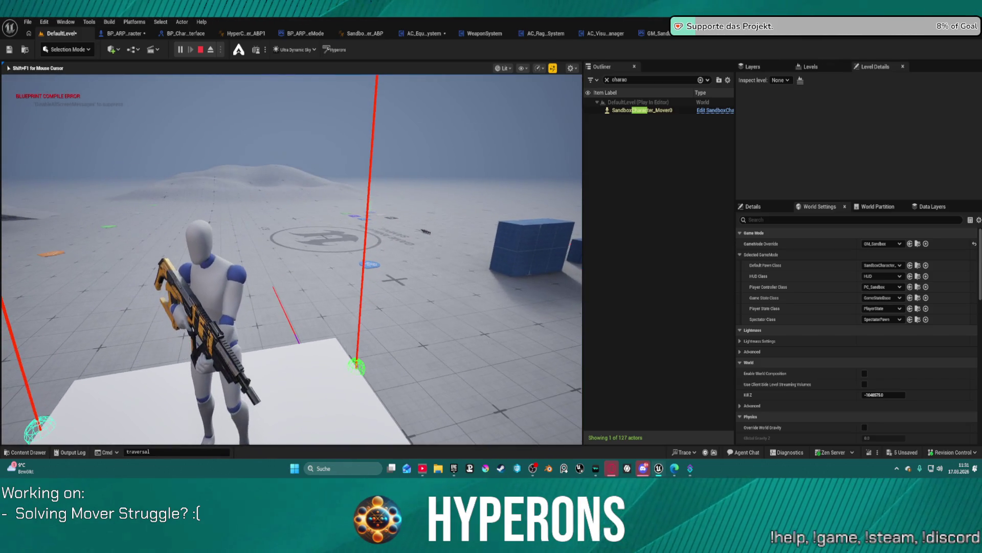
{"action": "key", "text": "Escape"}
{"action": "left_click_drag", "start_coordinate": [579, 312], "coordinate": [491, 288]}
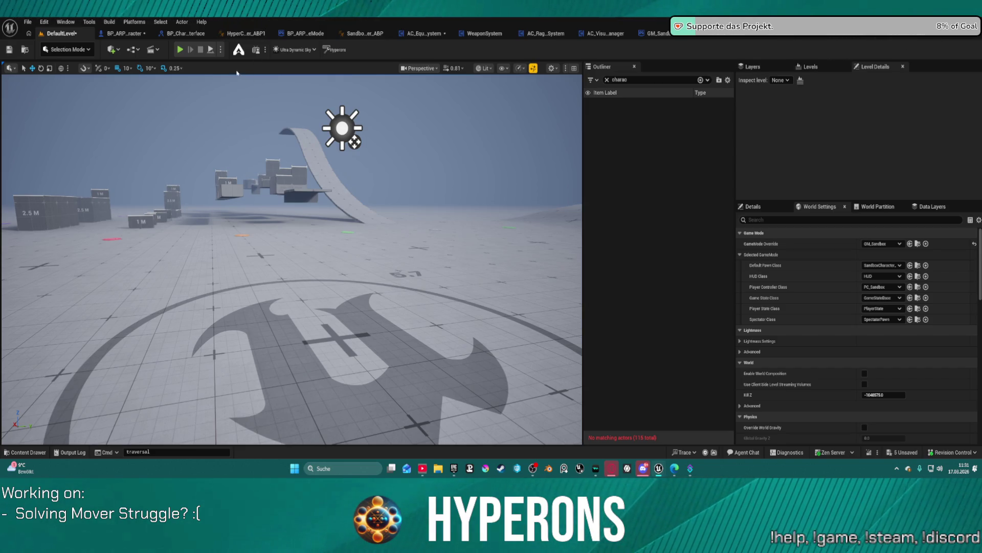
{"action": "left_click", "coordinate": [126, 34]}
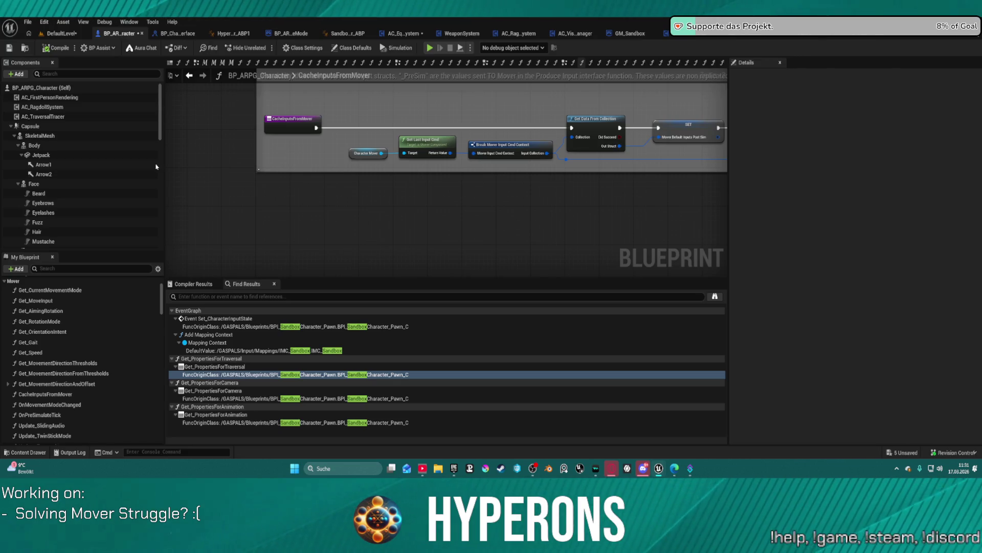
Select Body and collapse the Jetpack, Face and Body branches of the Components tree
{"action": "left_click", "coordinate": [104, 146]}
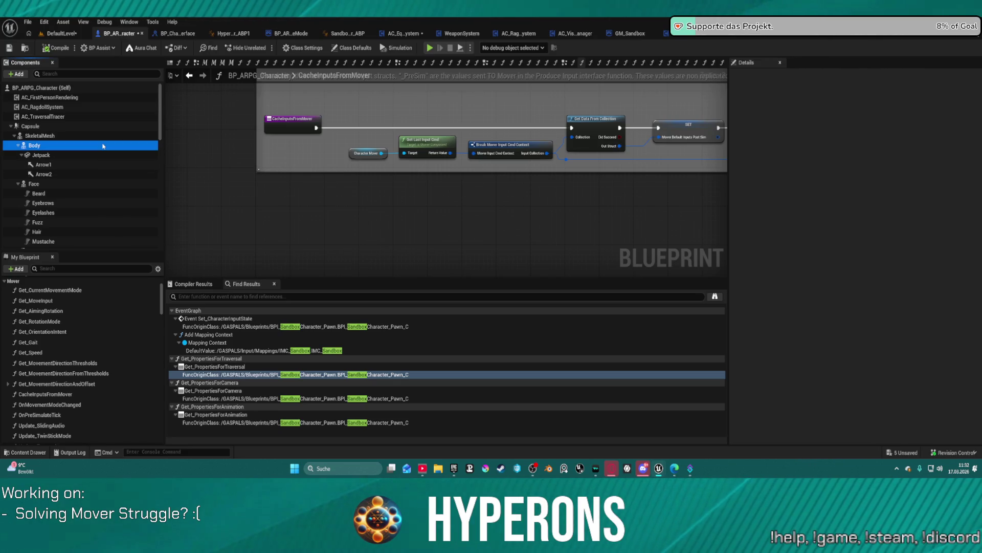
{"action": "left_click", "coordinate": [21, 155]}
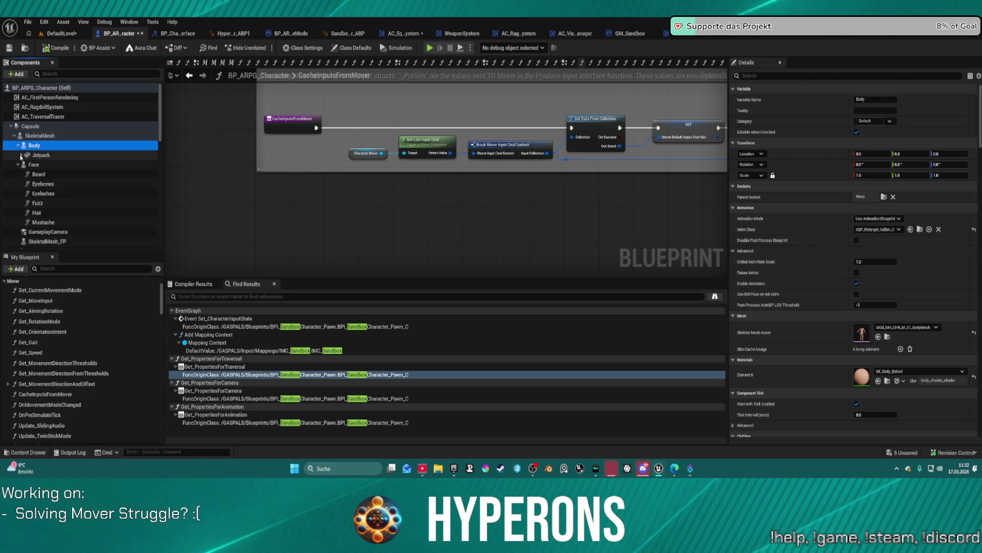
{"action": "left_click", "coordinate": [18, 164]}
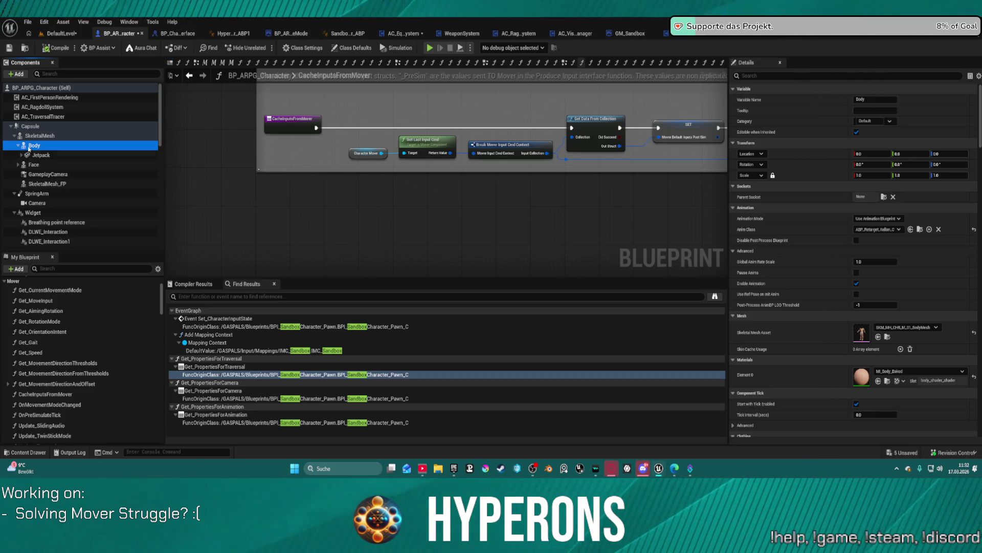
{"action": "key", "text": "Left"}
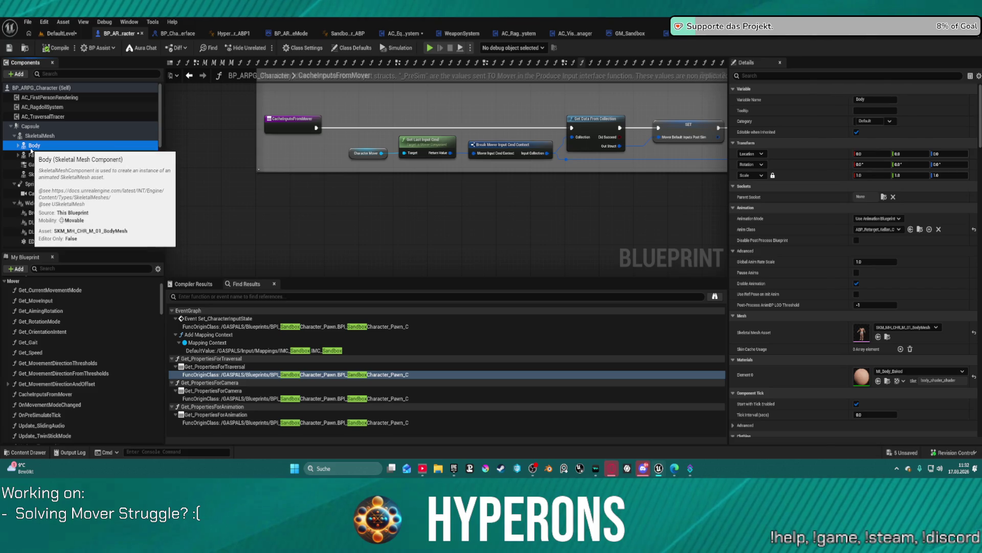
Open BP_ARPG_Character_Old from the Content Drawer
{"action": "key", "text": "ctrl+space"}
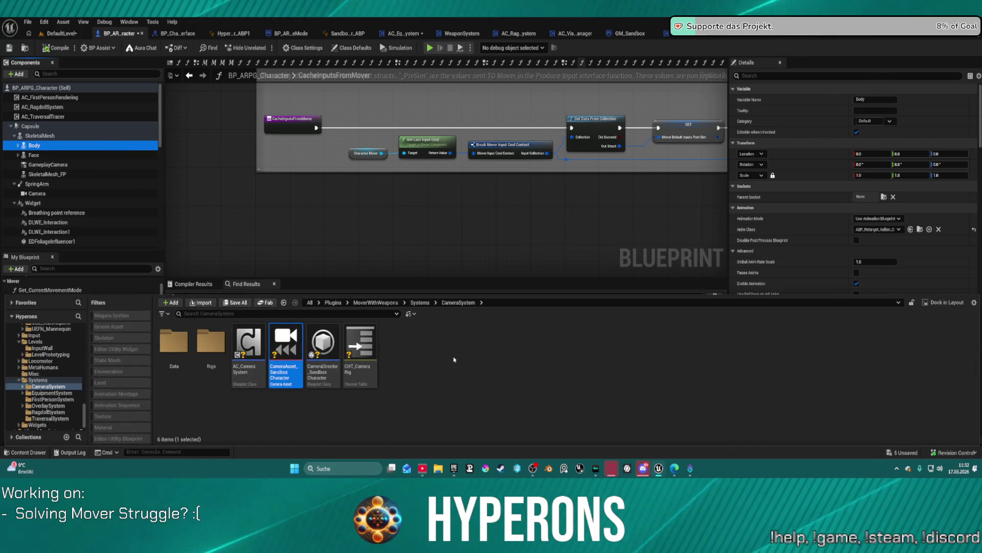
{"action": "key", "text": "ctrl+space"}
{"action": "key", "text": "ctrl+space"}
{"action": "left_click", "coordinate": [446, 352]}
{"action": "double_click", "coordinate": [450, 353]}
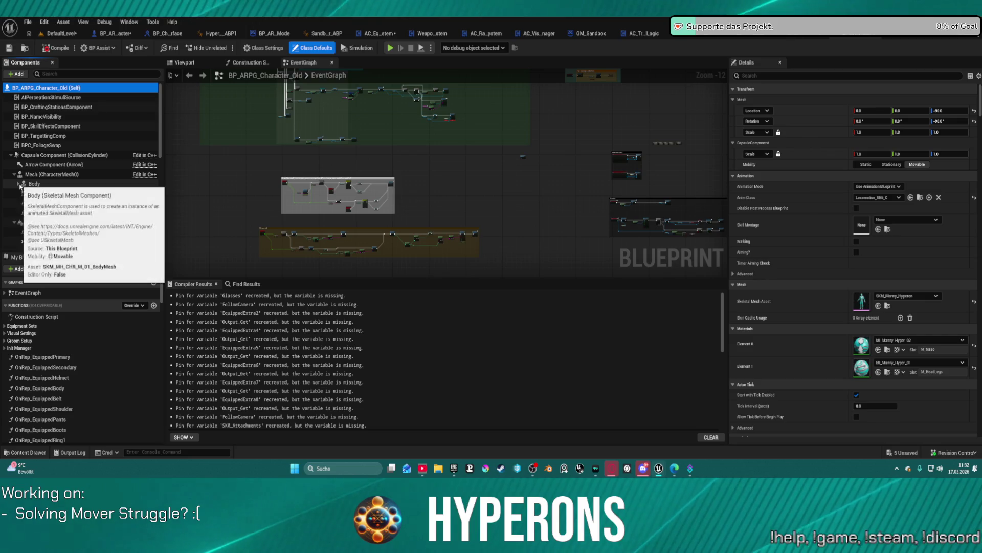
In BP_ARPG_Character_Old, multi-select the Armor, Boots, Gloves, Helmet and Pants components
{"action": "left_click", "coordinate": [39, 193]}
{"action": "left_click", "coordinate": [39, 203], "text": "shift"}
{"action": "scroll", "coordinate": [67, 220], "scroll_direction": "down", "scroll_amount": 2}
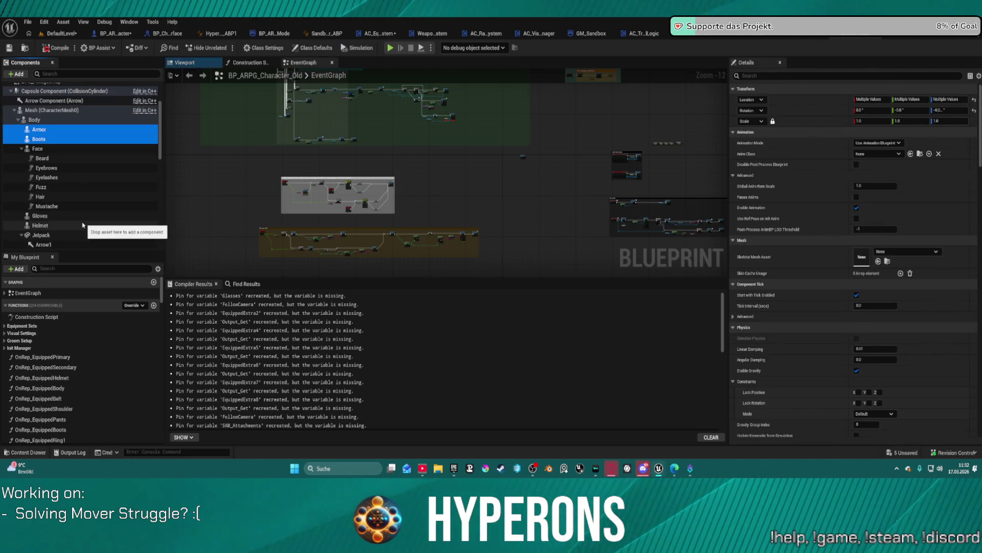
{"action": "left_click", "coordinate": [57, 216]}
{"action": "left_click", "coordinate": [56, 225], "text": "shift"}
{"action": "scroll", "coordinate": [59, 215], "scroll_direction": "down", "scroll_amount": 2}
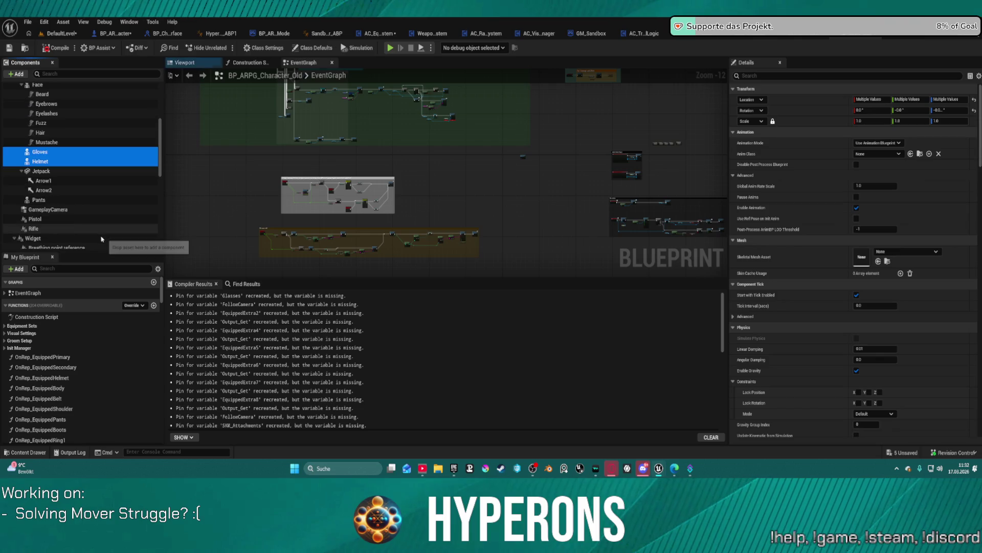
{"action": "left_click", "coordinate": [51, 199], "text": "ctrl"}
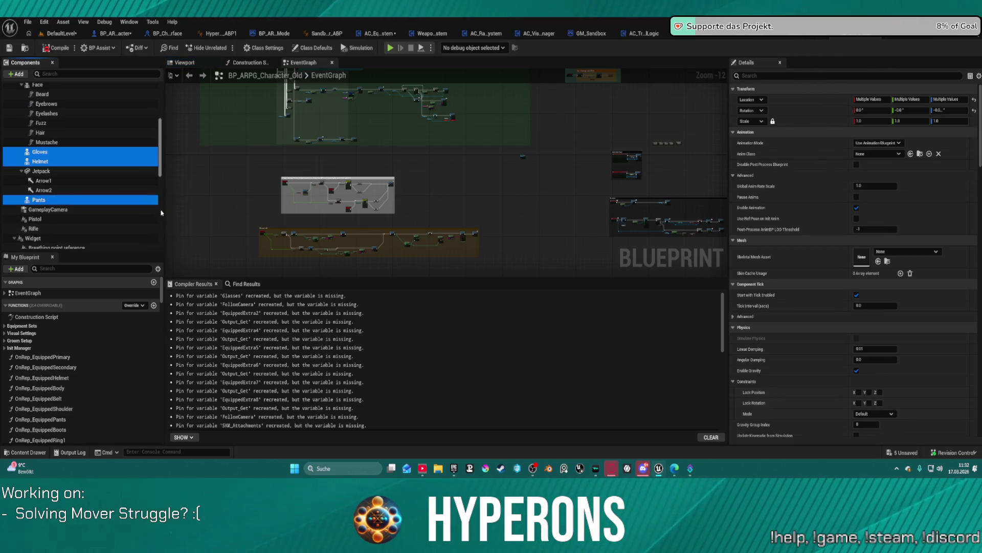
{"action": "scroll", "coordinate": [154, 177], "scroll_direction": "up", "scroll_amount": 2}
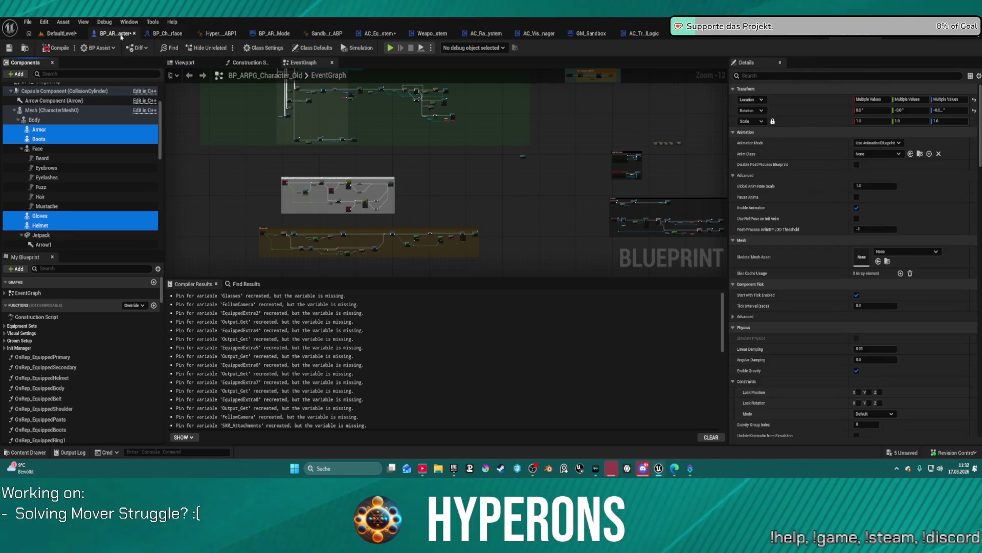
In BP_ARPG_Character, paste the meshes under Body, then undo the paste
{"action": "left_click", "coordinate": [123, 33]}
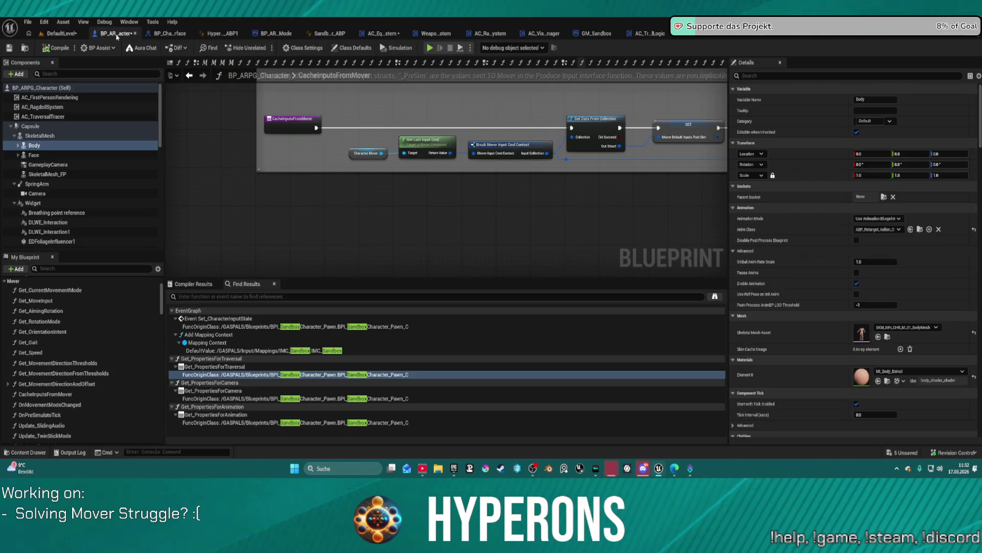
{"action": "left_click", "coordinate": [39, 148]}
{"action": "double_click", "coordinate": [40, 148]}
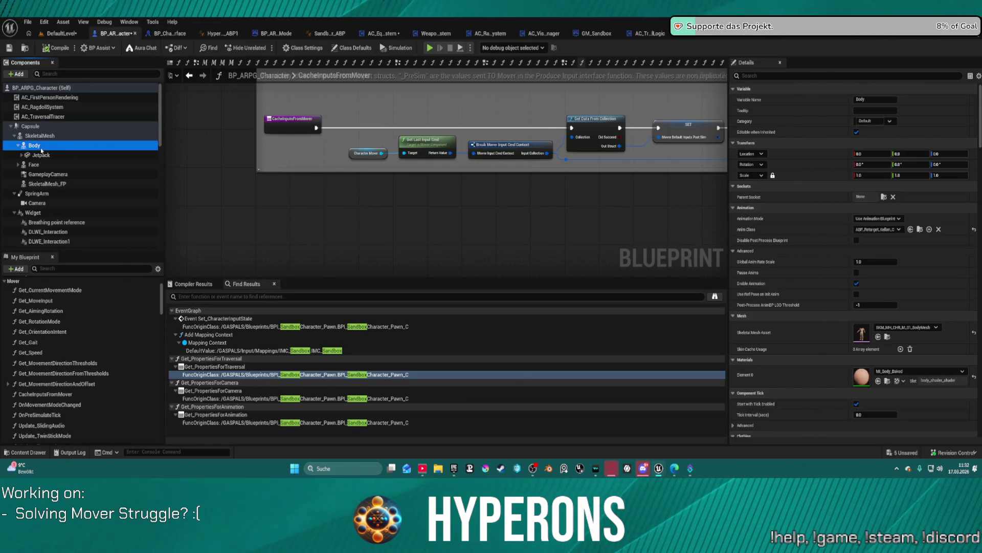
{"action": "left_click", "coordinate": [47, 155]}
{"action": "left_click", "coordinate": [60, 147]}
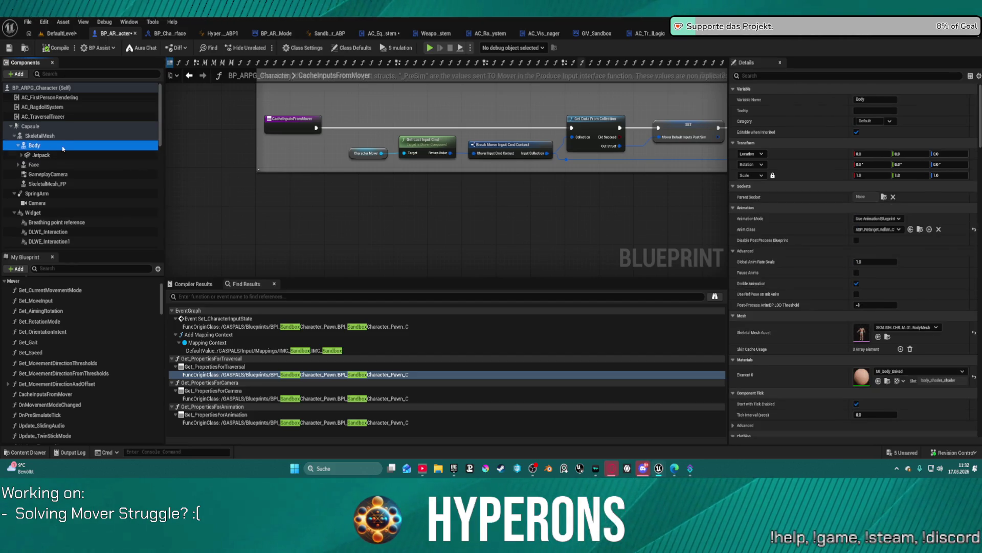
{"action": "key", "text": "ctrl+v"}
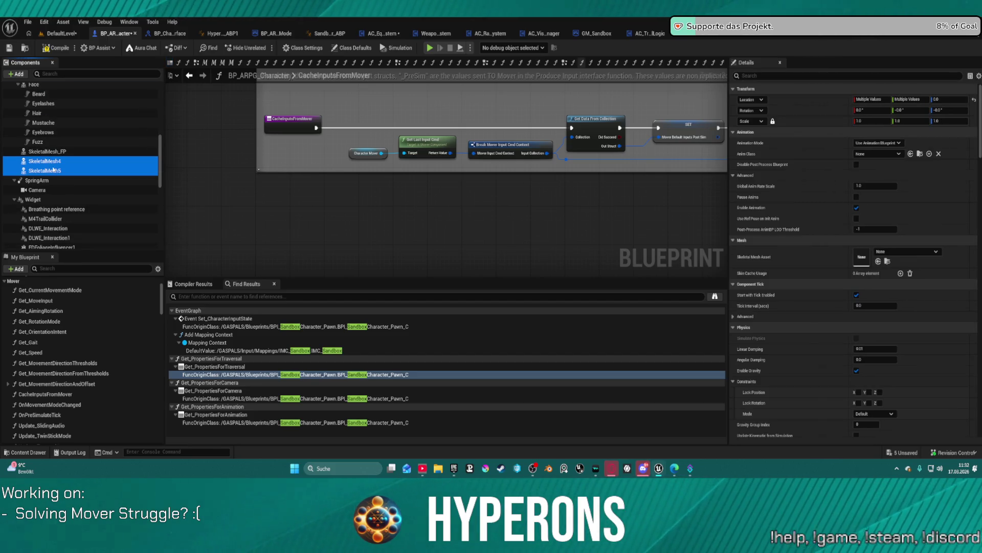
{"action": "key", "text": "ctrl+z"}
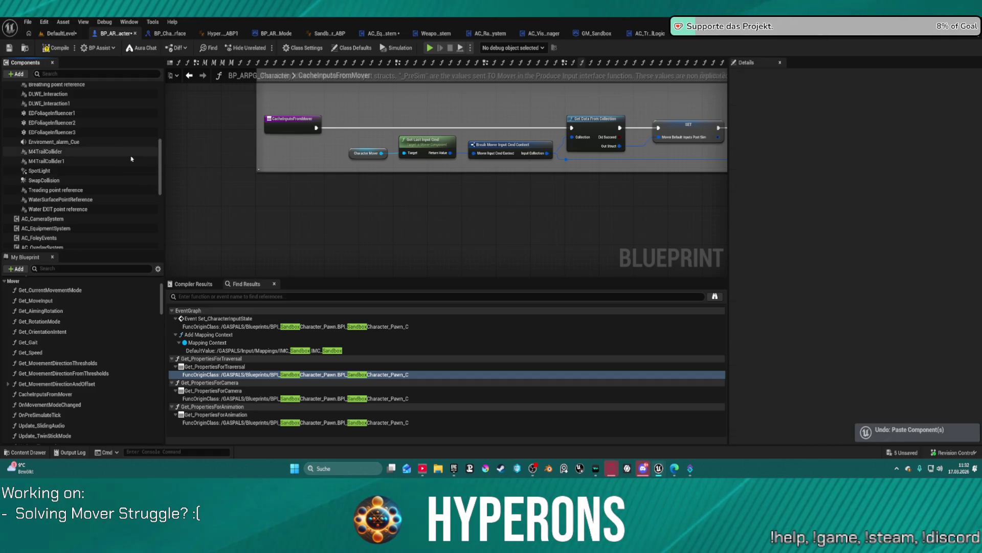
{"action": "scroll", "coordinate": [98, 98], "scroll_direction": "up", "scroll_amount": 3}
{"action": "scroll", "coordinate": [97, 99], "scroll_direction": "up", "scroll_amount": 2}
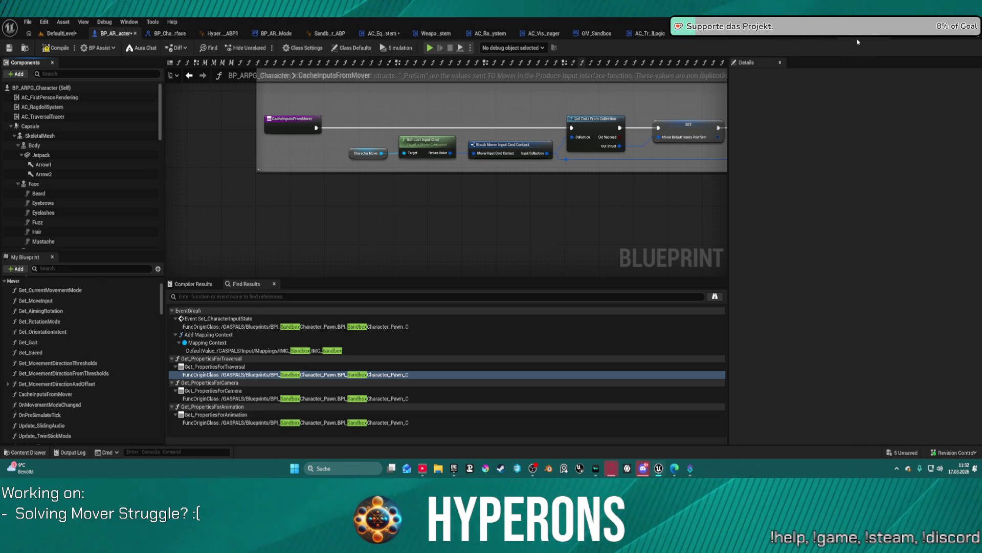
Copy the armour components in BP_ARPG_Character_Old, then select Body in BP_ARPG_Character
{"action": "left_click", "coordinate": [844, 33]}
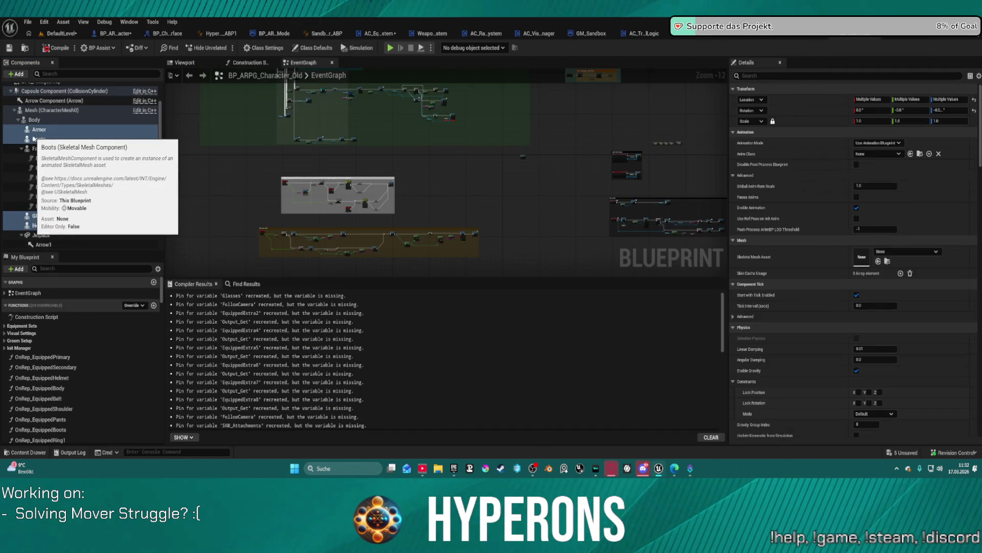
{"action": "right_click", "coordinate": [34, 138]}
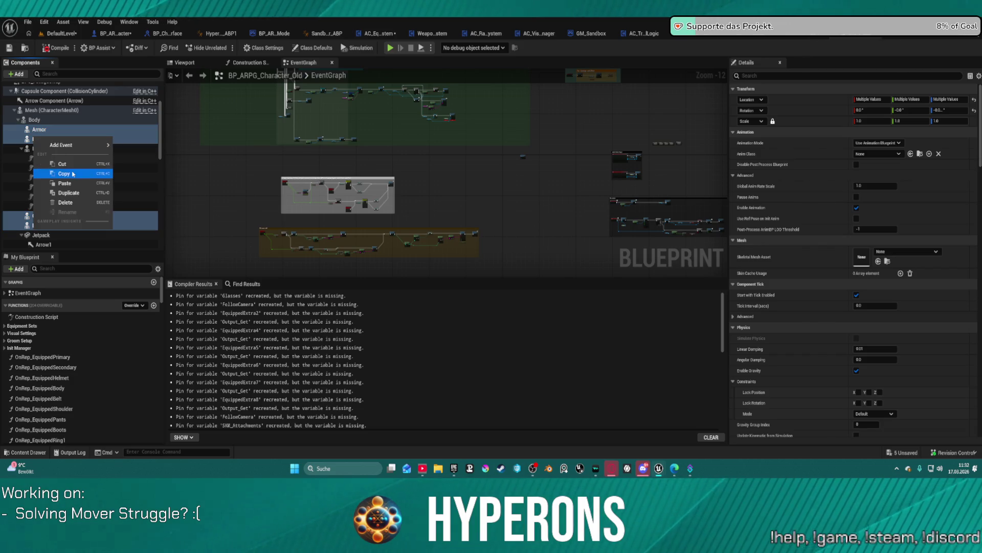
{"action": "left_click", "coordinate": [73, 175]}
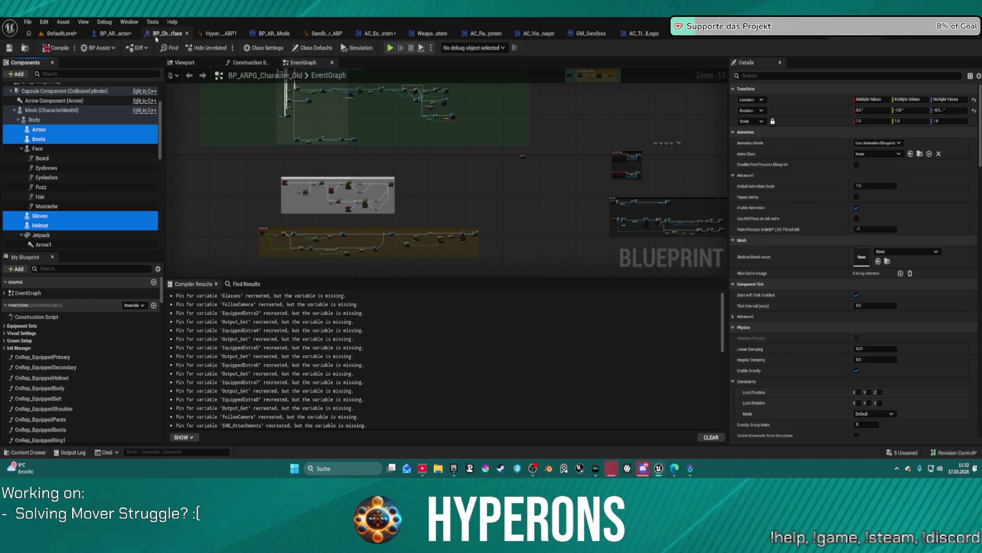
{"action": "left_click", "coordinate": [107, 35]}
{"action": "left_click", "coordinate": [34, 146]}
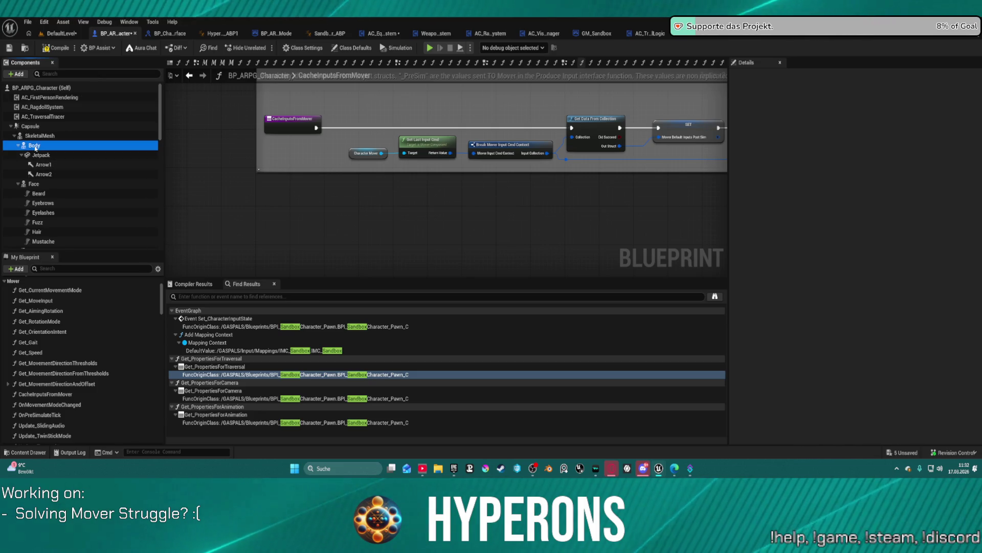
Paste the copied meshes under Body, then undo the paste
{"action": "key", "text": "ctrl+v"}
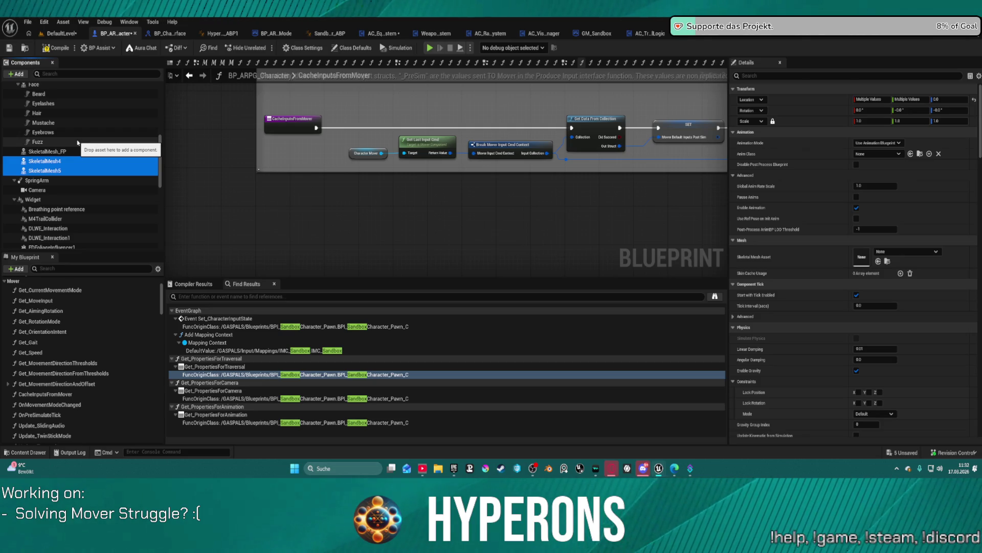
{"action": "key", "text": "ctrl+z"}
{"action": "scroll", "coordinate": [101, 156], "scroll_direction": "up", "scroll_amount": 2}
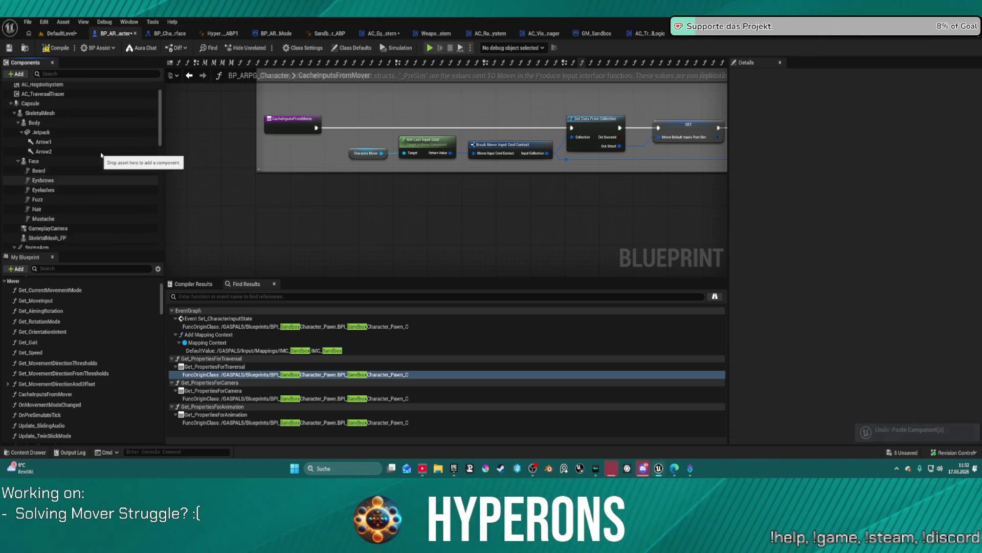
{"action": "scroll", "coordinate": [102, 155], "scroll_direction": "up", "scroll_amount": 3}
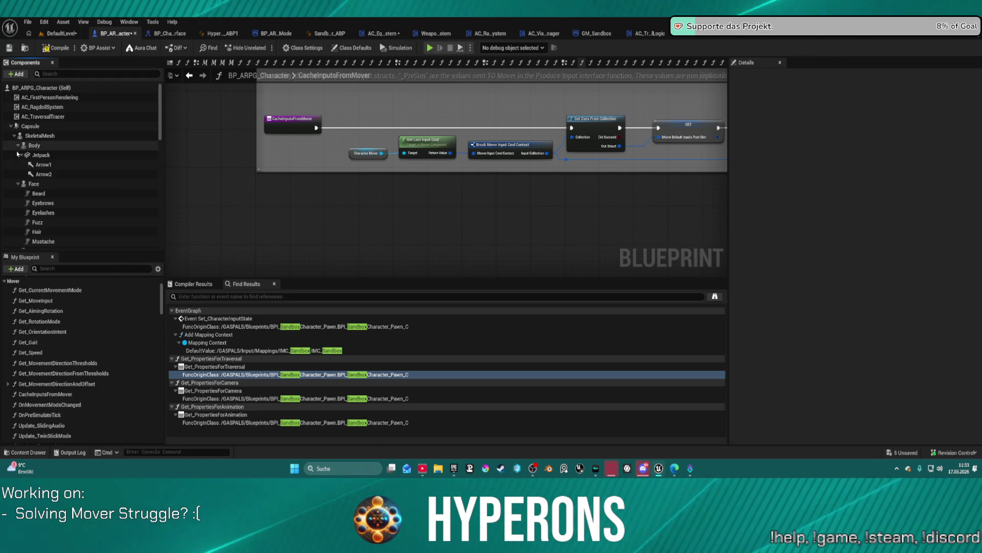
Attach the Face mesh to Body, compile the blueprint and launch Play in Editor
{"action": "left_click_drag", "start_coordinate": [32, 185], "coordinate": [36, 147]}
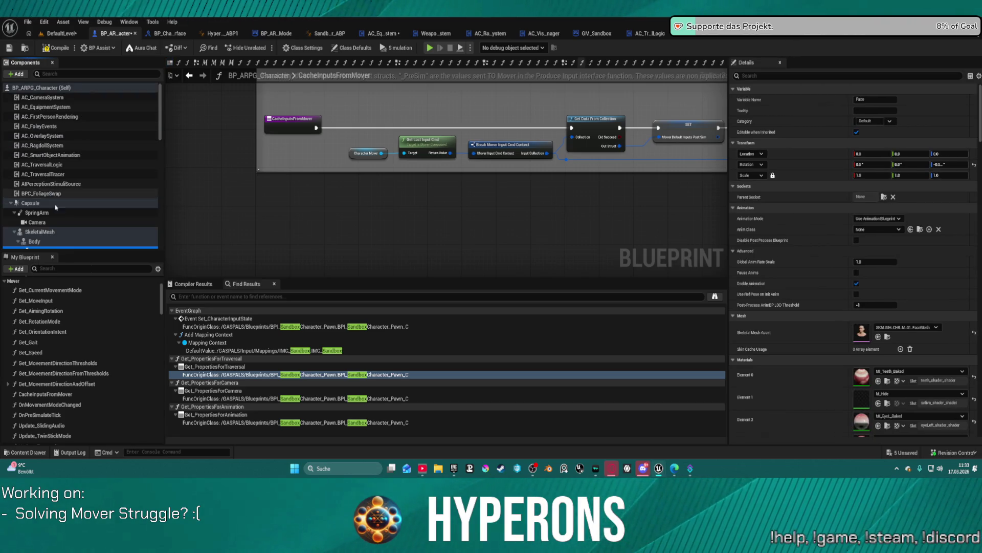
{"action": "left_click_drag", "start_coordinate": [21, 238], "coordinate": [21, 238]}
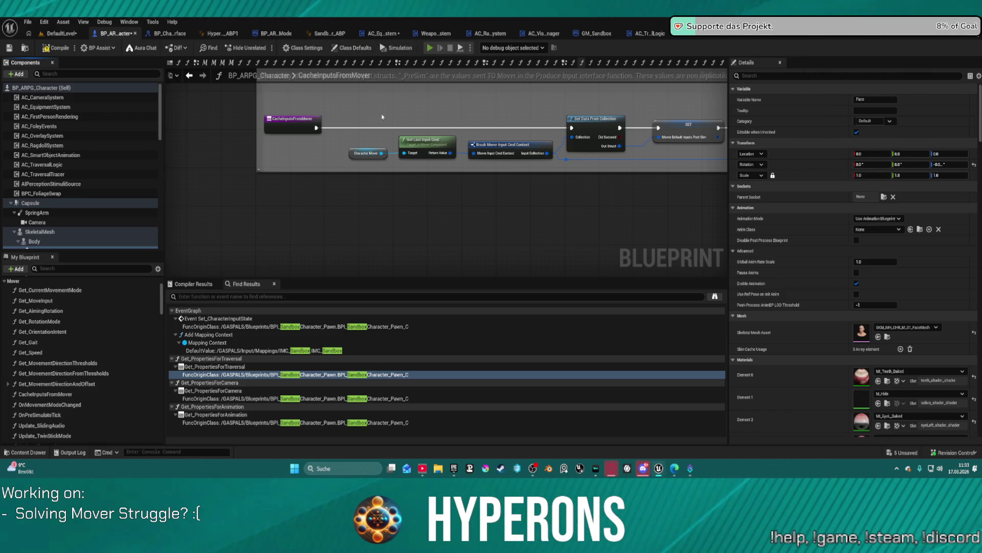
{"action": "key", "text": "F7"}
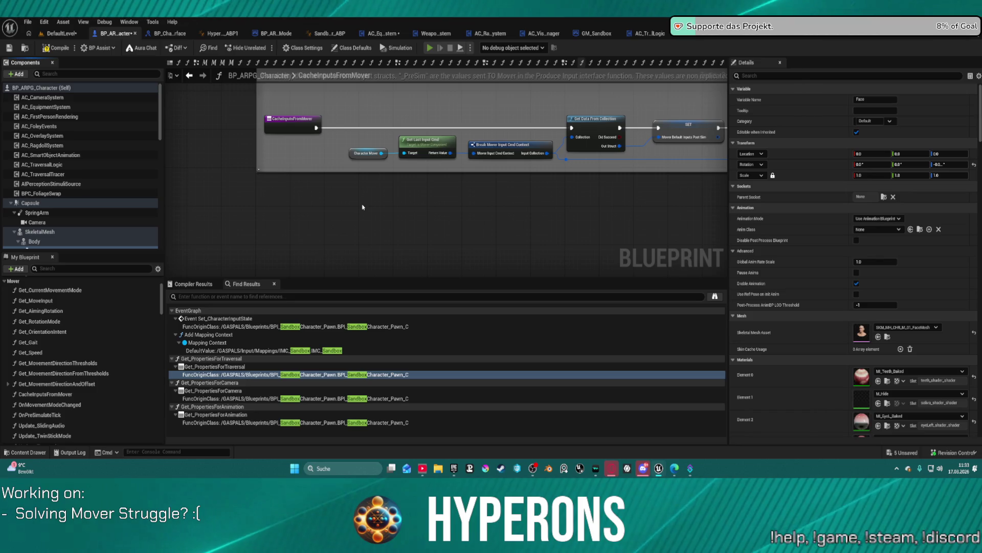
{"action": "key", "text": "alt+p"}
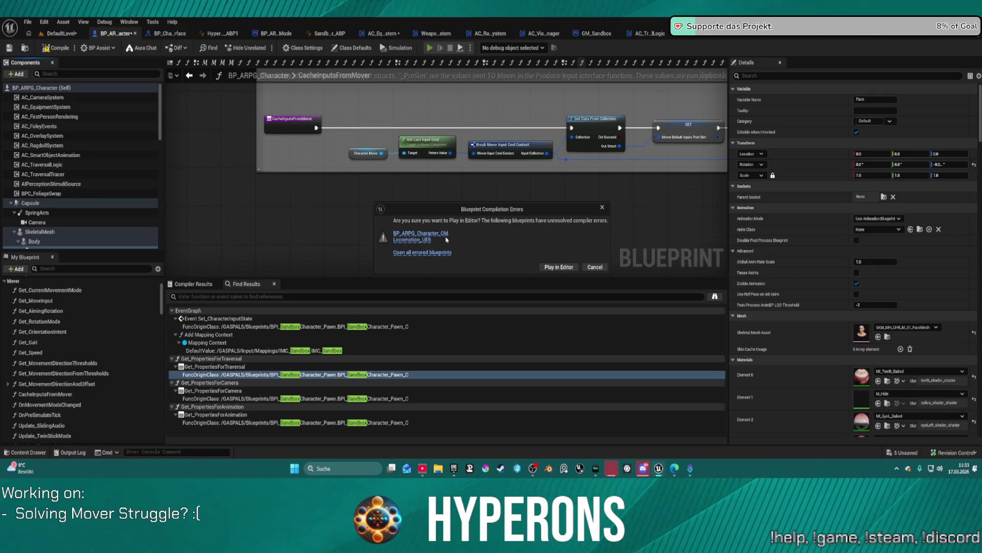
Play anyway despite the compile errors, run the character forward, then exit the game window
{"action": "left_click", "coordinate": [557, 267]}
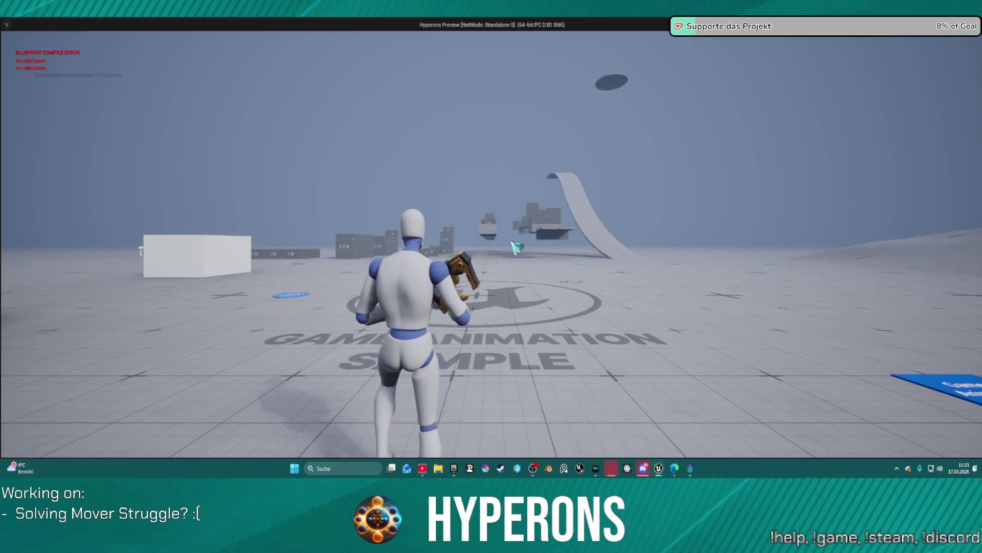
{"action": "key", "text": "w"}
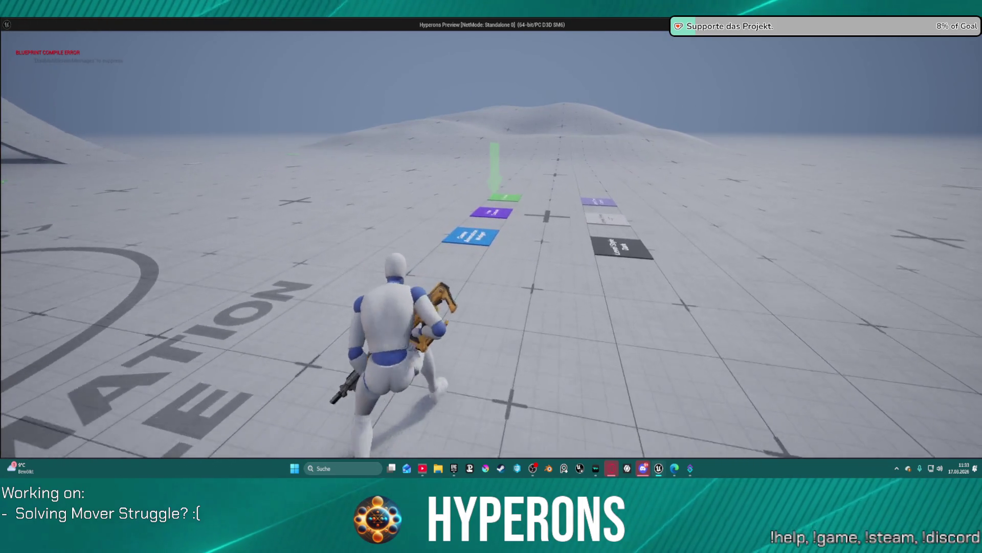
{"action": "key", "text": "Escape"}
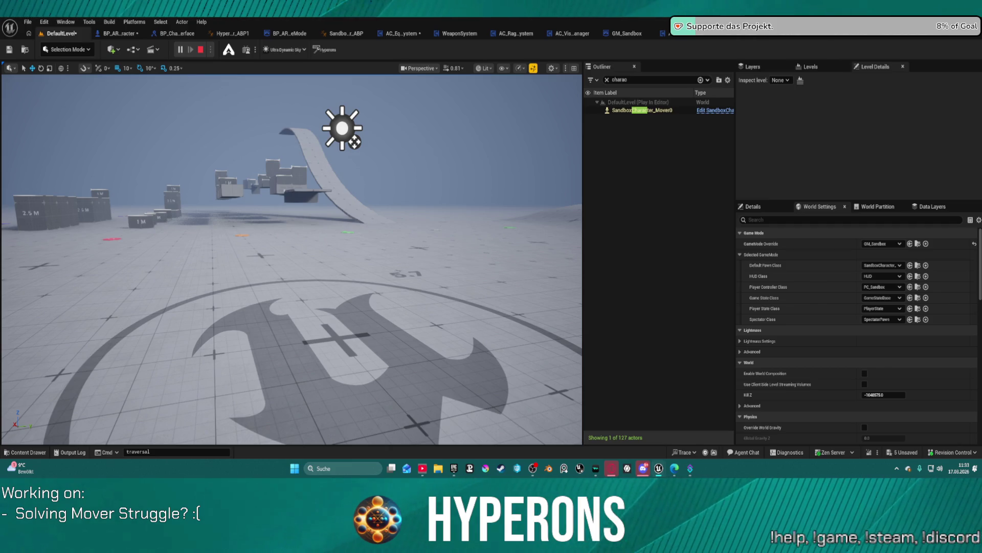
Set the World Settings GameMode Override to BP_ARPG_GameMode and start Play-In-Editor
{"action": "left_click", "coordinate": [881, 244]}
{"action": "left_click", "coordinate": [199, 52]}
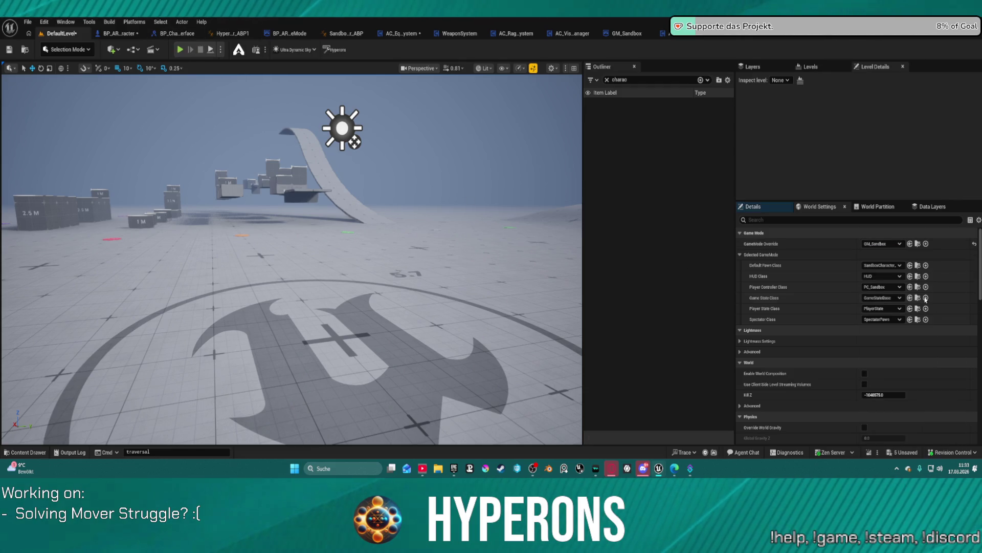
{"action": "left_click", "coordinate": [867, 245]}
{"action": "left_click", "coordinate": [868, 244]}
{"action": "left_click", "coordinate": [868, 245]}
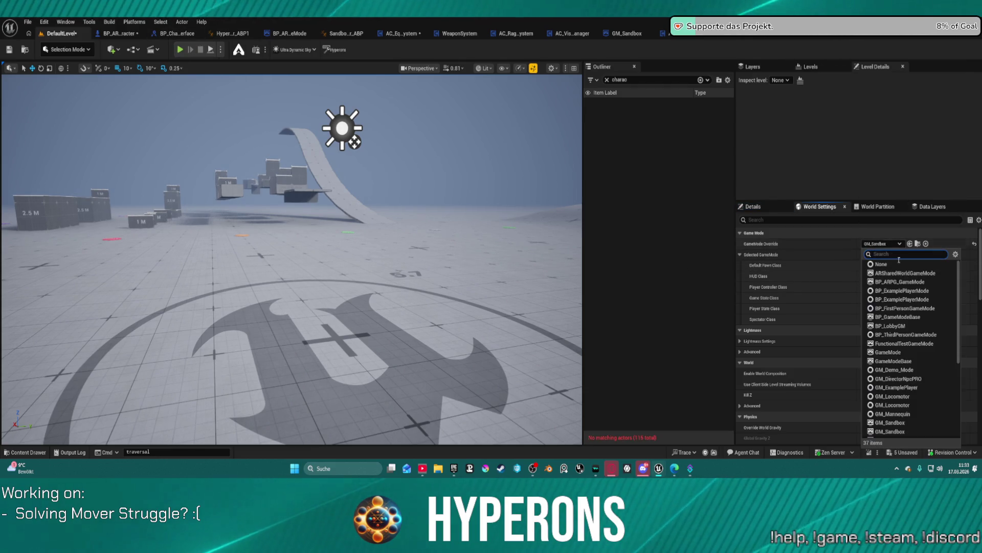
{"action": "left_click", "coordinate": [911, 283]}
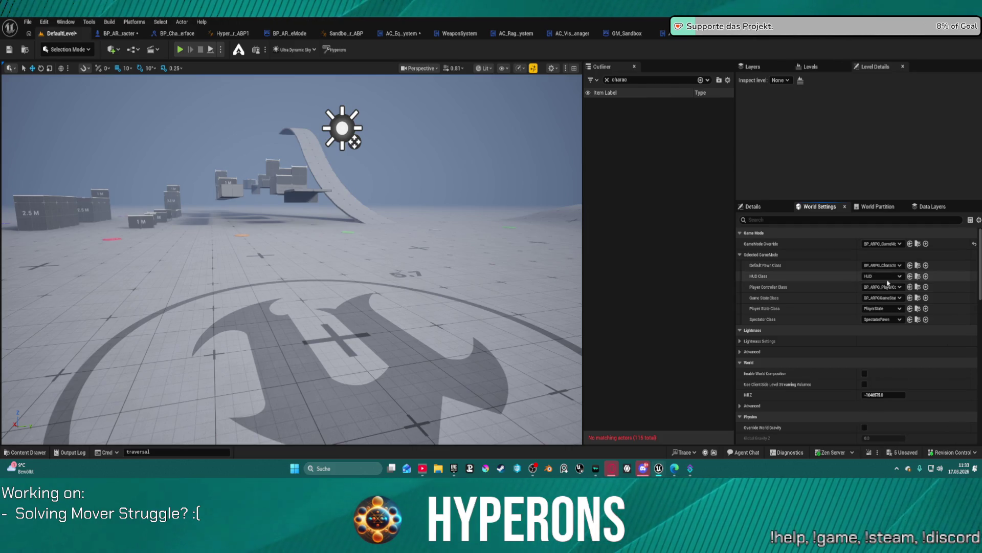
{"action": "key", "text": "alt+p"}
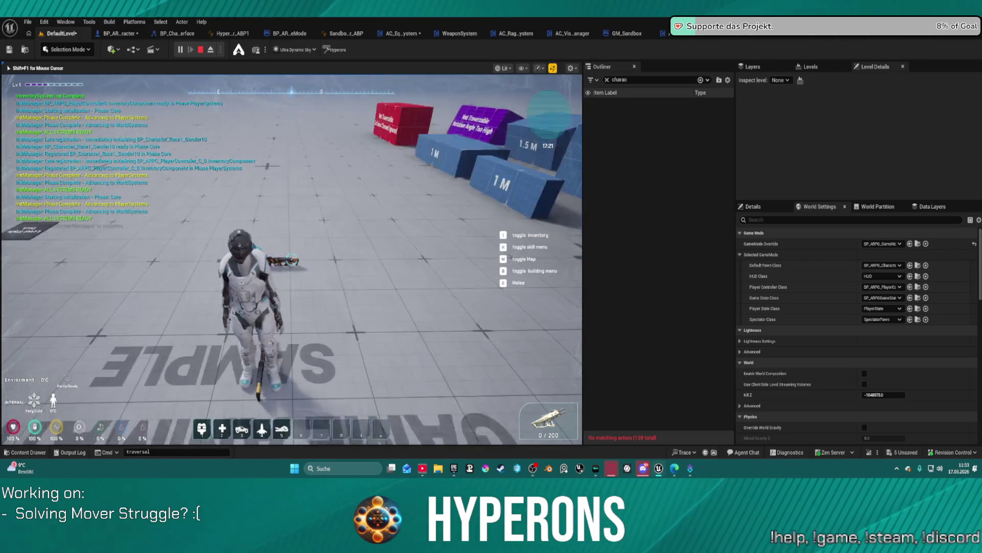
End the Play-In-Editor session with Esc
{"action": "key", "text": "Escape"}
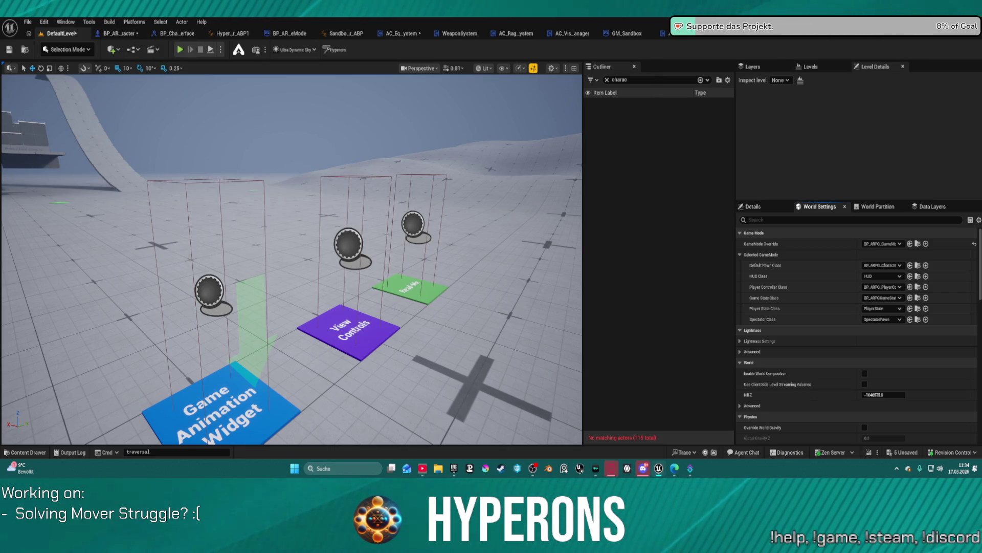
In BP_ARPG_Character, select the SkeletalMesh component to show its Anim Class and mesh asset
{"action": "left_click", "coordinate": [26, 452]}
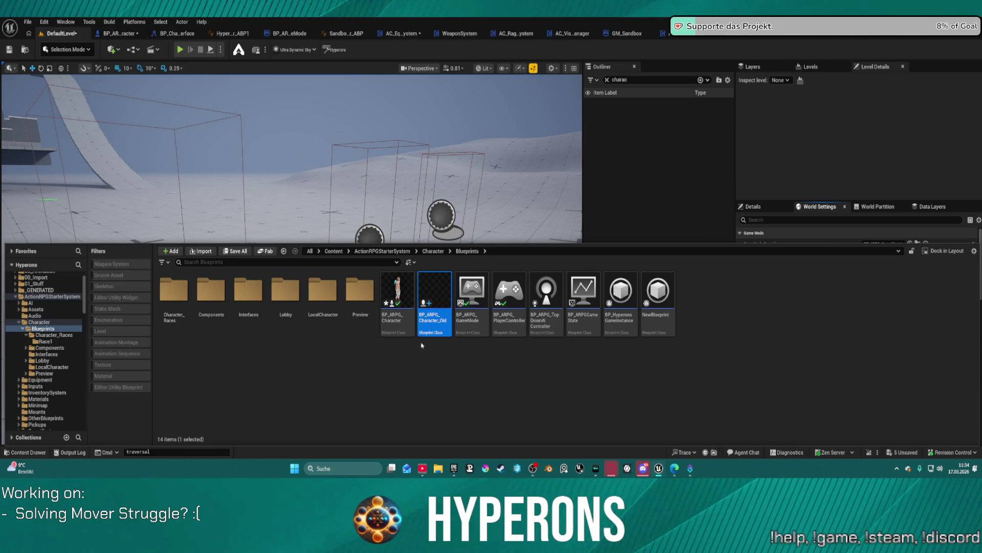
{"action": "key", "text": "ctrl+space"}
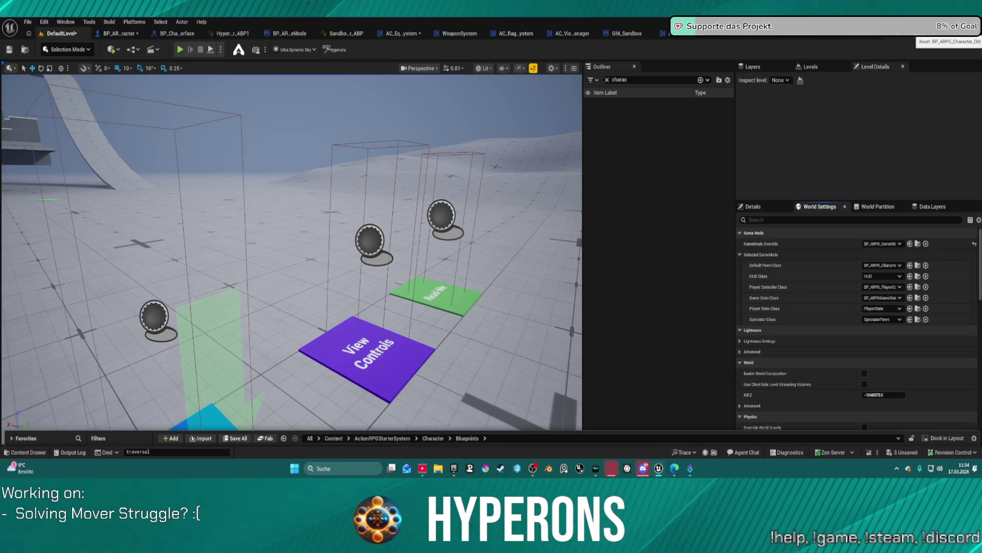
{"action": "left_click", "coordinate": [124, 34]}
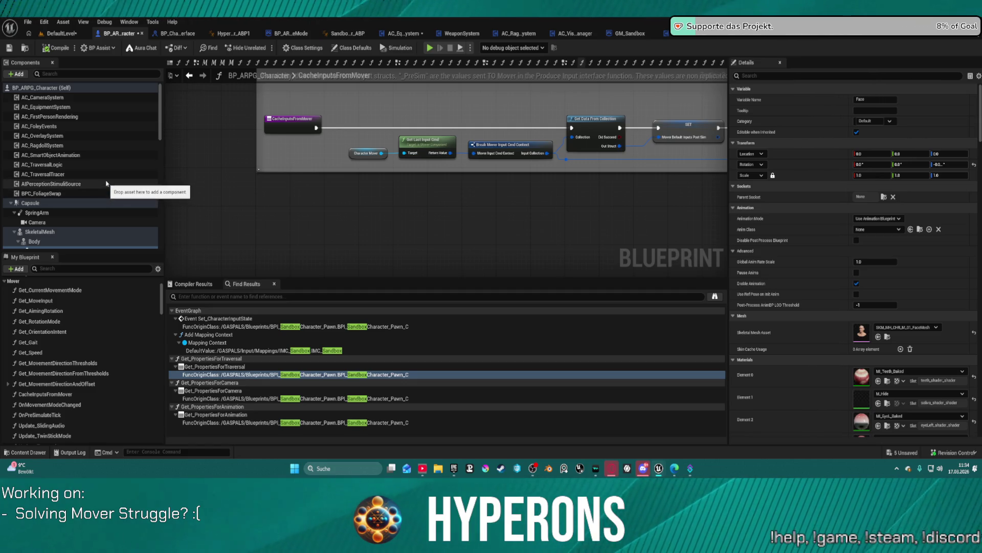
{"action": "left_click", "coordinate": [62, 231]}
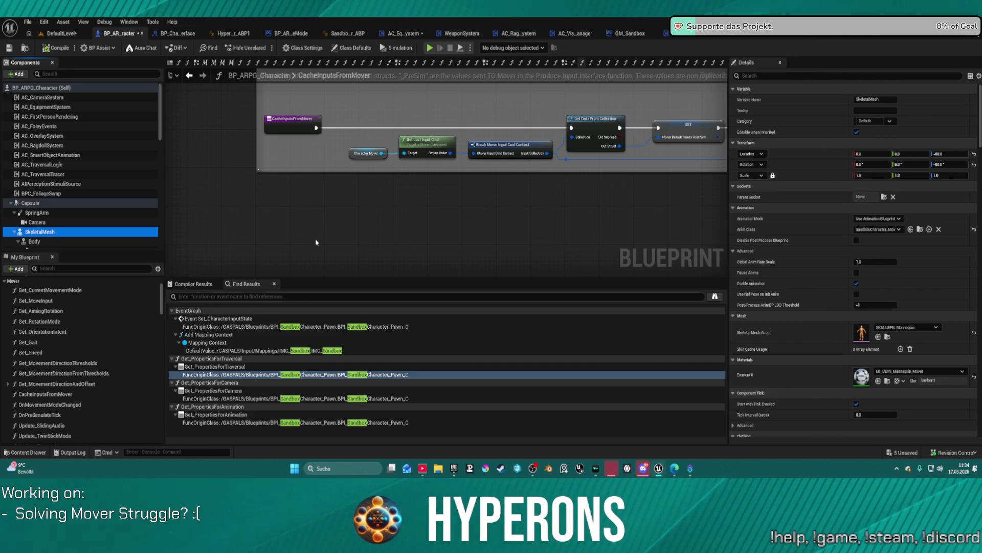
Read the graph comment, collapse the SpringArm branch and launch a standalone play test
{"action": "scroll", "coordinate": [395, 215], "scroll_direction": "up", "scroll_amount": 1}
{"action": "left_click_drag", "start_coordinate": [421, 210], "coordinate": [372, 230]}
{"action": "mouse_move", "coordinate": [460, 237]}
{"action": "left_mouse_down"}
{"action": "mouse_move", "coordinate": [476, 272]}
{"action": "mouse_move", "coordinate": [525, 248]}
{"action": "mouse_move", "coordinate": [437, 228]}
{"action": "mouse_move", "coordinate": [253, 230]}
{"action": "mouse_move", "coordinate": [413, 204]}
{"action": "mouse_move", "coordinate": [397, 203]}
{"action": "left_mouse_up"}
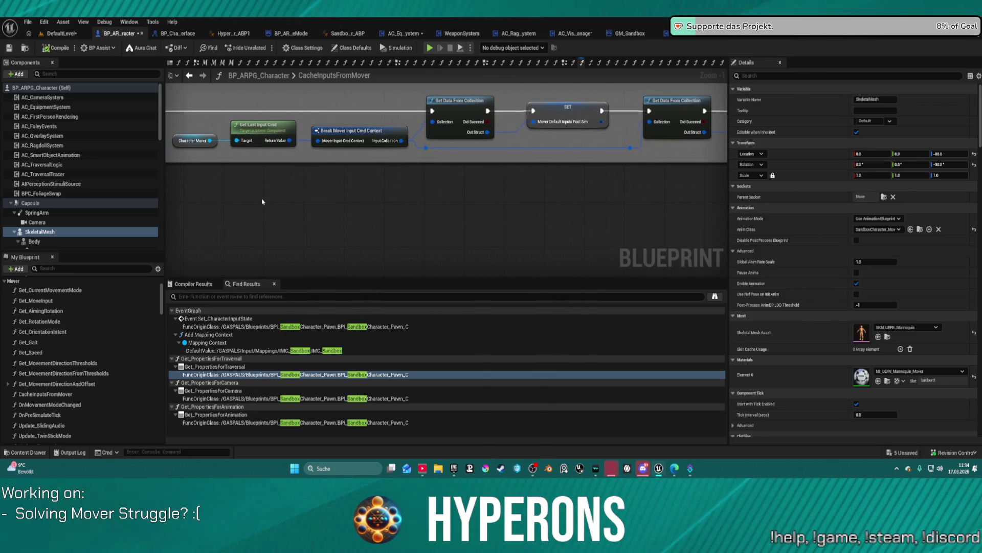
{"action": "left_click", "coordinate": [14, 212]}
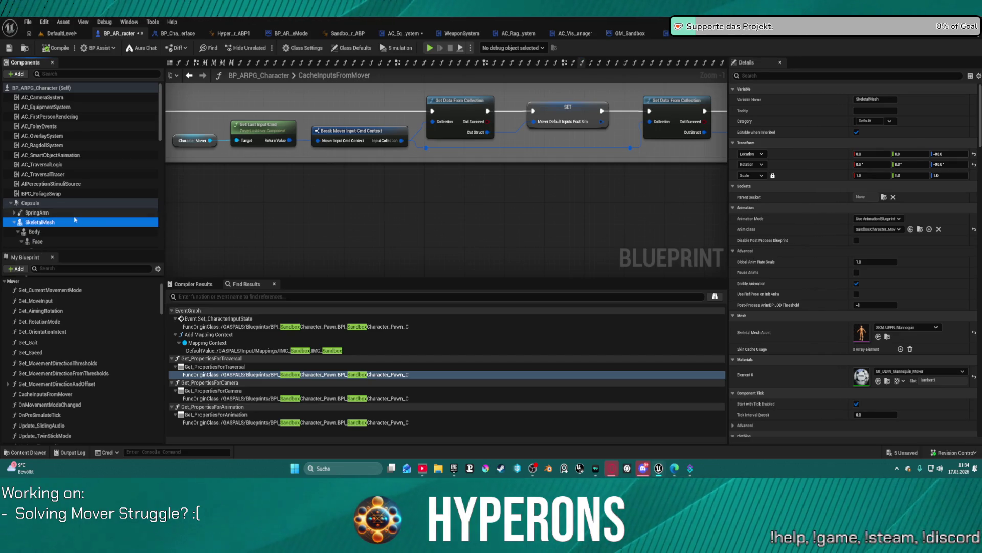
{"action": "scroll", "coordinate": [75, 220], "scroll_direction": "down", "scroll_amount": 3}
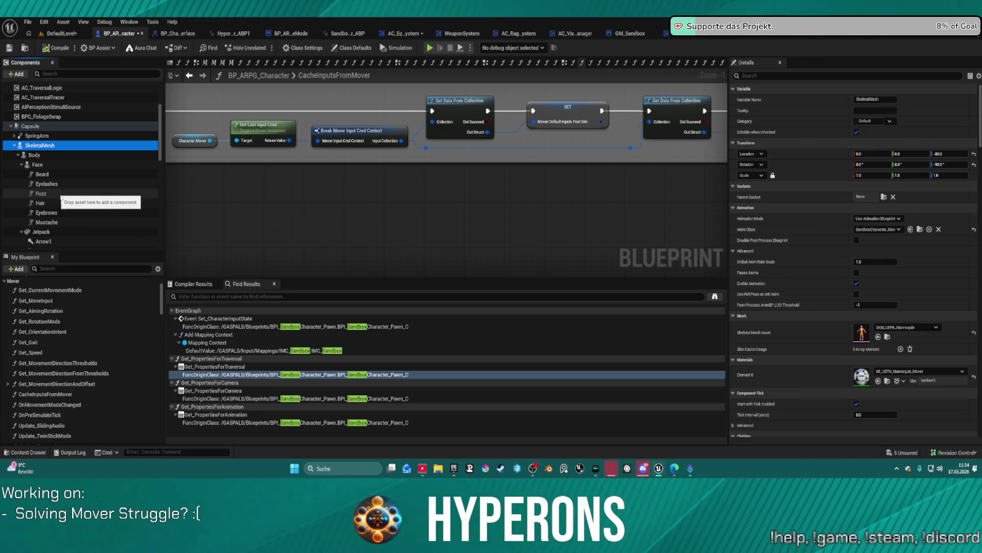
{"action": "left_click", "coordinate": [429, 48]}
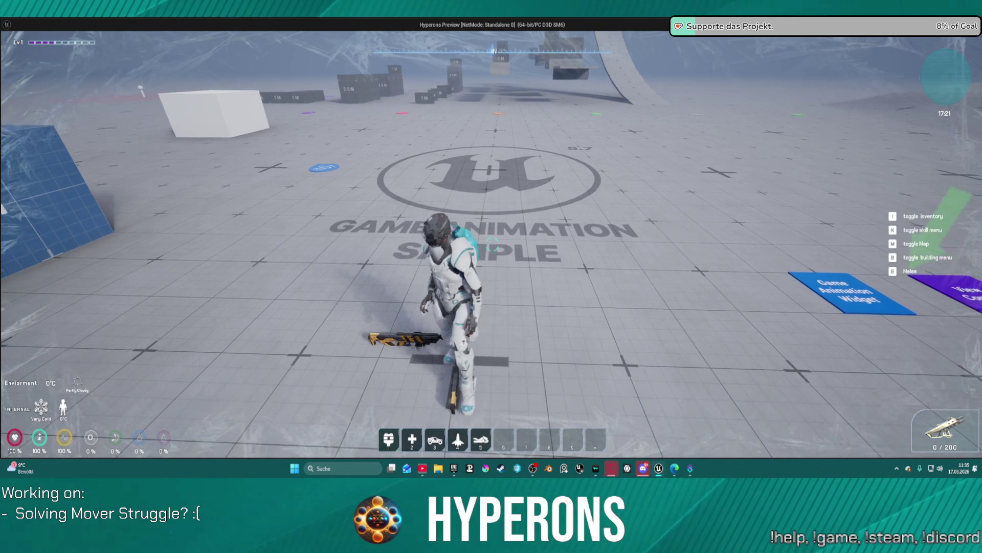
Walk the character with W and S, crouch with C and dodge-roll with Space
{"action": "key", "text": "w"}
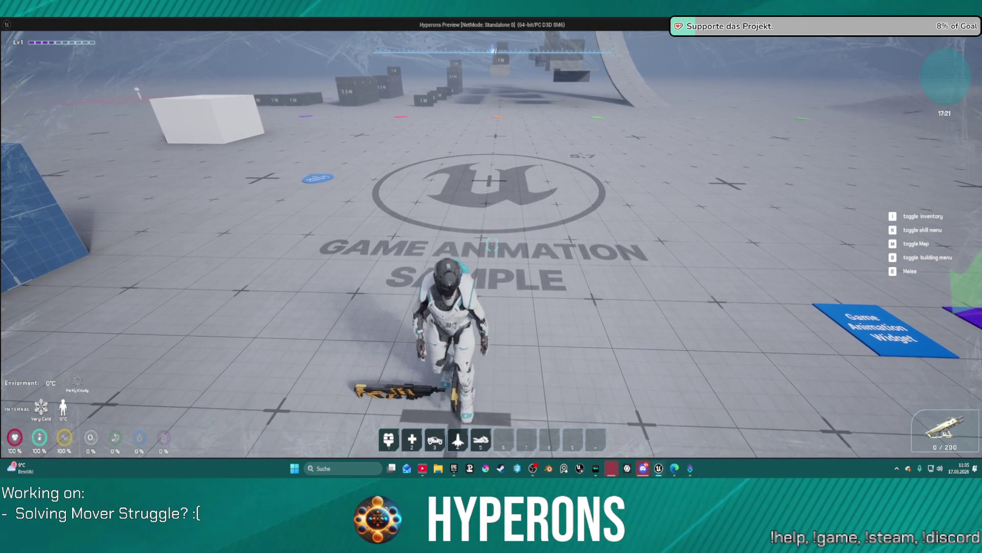
{"action": "key", "text": "s"}
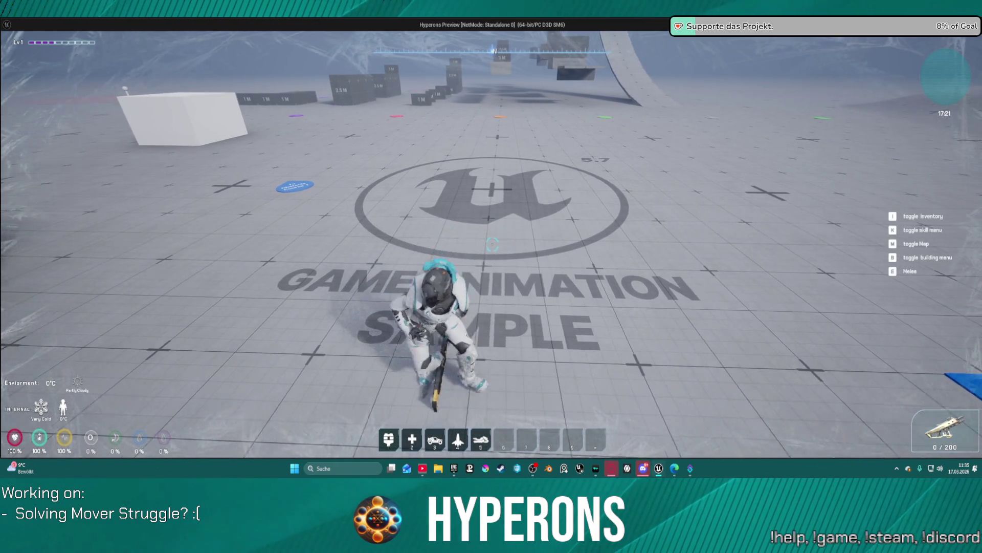
{"action": "key", "text": "c"}
{"action": "key", "text": "c"}
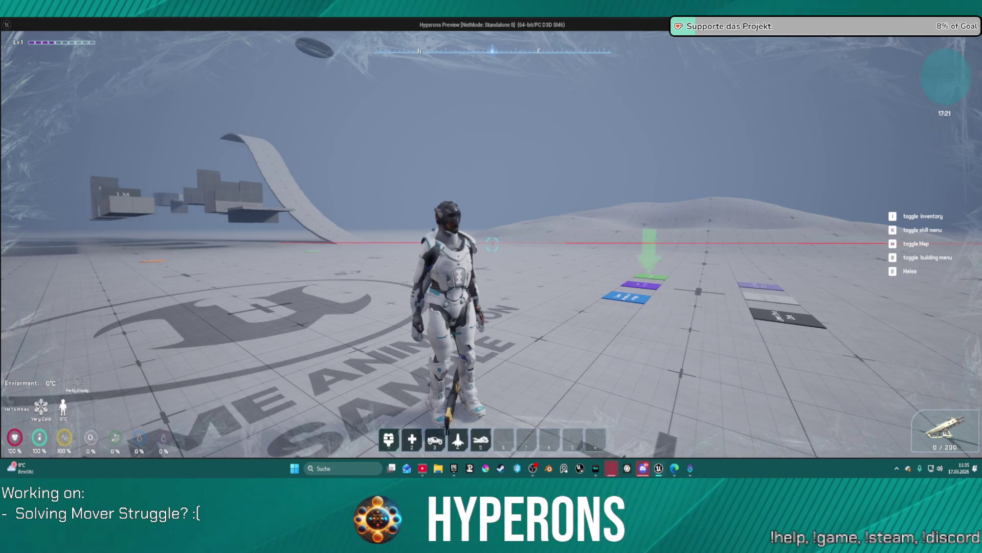
{"action": "key", "text": "w"}
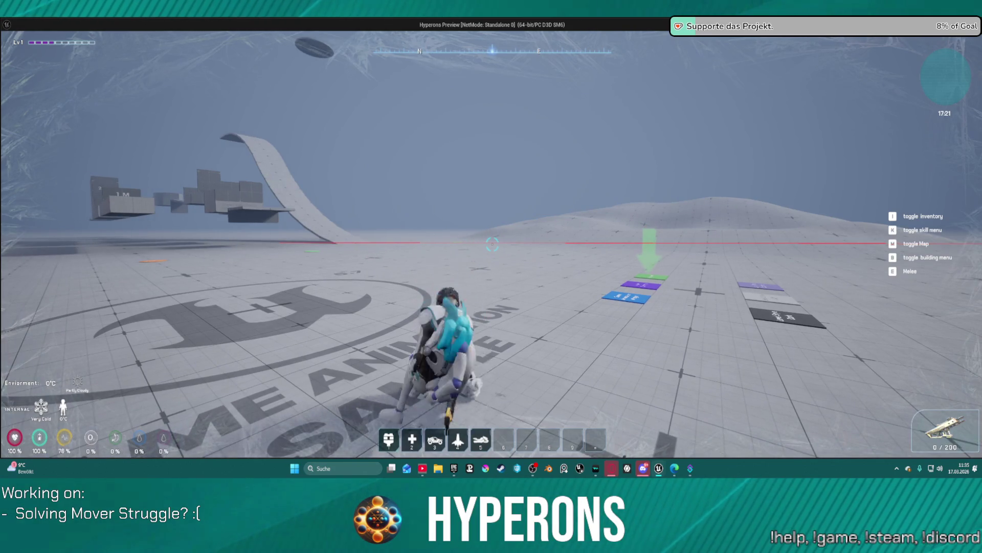
{"action": "key", "text": "space"}
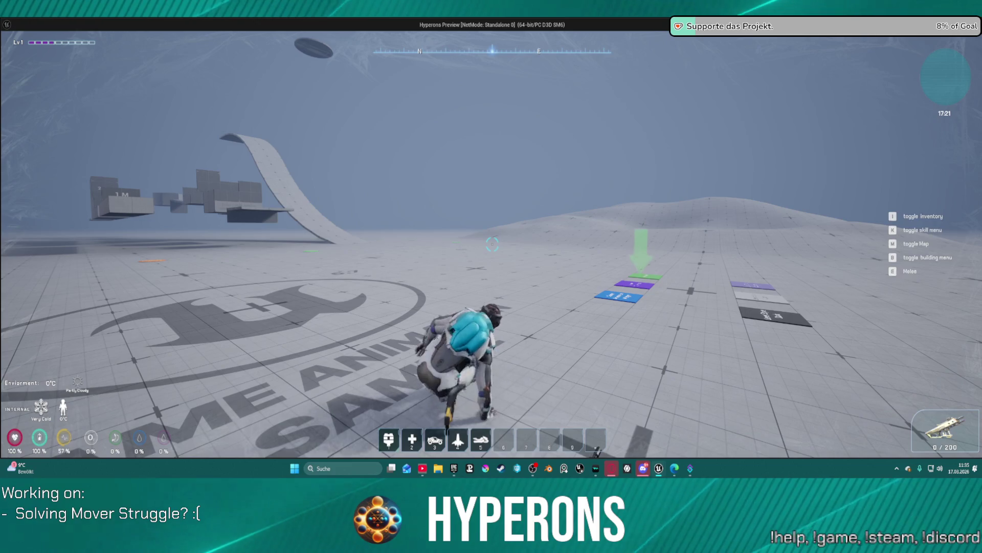
{"action": "key", "text": "s"}
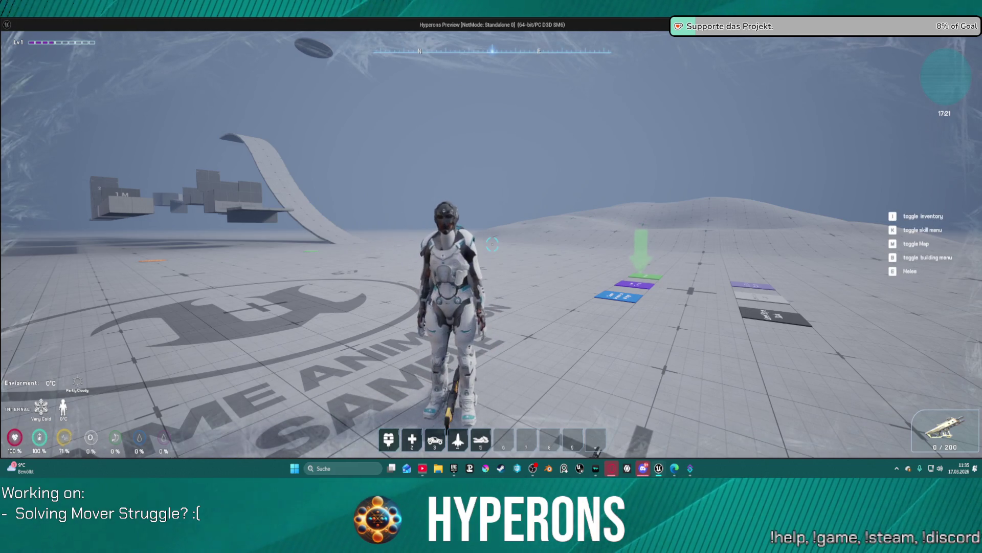
{"action": "key", "text": "w"}
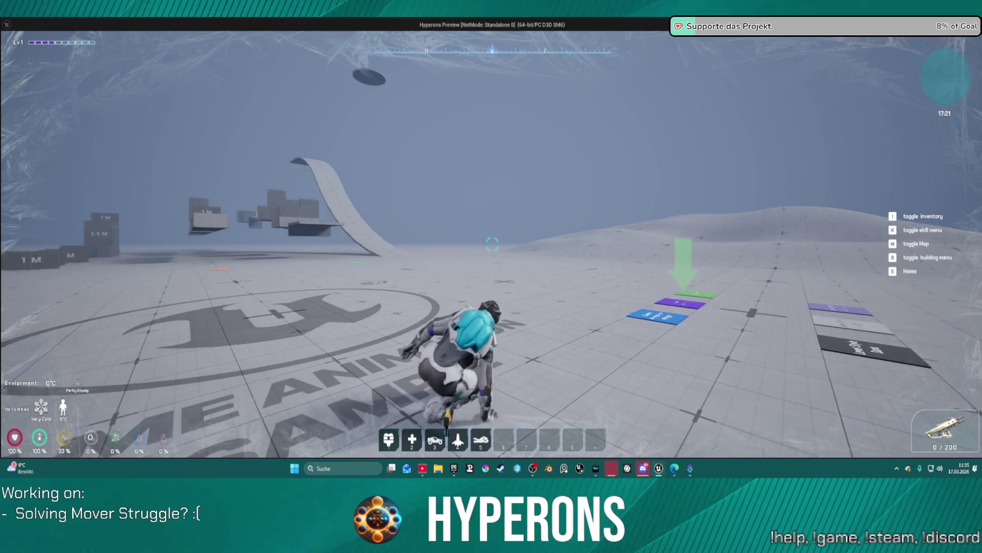
Move the equipped armor, pants, helmet and MG 01 weapon into the inventory grid
{"action": "key", "text": "i"}
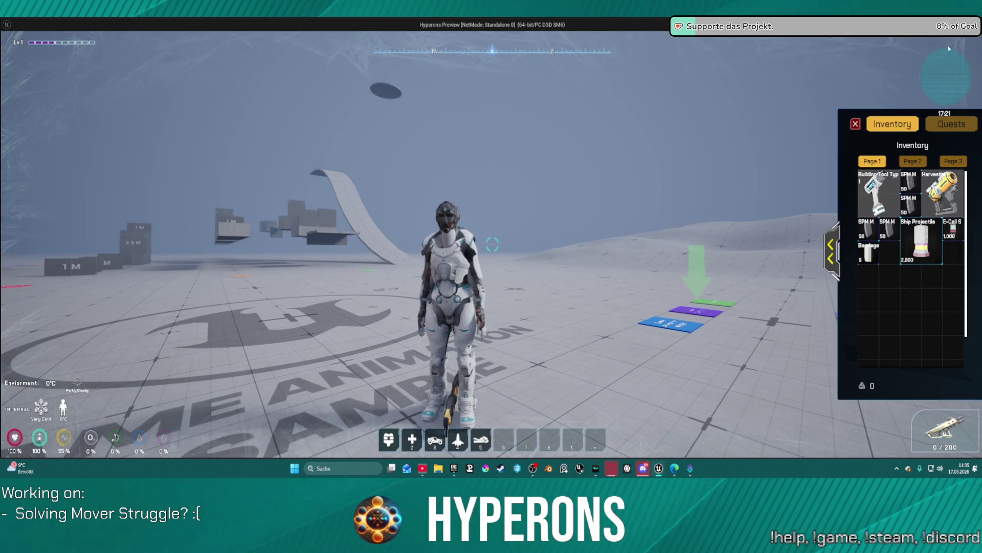
{"action": "left_click", "coordinate": [831, 250]}
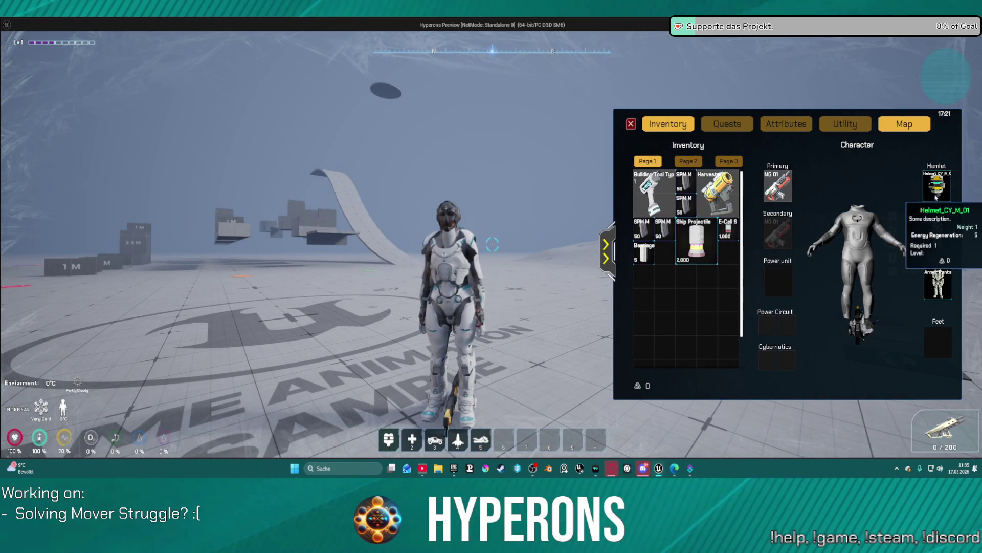
{"action": "left_click_drag", "start_coordinate": [937, 232], "coordinate": [711, 283]}
{"action": "left_click_drag", "start_coordinate": [923, 290], "coordinate": [675, 294]}
{"action": "mouse_move", "coordinate": [934, 188]}
{"action": "left_mouse_down"}
{"action": "mouse_move", "coordinate": [751, 307]}
{"action": "mouse_move", "coordinate": [696, 335]}
{"action": "mouse_move", "coordinate": [683, 326]}
{"action": "left_mouse_up"}
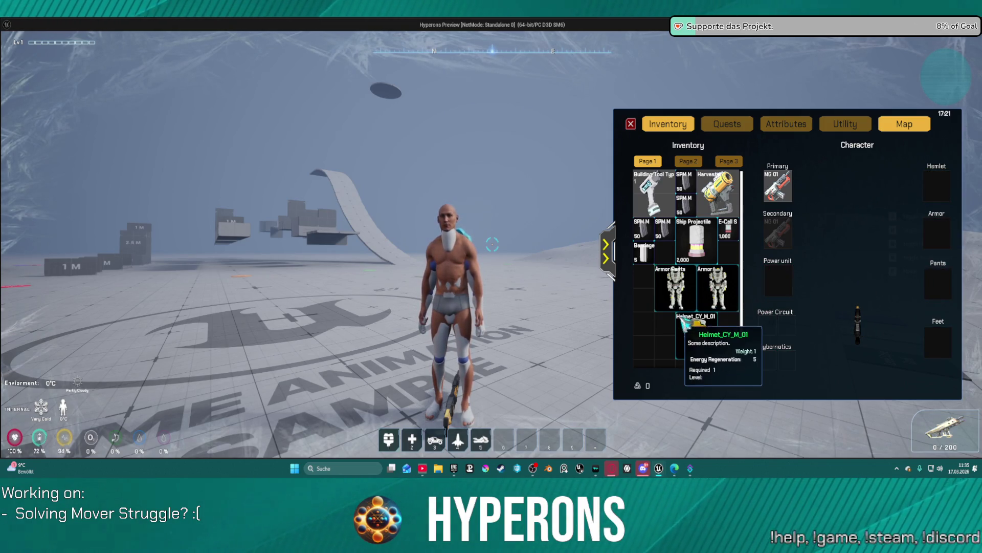
{"action": "mouse_move", "coordinate": [777, 187]}
{"action": "left_mouse_down"}
{"action": "mouse_move", "coordinate": [779, 202]}
{"action": "mouse_move", "coordinate": [665, 340]}
{"action": "mouse_move", "coordinate": [651, 330]}
{"action": "left_mouse_up"}
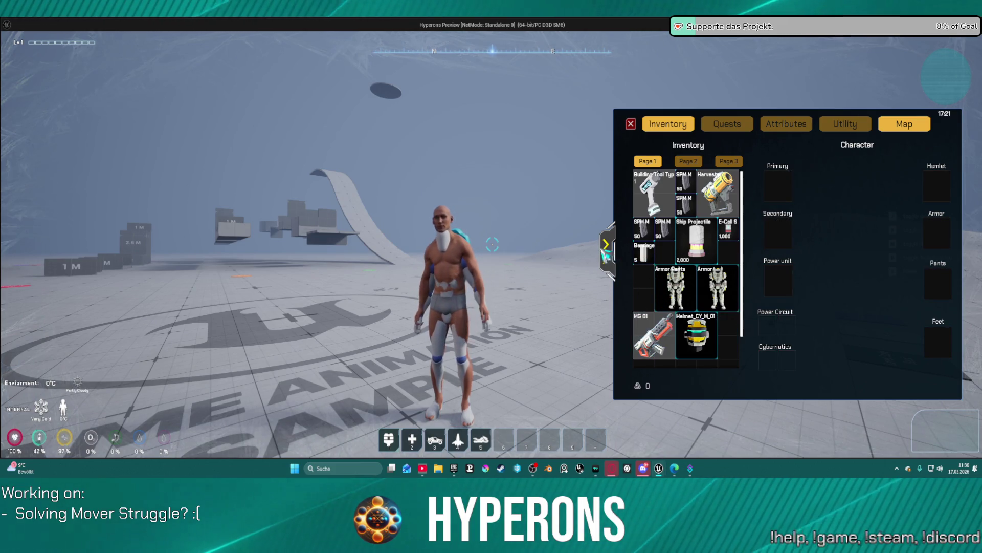
Close the inventory, crouch the unarmored character and exit the game preview
{"action": "left_click", "coordinate": [631, 124]}
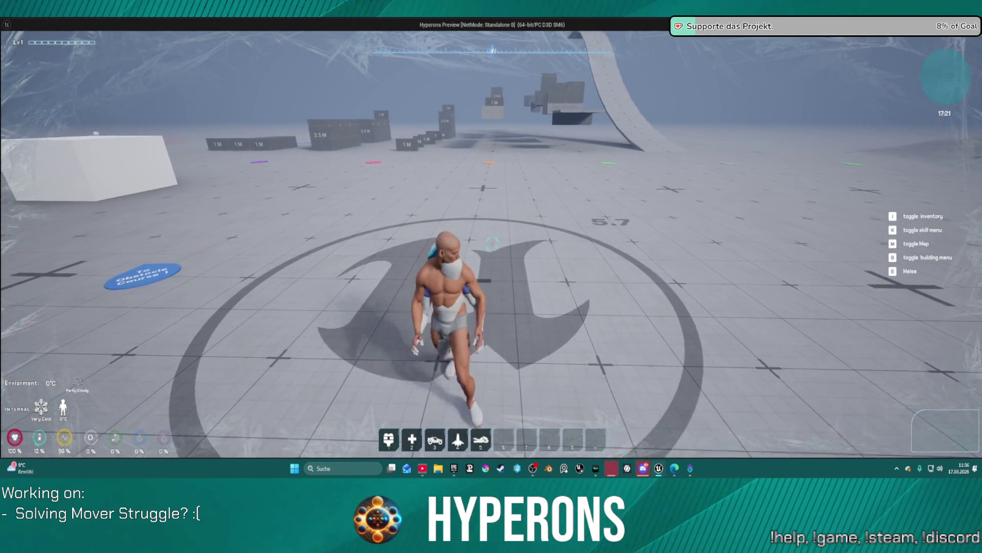
{"action": "key", "text": "c"}
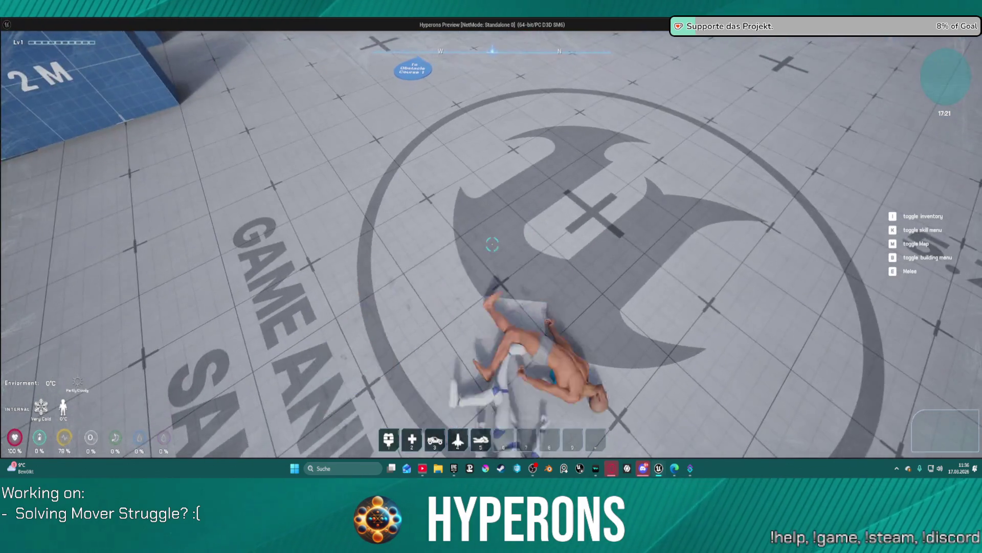
{"action": "key", "text": "Escape"}
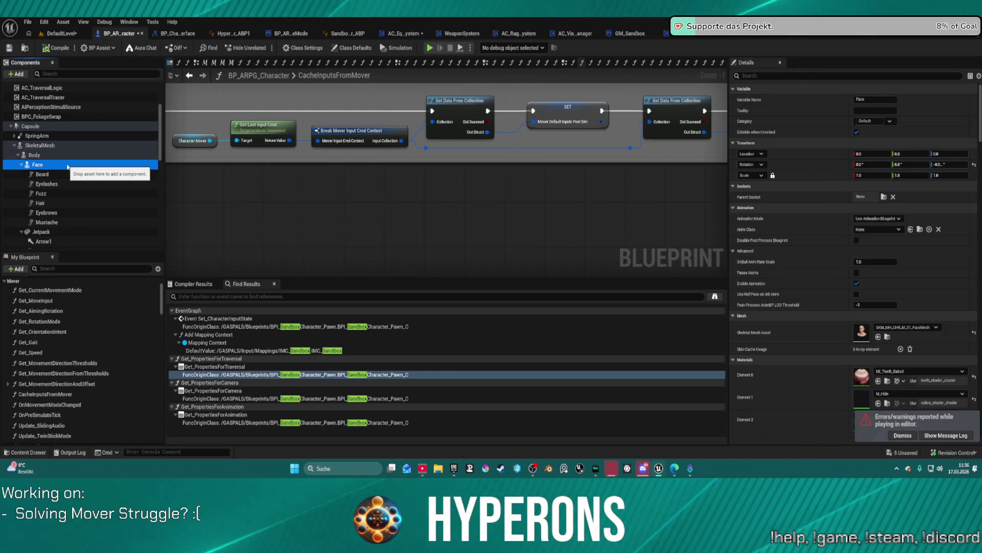
Inspect the Jetpack component's properties in the Details panel
{"action": "scroll", "coordinate": [82, 220], "scroll_direction": "down", "scroll_amount": 2}
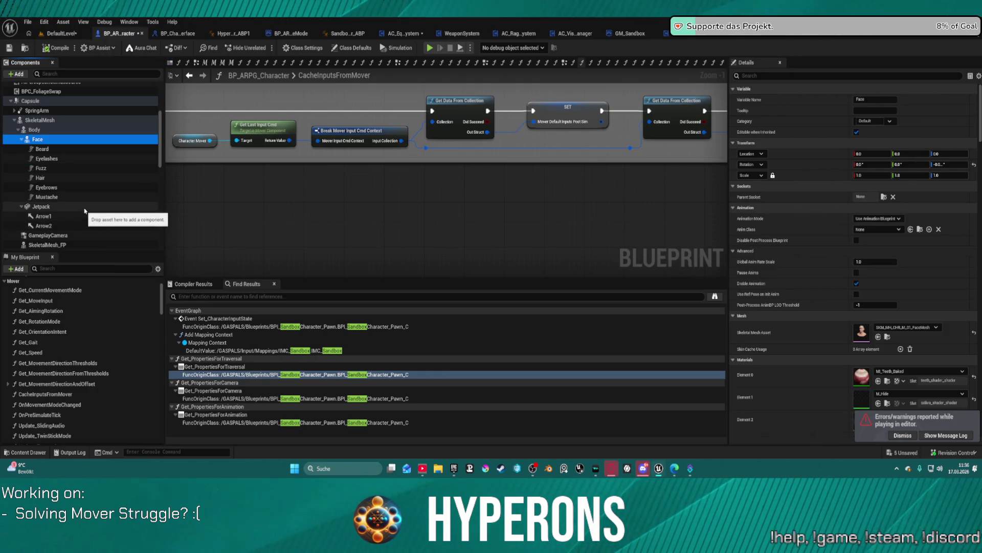
{"action": "left_click", "coordinate": [52, 206]}
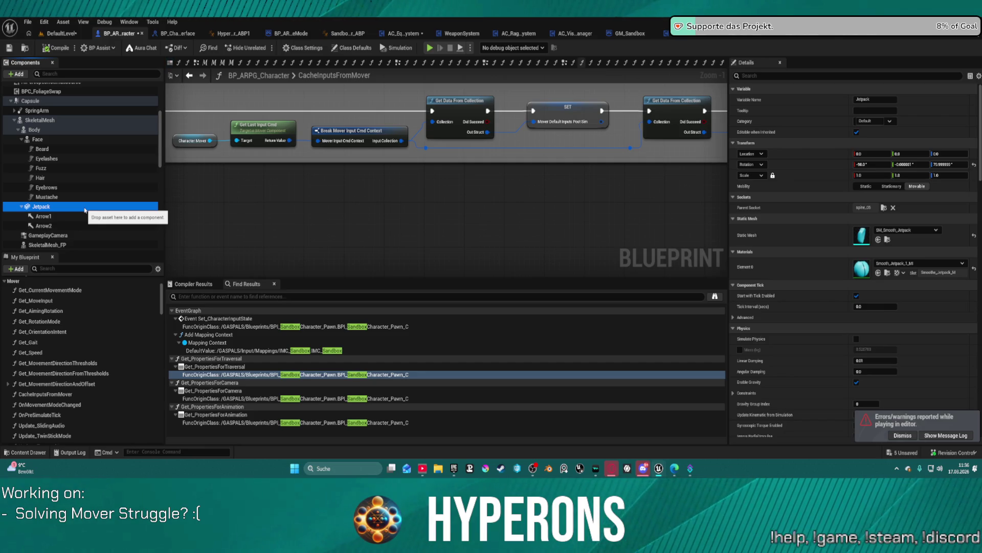
{"action": "scroll", "coordinate": [902, 288], "scroll_direction": "down", "scroll_amount": 10}
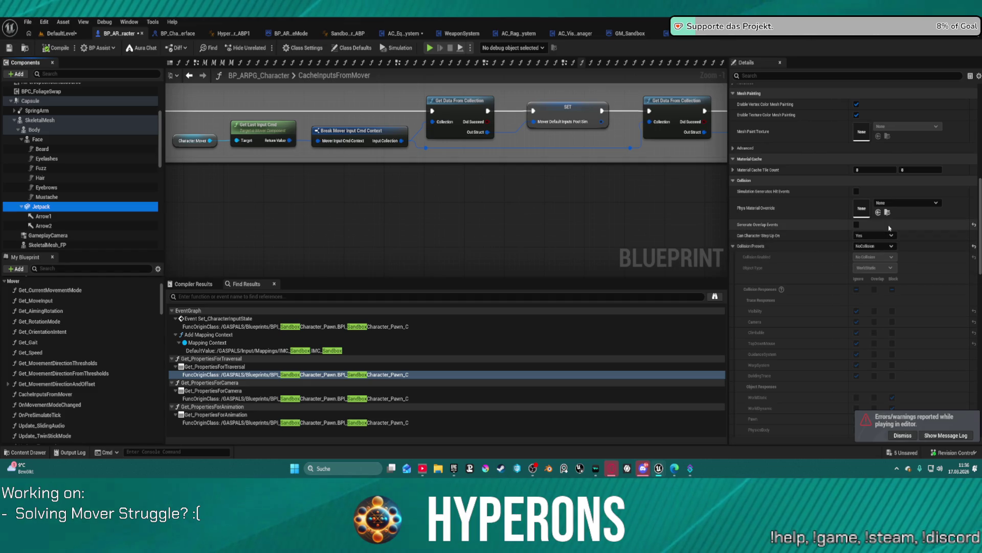
{"action": "scroll", "coordinate": [81, 222], "scroll_direction": "down", "scroll_amount": 2}
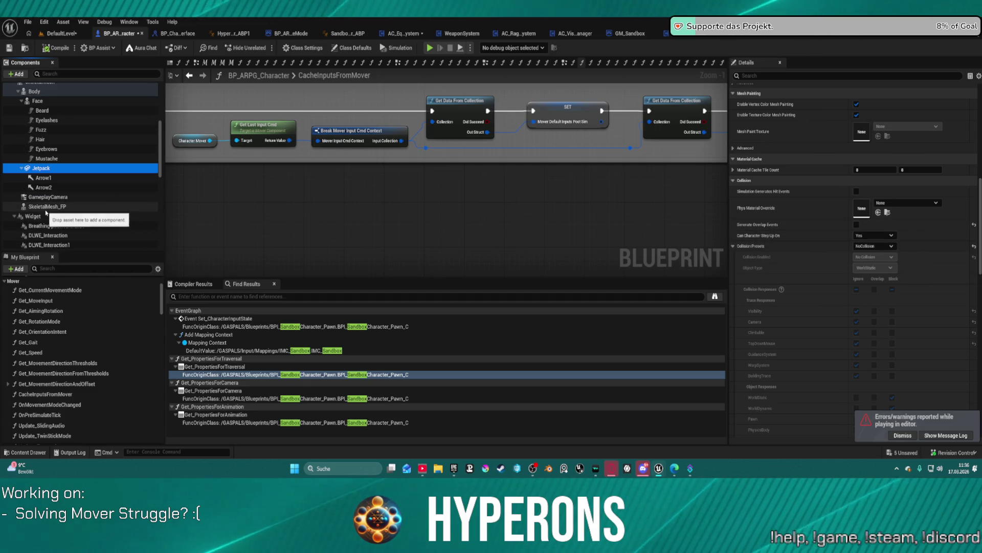
Review SkeletalMesh_FP's Collision settings, then return to the DefaultLevel map
{"action": "left_click", "coordinate": [62, 206]}
{"action": "scroll", "coordinate": [899, 262], "scroll_direction": "down", "scroll_amount": 10}
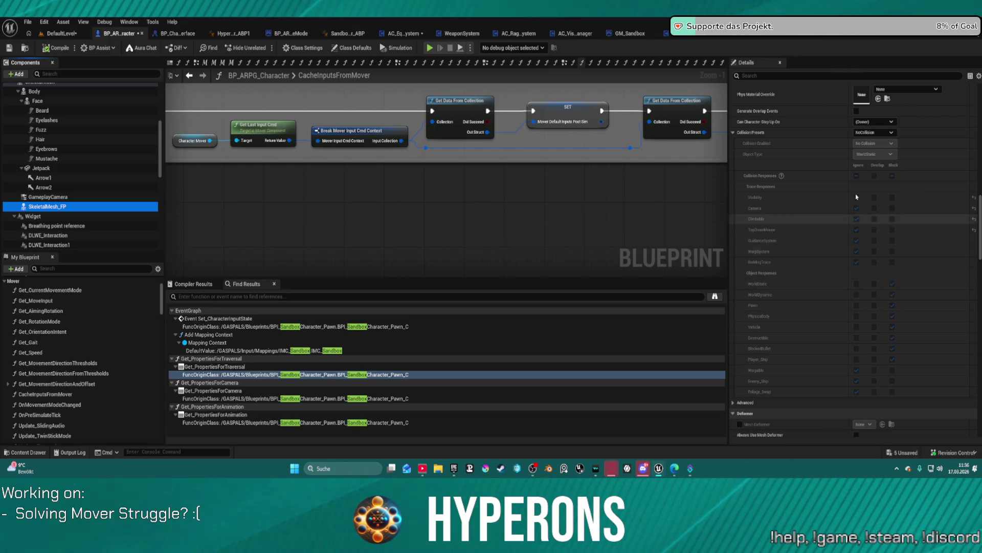
{"action": "scroll", "coordinate": [157, 295], "scroll_direction": "down", "scroll_amount": 1}
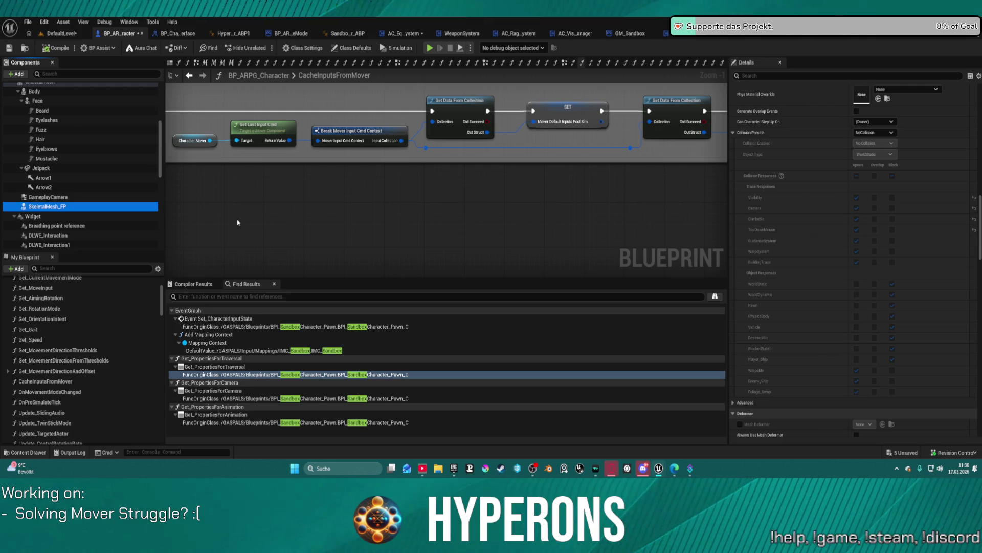
{"action": "left_click", "coordinate": [70, 34]}
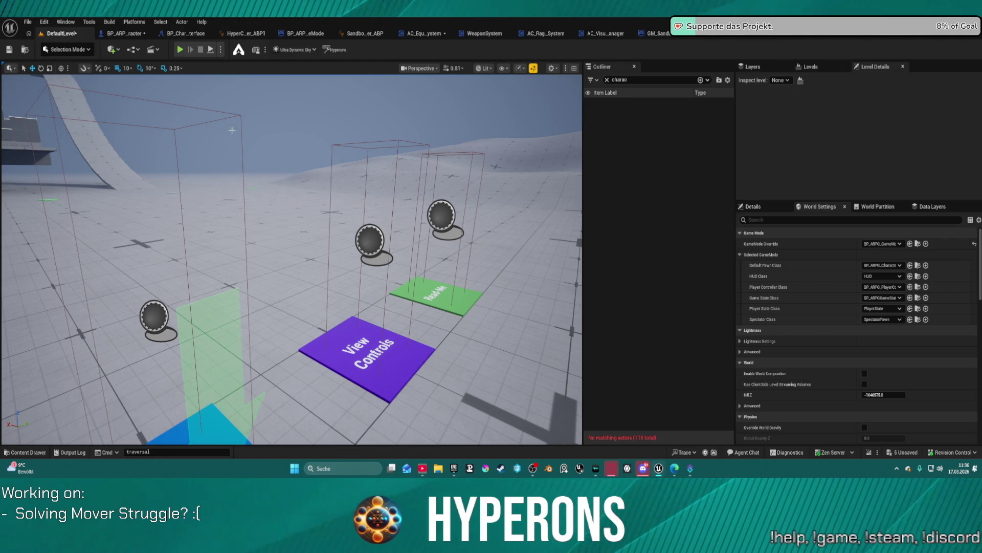
Choose GM_Sandbox as the World Settings GameMode Override and launch Play in Editor
{"action": "scroll", "coordinate": [502, 195], "scroll_direction": "down", "scroll_amount": 3}
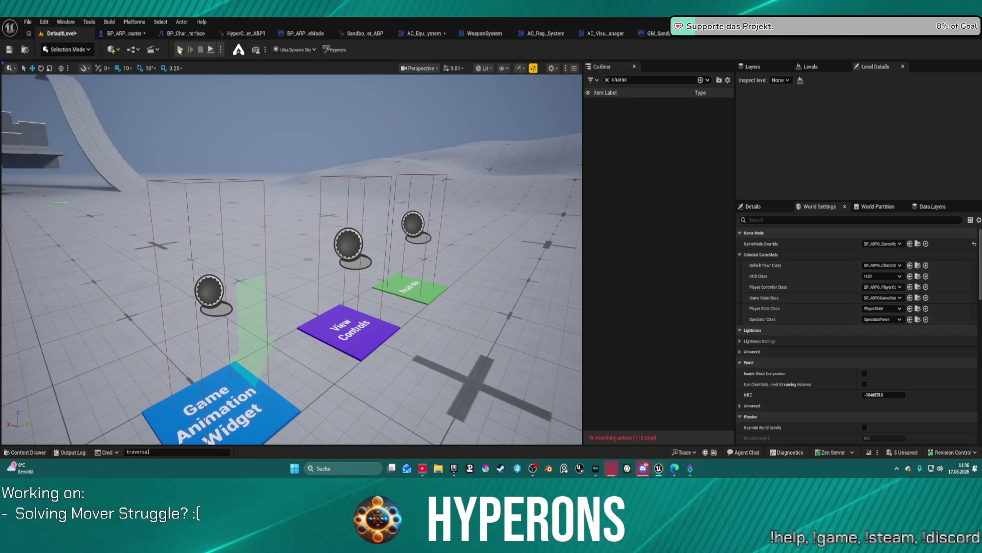
{"action": "left_click", "coordinate": [881, 244]}
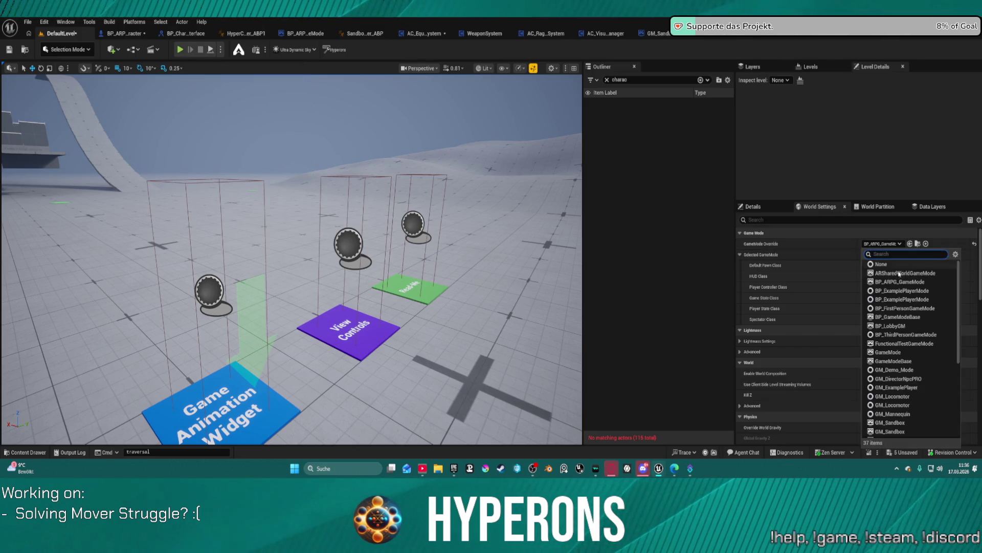
{"action": "left_click", "coordinate": [911, 433]}
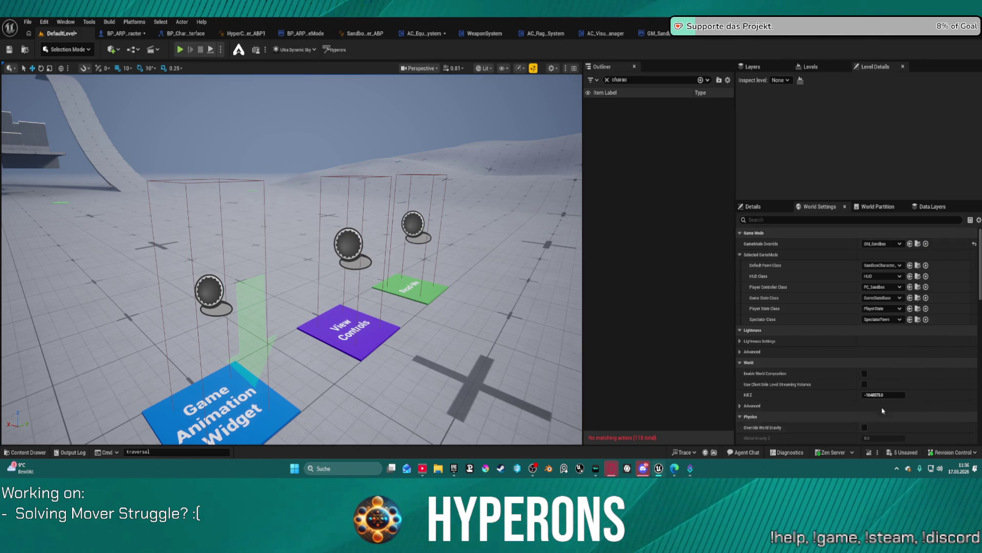
{"action": "key", "text": "alt+p"}
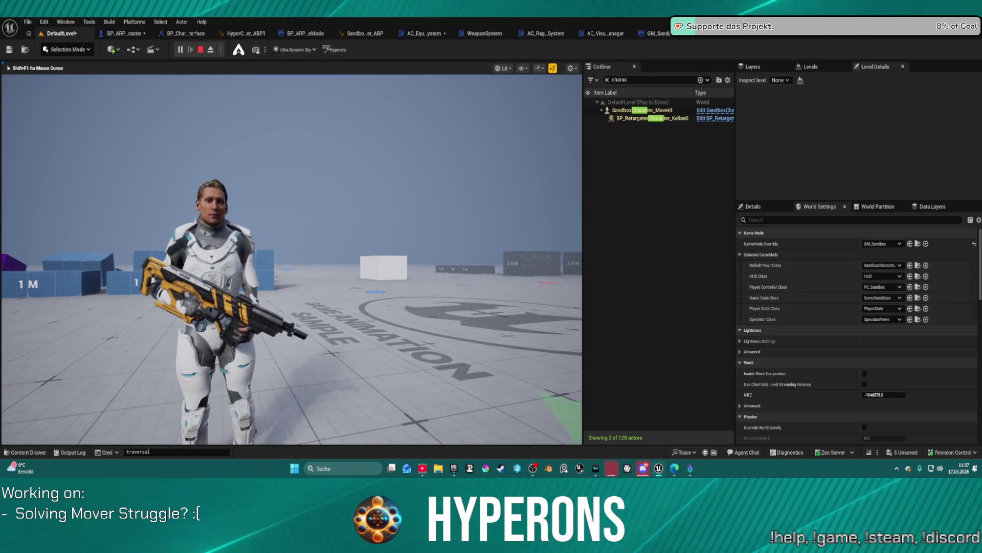
Run the character toward the Not Traversable box and swap it to the Manny mesh
{"action": "key", "text": "w"}
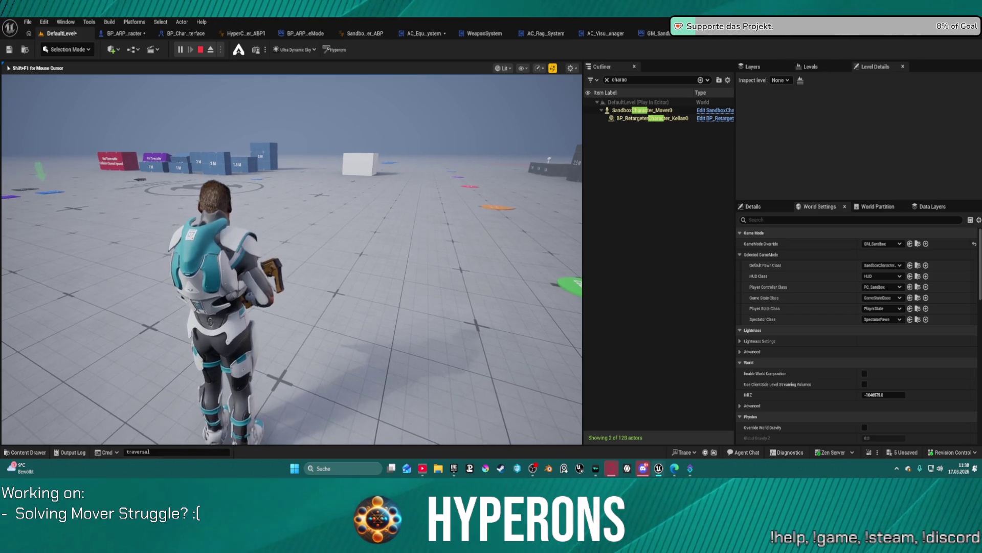
{"action": "key", "text": "w"}
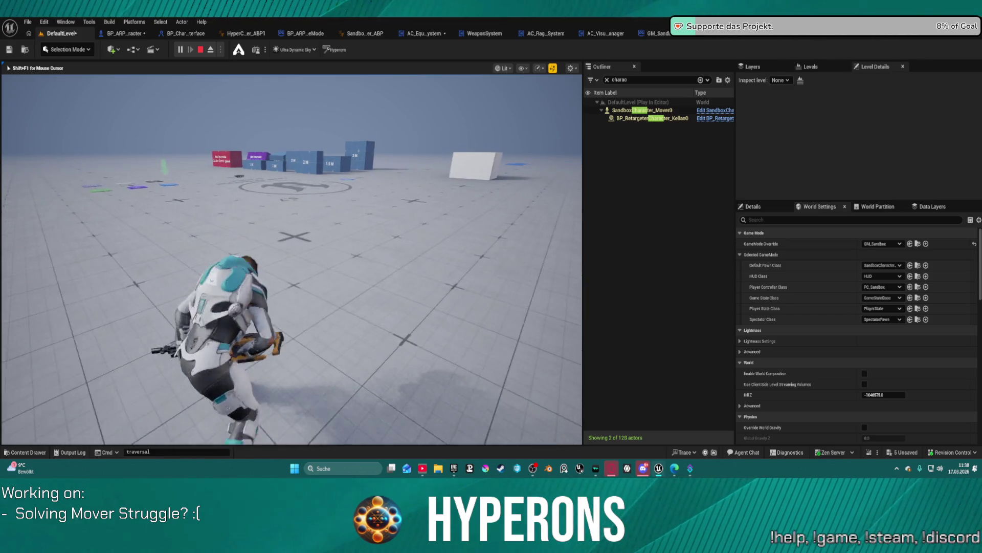
{"action": "key", "text": "w"}
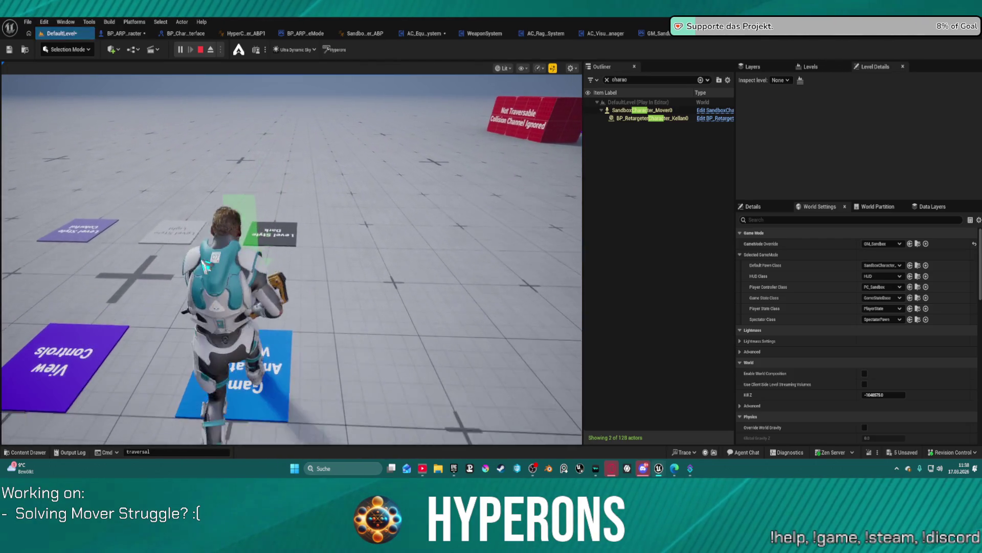
{"action": "key", "text": "super"}
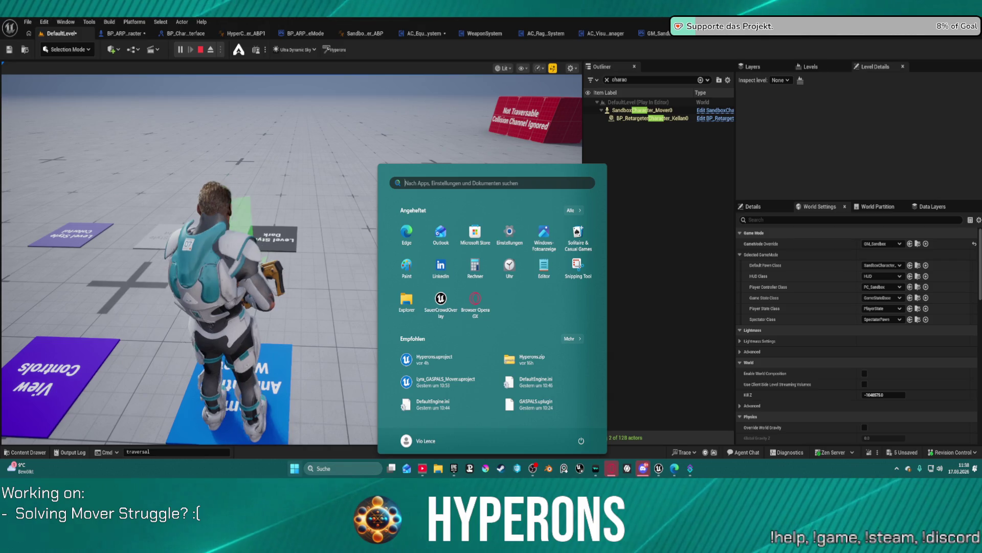
{"action": "key", "text": "super"}
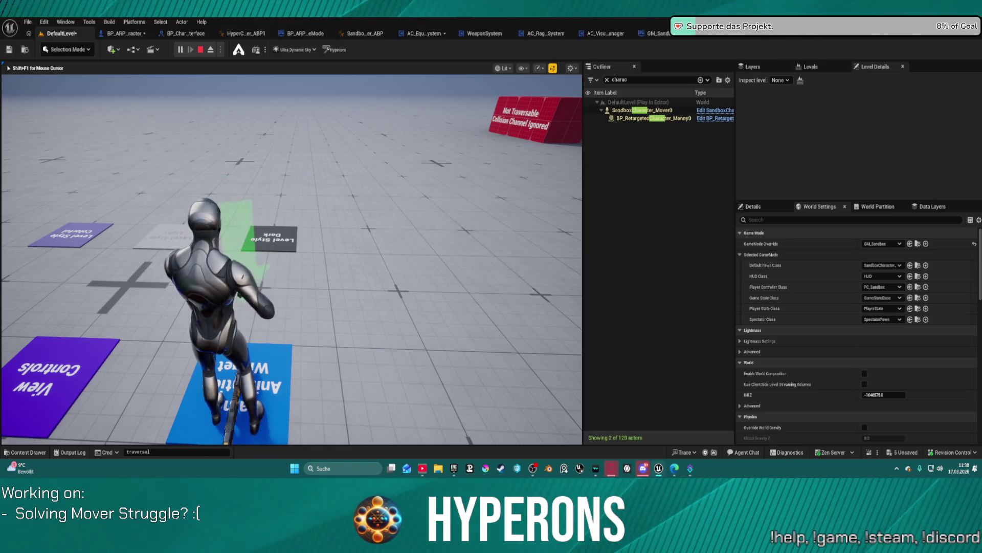
Run toward the blue boxes and jump, then stop and restart the play session
{"action": "key", "text": "w"}
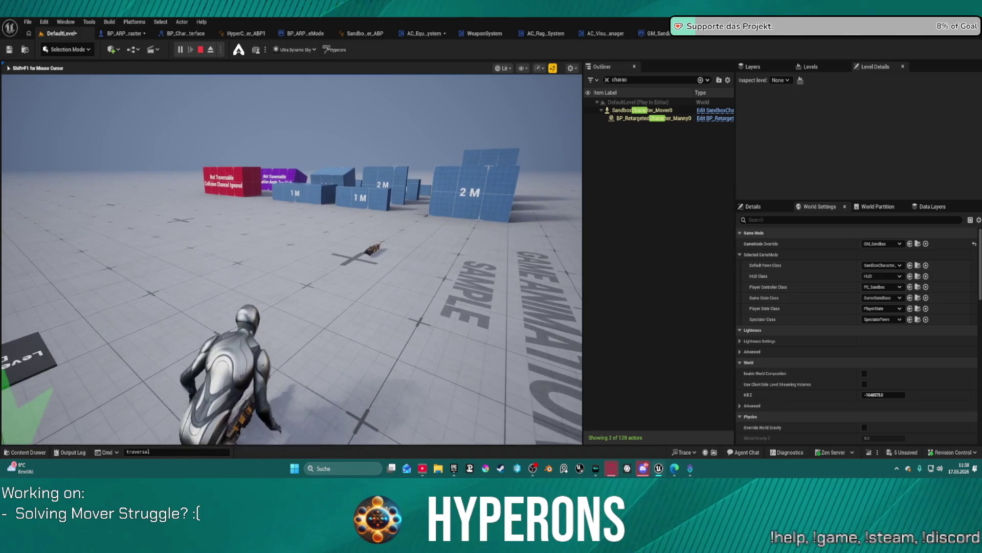
{"action": "key", "text": "space"}
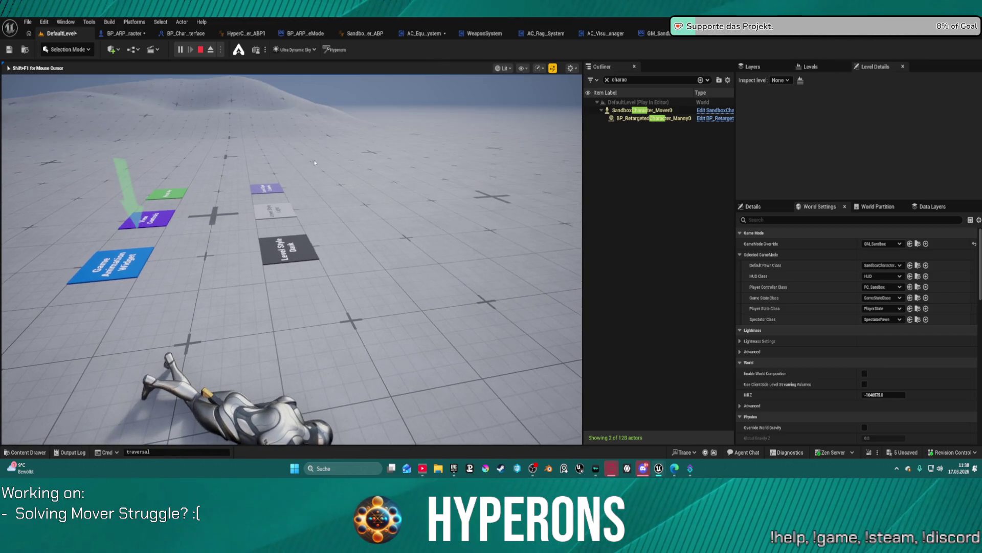
{"action": "key", "text": "Escape"}
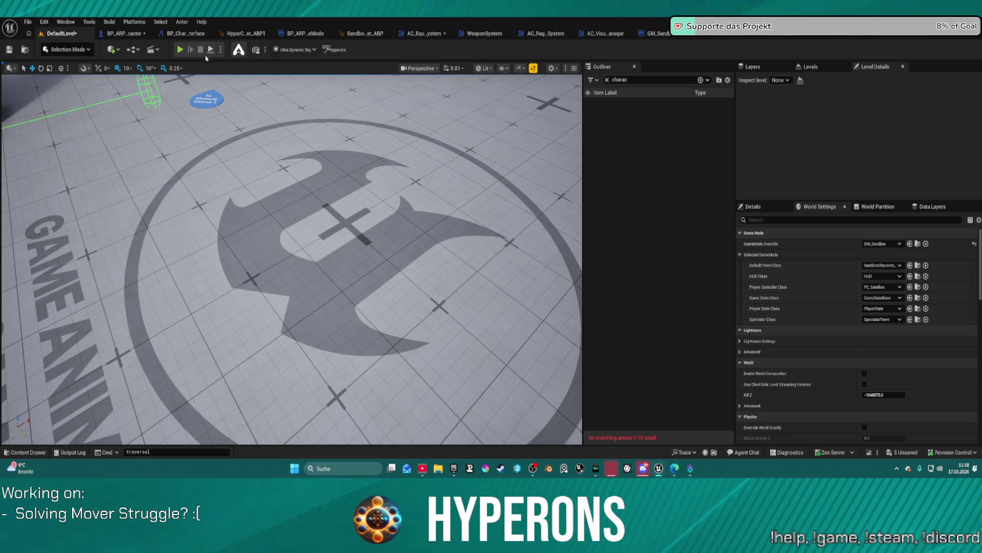
{"action": "left_click", "coordinate": [181, 49]}
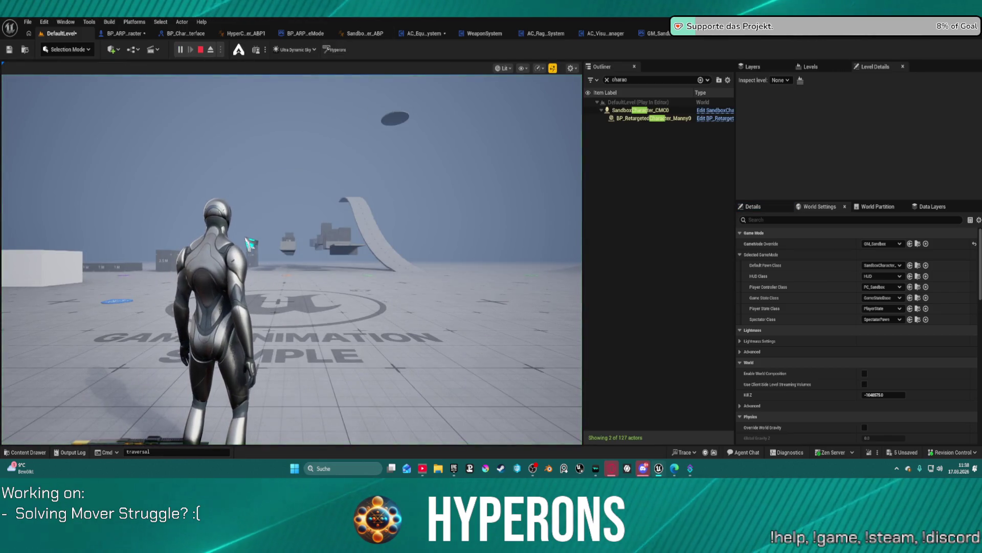
{"action": "key", "text": "w"}
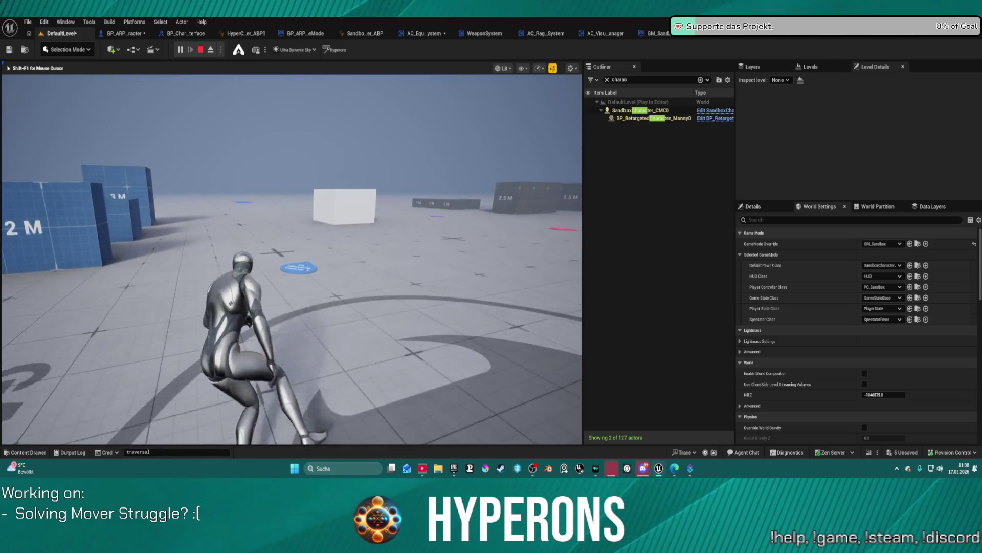
{"action": "key", "text": "space"}
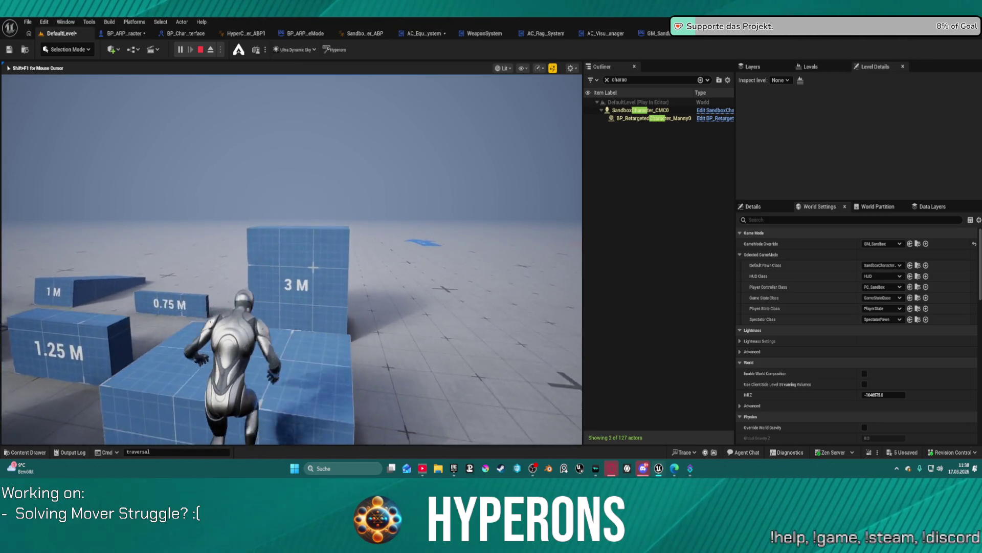
{"action": "key", "text": "space"}
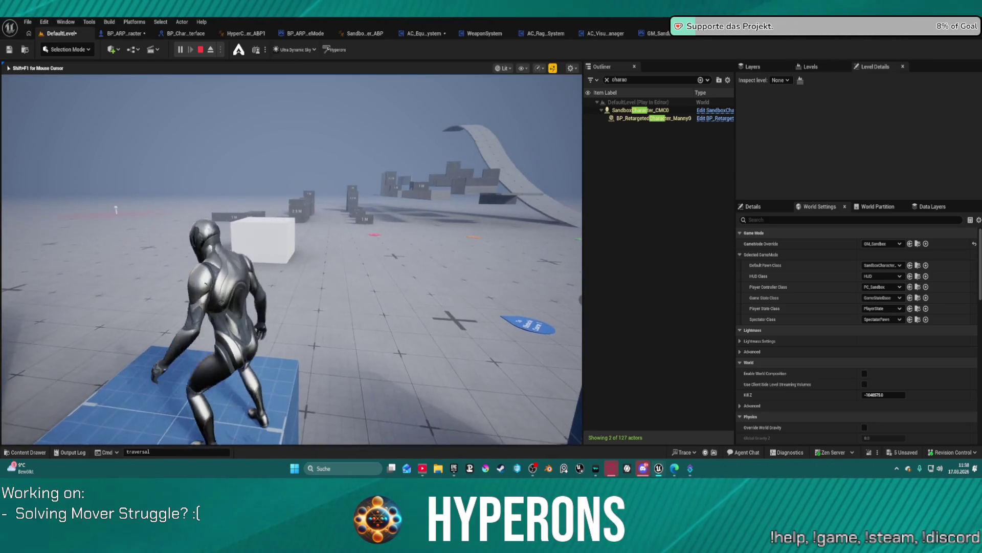
{"action": "key", "text": "w"}
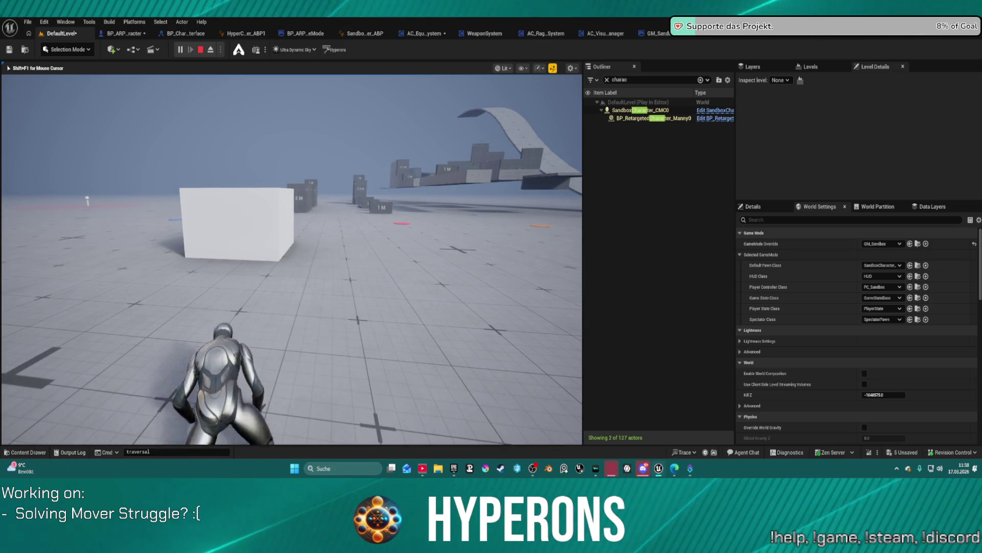
{"action": "key", "text": "w"}
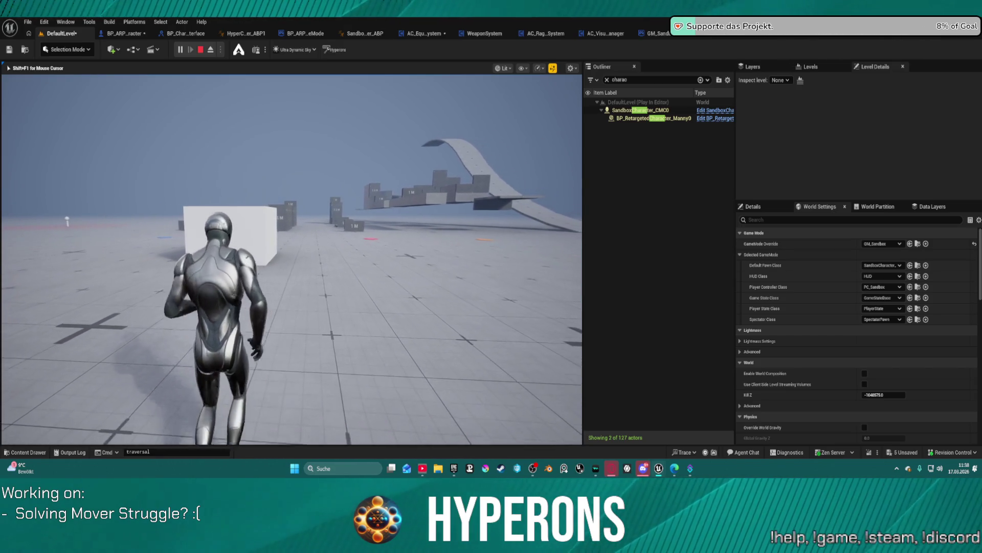
{"action": "key", "text": "c"}
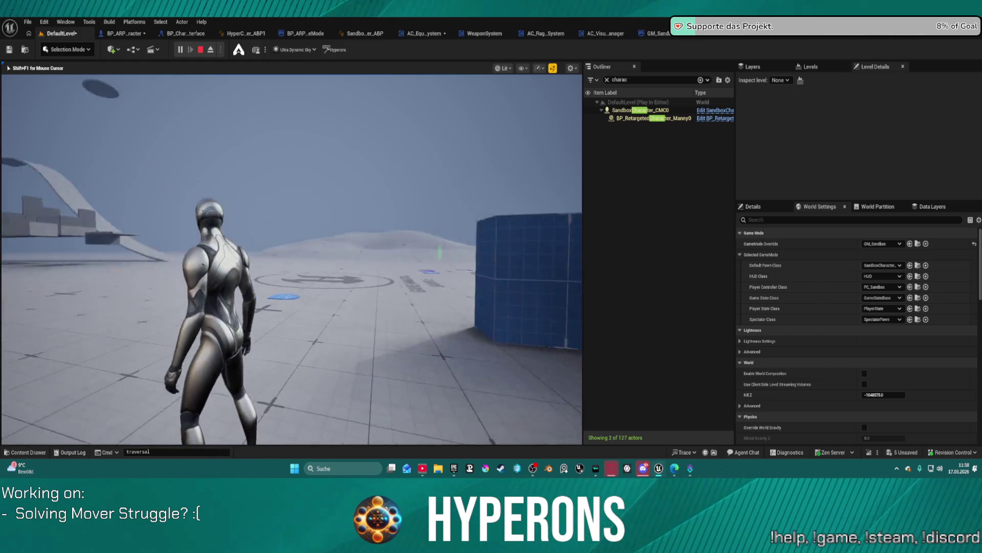
{"action": "key", "text": "w"}
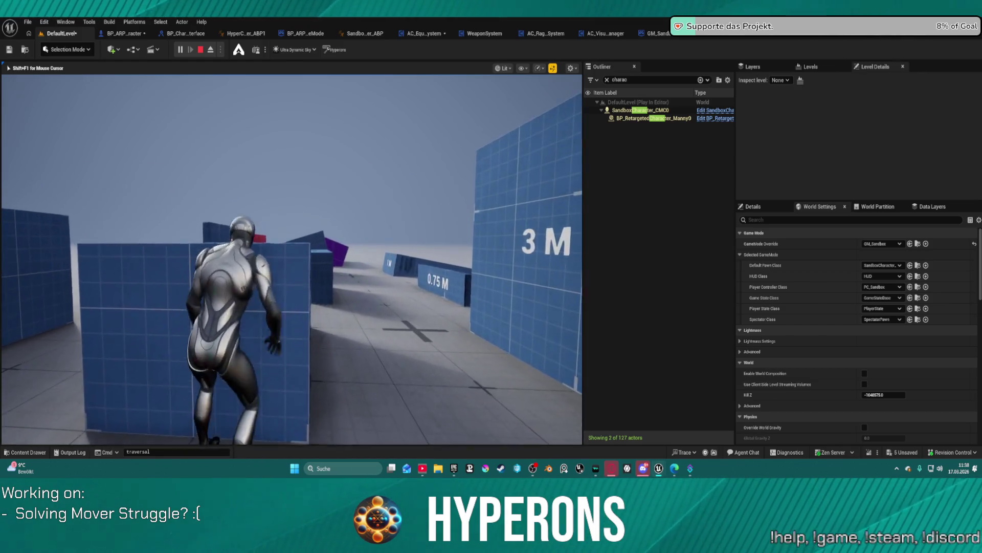
{"action": "key", "text": "space"}
{"action": "key", "text": "space"}
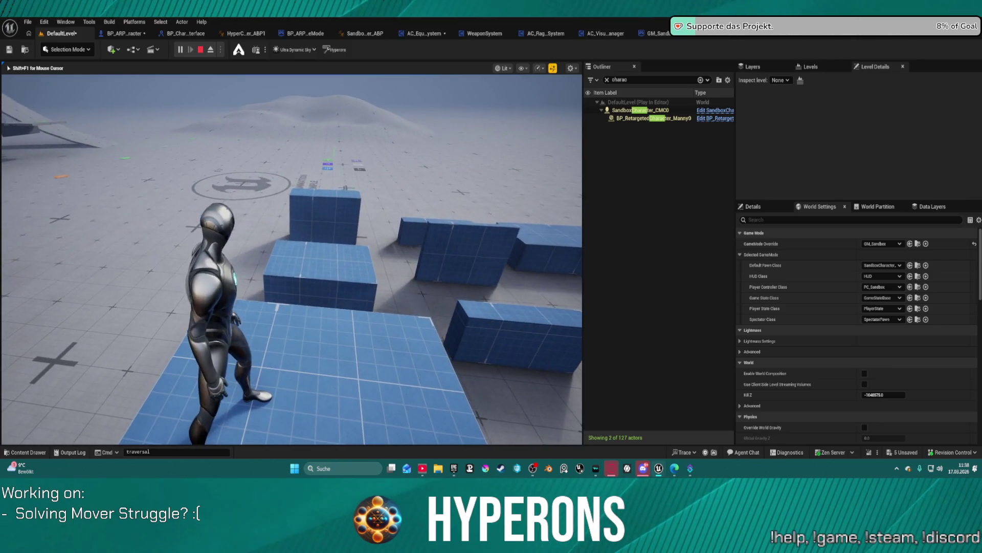
{"action": "key", "text": "Escape"}
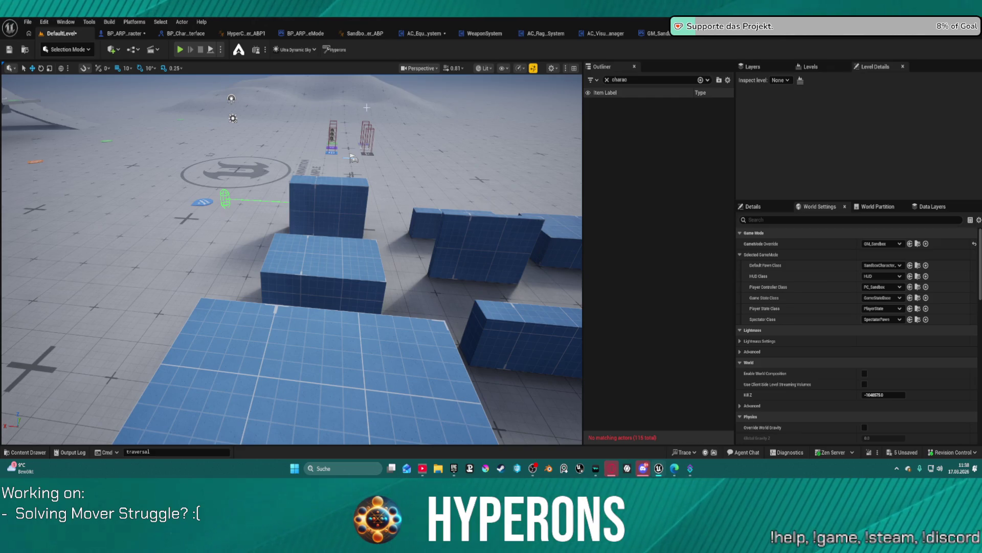
Restore BP_ARPG_GameMode as the level's game mode and open BP_ARPG_Character's OnMovementModeChanged graph
{"action": "left_click", "coordinate": [883, 244]}
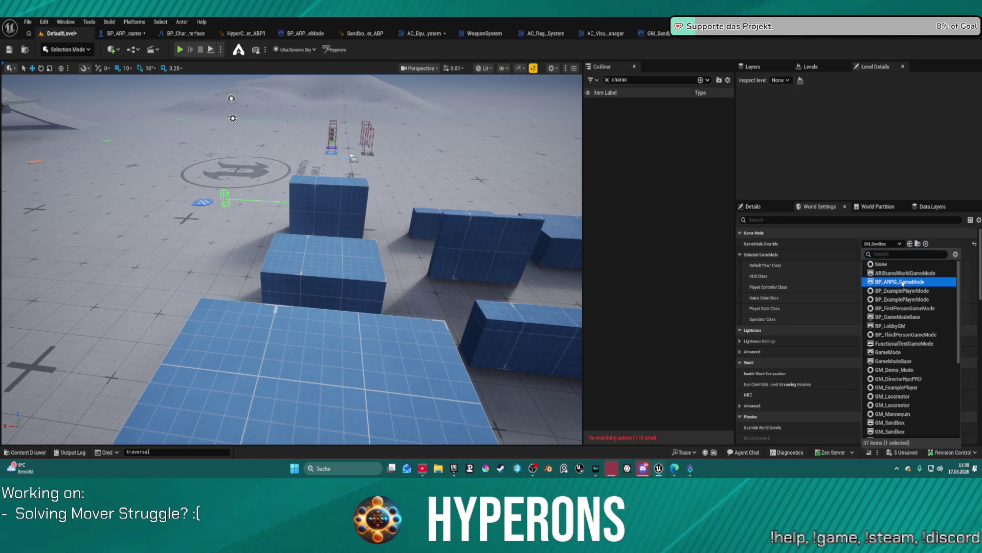
{"action": "left_click", "coordinate": [892, 282]}
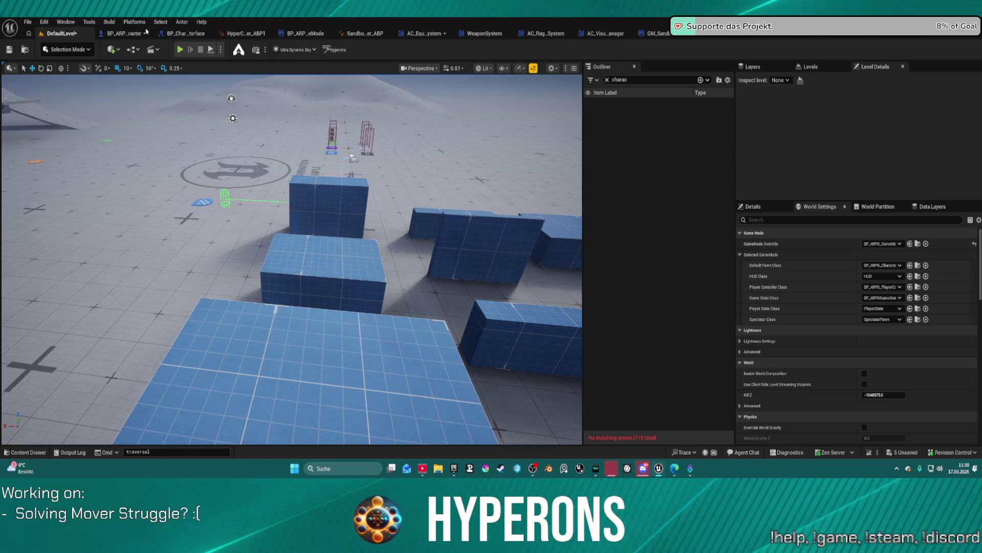
{"action": "left_click", "coordinate": [141, 33]}
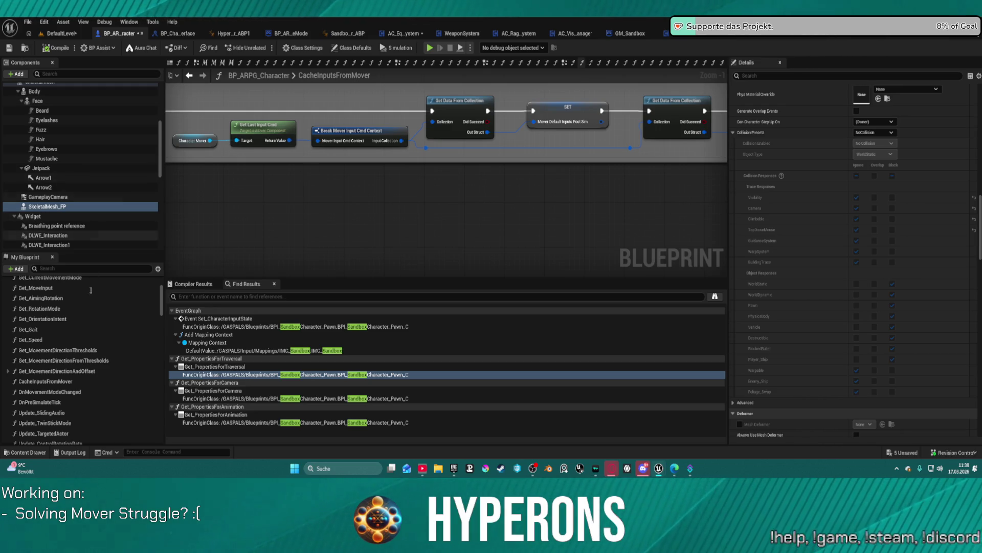
{"action": "scroll", "coordinate": [117, 330], "scroll_direction": "down", "scroll_amount": 1}
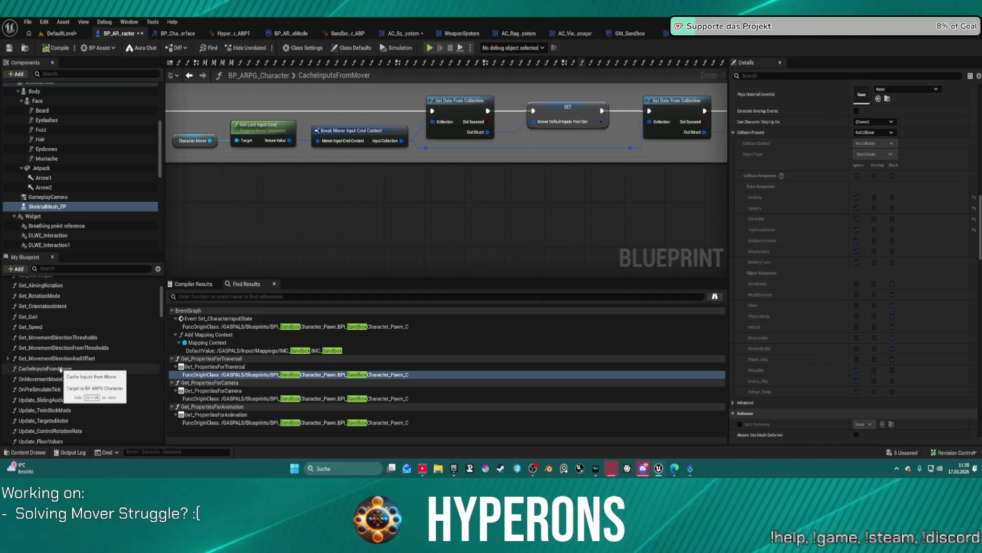
{"action": "double_click", "coordinate": [73, 379]}
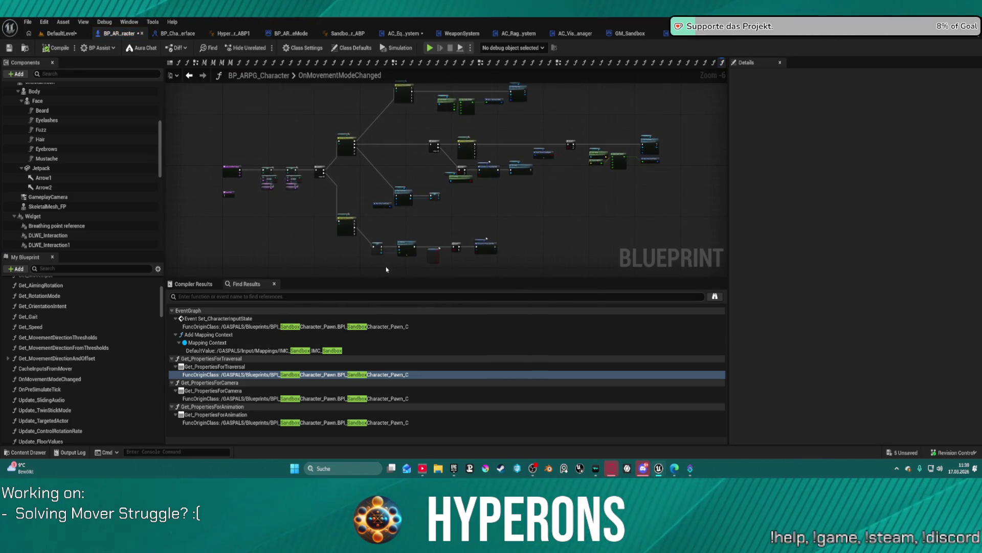
{"action": "scroll", "coordinate": [413, 119], "scroll_direction": "up", "scroll_amount": 2}
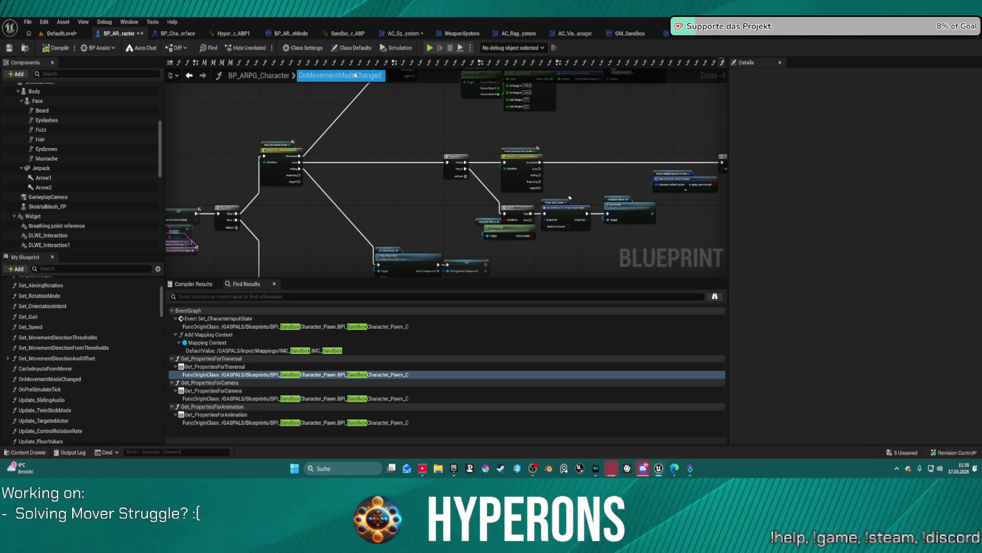
{"action": "scroll", "coordinate": [235, 166], "scroll_direction": "up", "scroll_amount": 3}
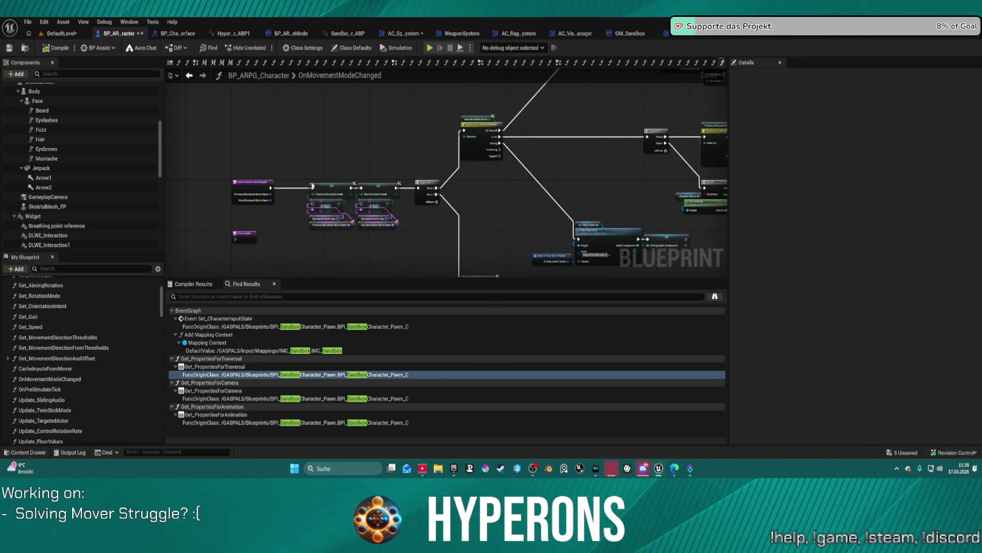
{"action": "mouse_move", "coordinate": [585, 232]}
{"action": "left_mouse_down"}
{"action": "mouse_move", "coordinate": [295, 114]}
{"action": "mouse_move", "coordinate": [287, 20]}
{"action": "left_mouse_up"}
{"action": "mouse_move", "coordinate": [653, 223]}
{"action": "left_mouse_down"}
{"action": "mouse_move", "coordinate": [637, 182]}
{"action": "mouse_move", "coordinate": [541, 255]}
{"action": "mouse_move", "coordinate": [409, 259]}
{"action": "mouse_move", "coordinate": [246, 208]}
{"action": "mouse_move", "coordinate": [36, 199]}
{"action": "left_mouse_up"}
{"action": "scroll", "coordinate": [541, 254], "scroll_direction": "down", "scroll_amount": 1}
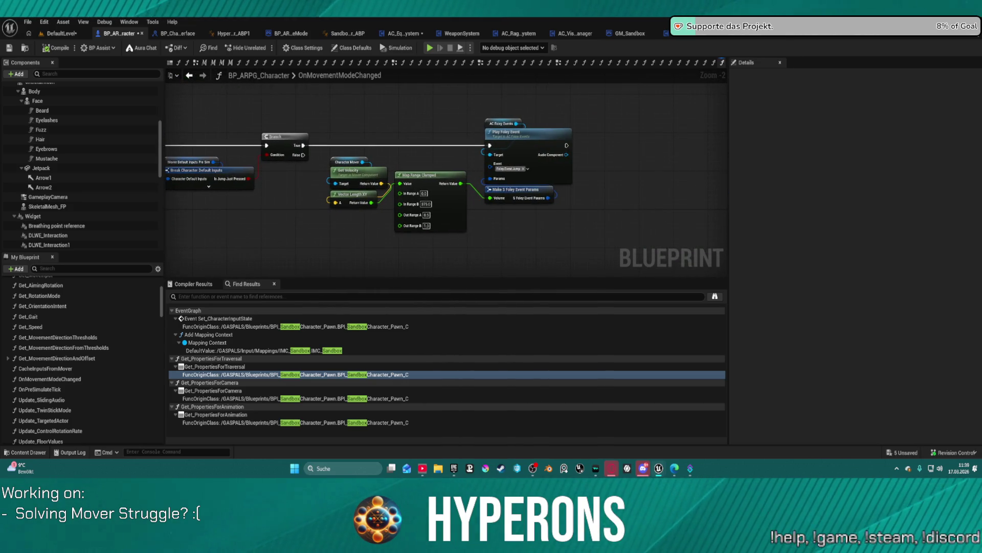
{"action": "mouse_move", "coordinate": [215, 204]}
{"action": "left_mouse_down"}
{"action": "mouse_move", "coordinate": [439, 134]}
{"action": "mouse_move", "coordinate": [432, 124]}
{"action": "left_mouse_up"}
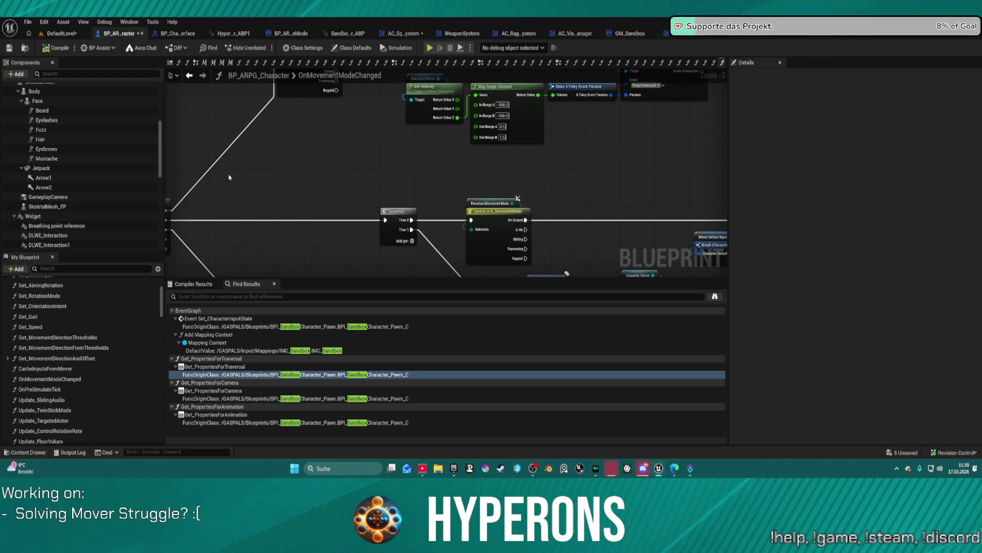
Expand the blueprint's Variables section and its Mover category
{"action": "scroll", "coordinate": [141, 412], "scroll_direction": "down", "scroll_amount": 15}
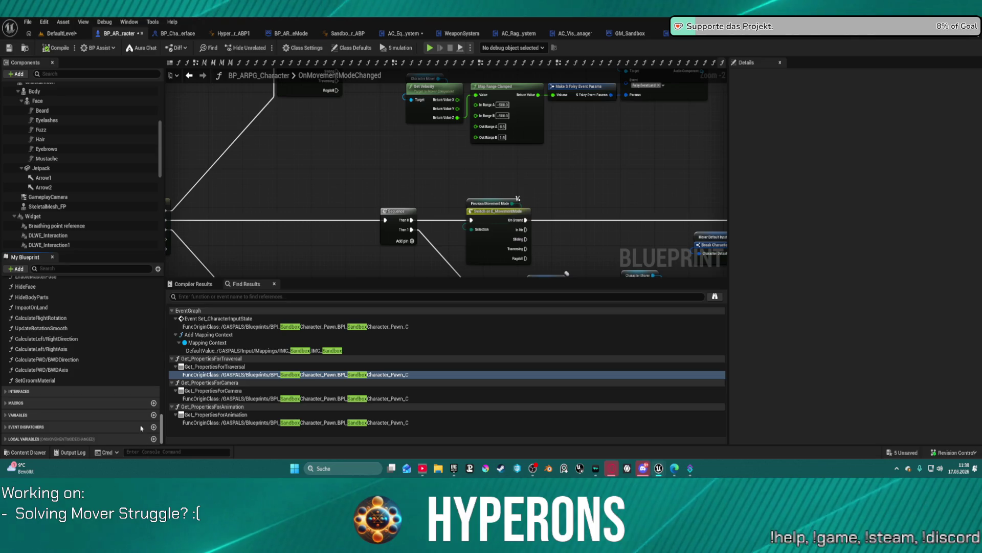
{"action": "scroll", "coordinate": [142, 412], "scroll_direction": "down", "scroll_amount": 5}
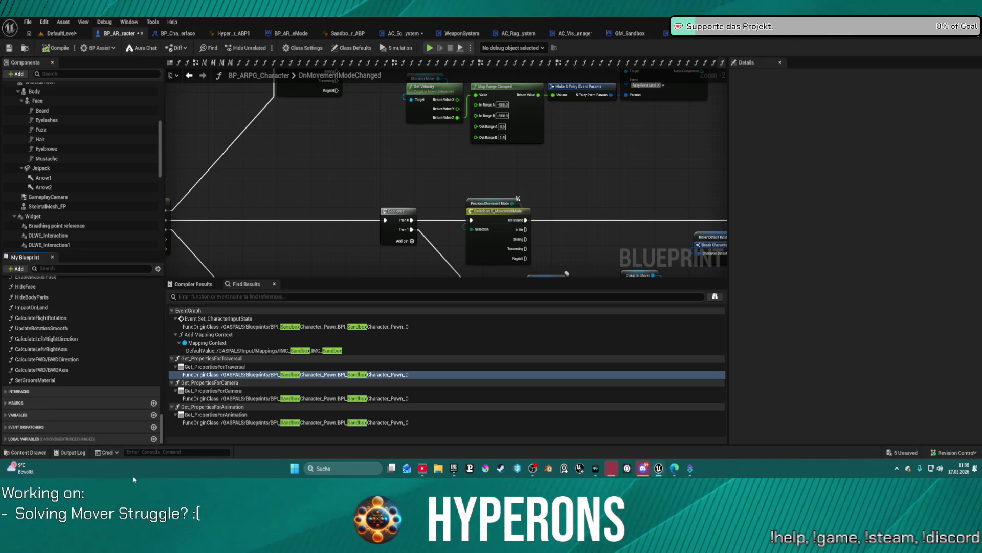
{"action": "left_click", "coordinate": [5, 415]}
{"action": "scroll", "coordinate": [42, 393], "scroll_direction": "down", "scroll_amount": 5}
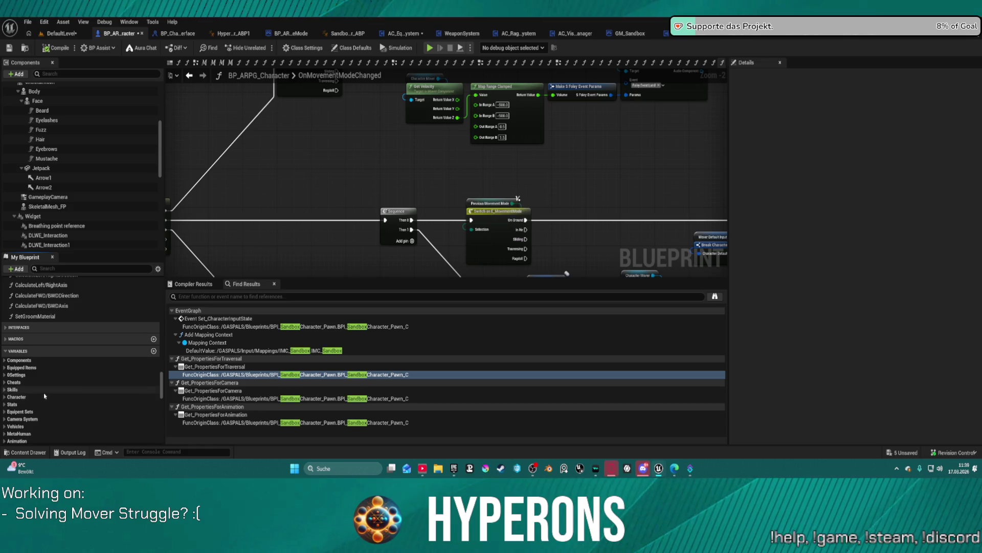
{"action": "scroll", "coordinate": [41, 394], "scroll_direction": "down", "scroll_amount": 5}
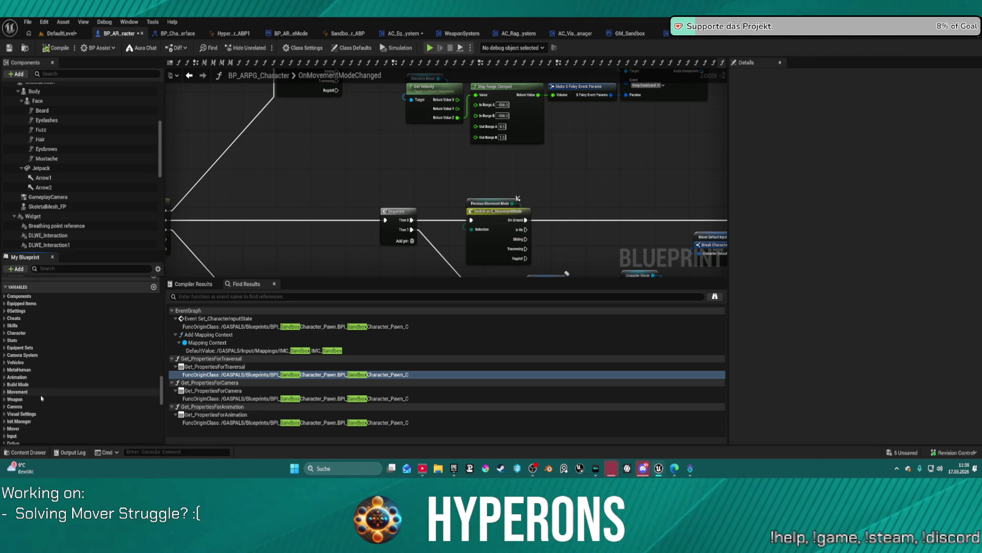
{"action": "left_click", "coordinate": [6, 416]}
{"action": "scroll", "coordinate": [51, 430], "scroll_direction": "down", "scroll_amount": 5}
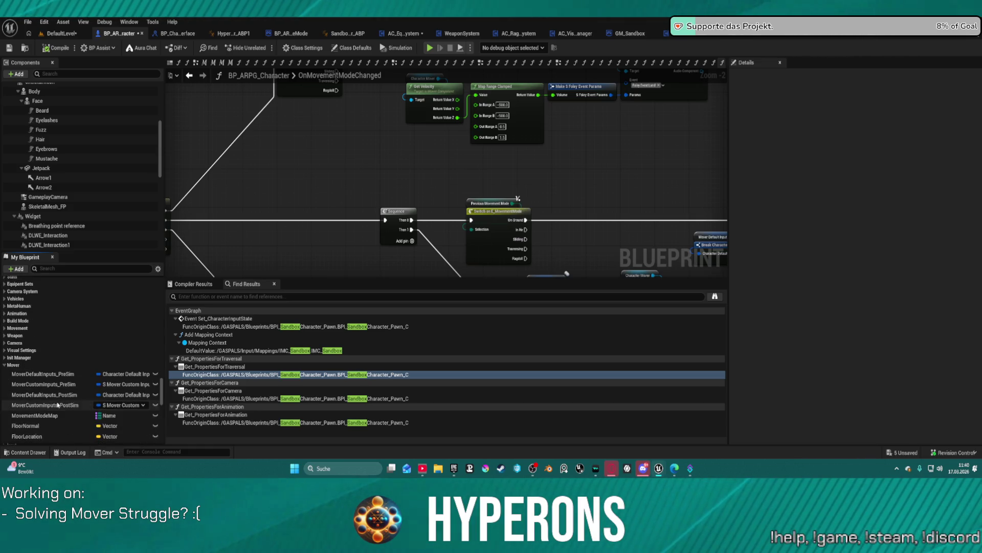
{"action": "scroll", "coordinate": [54, 440], "scroll_direction": "down", "scroll_amount": 3}
Inspect FloorNormal, FloorLocation, MovementModeMap entries and MoverCustomInputs_PostSim defaults
{"action": "left_click", "coordinate": [26, 374]}
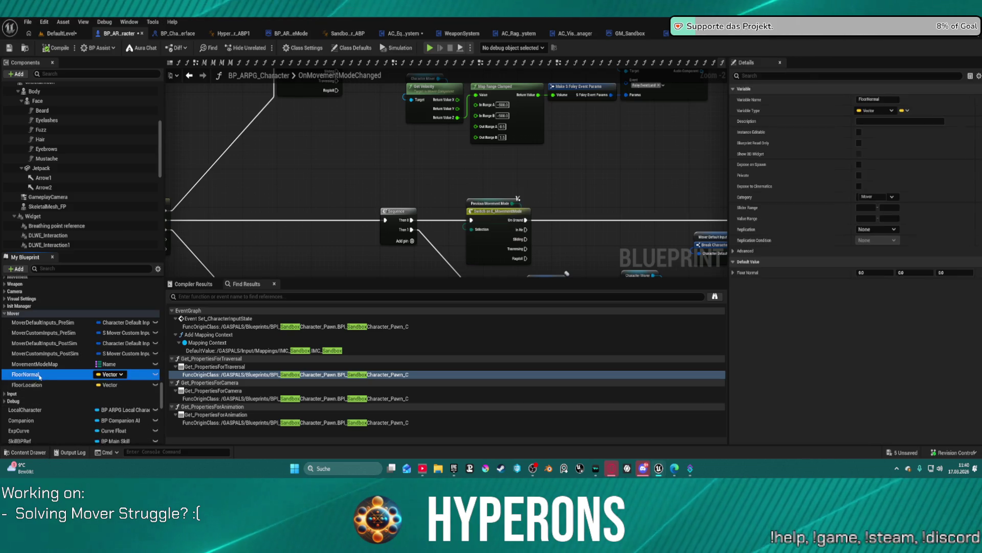
{"action": "left_click", "coordinate": [70, 384]}
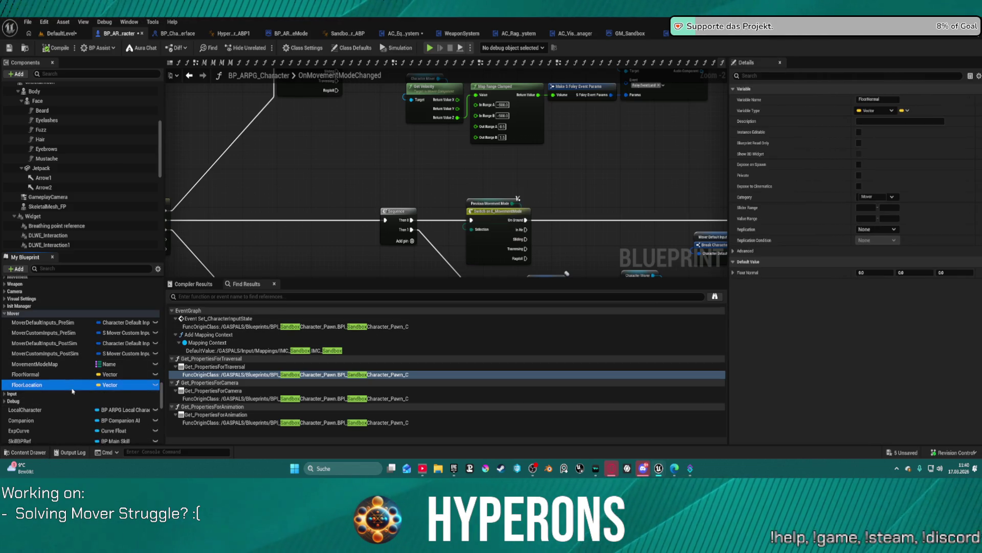
{"action": "left_click", "coordinate": [55, 364]}
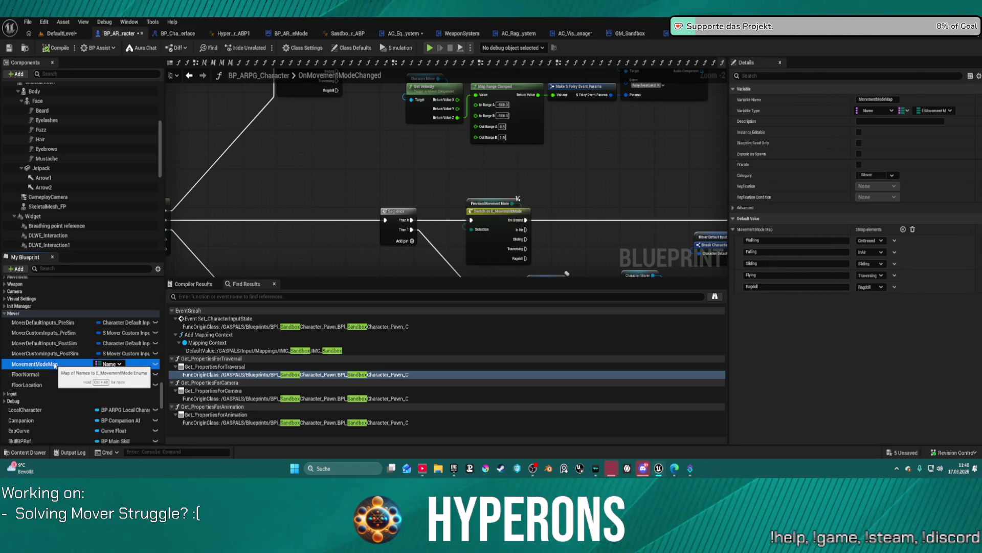
{"action": "left_click", "coordinate": [49, 353]}
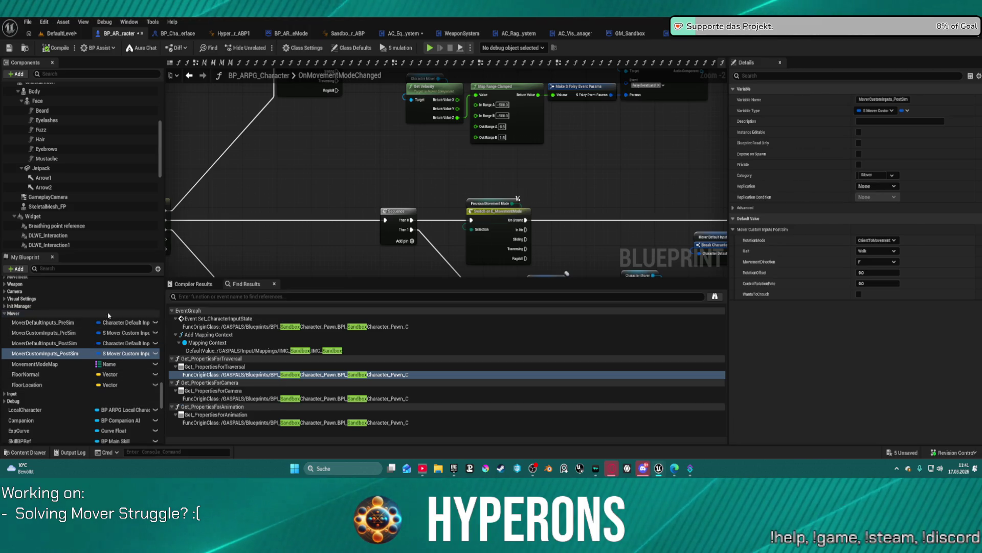
{"action": "scroll", "coordinate": [47, 380], "scroll_direction": "down", "scroll_amount": 4}
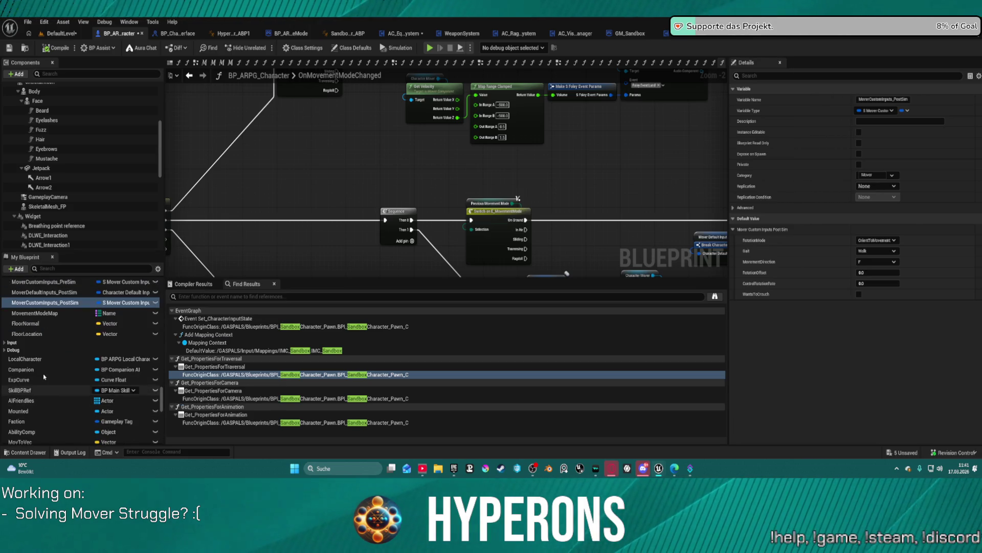
Enable WantsToStrafe in the Input variable PlayerInputState's default value
{"action": "left_click", "coordinate": [21, 342]}
{"action": "left_click", "coordinate": [4, 350]}
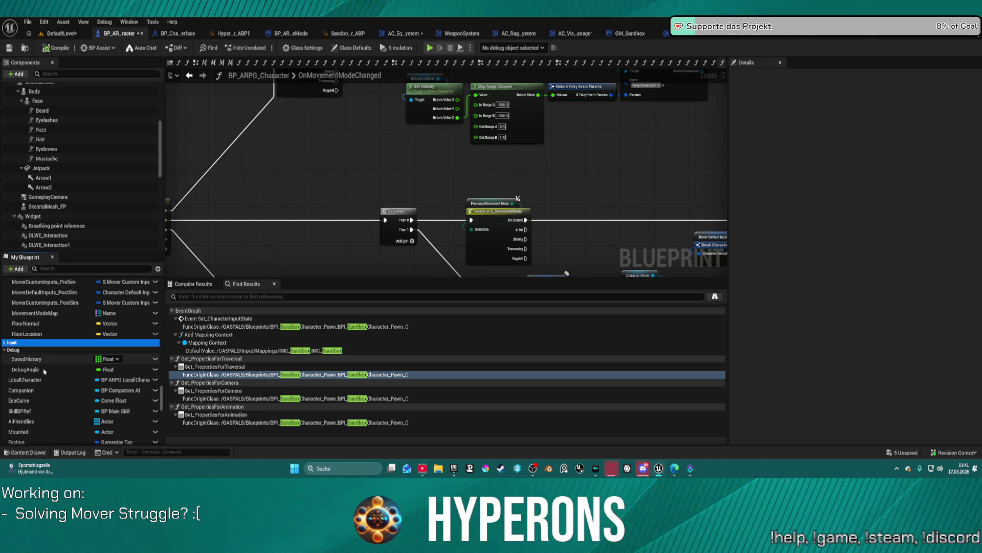
{"action": "left_click", "coordinate": [4, 343]}
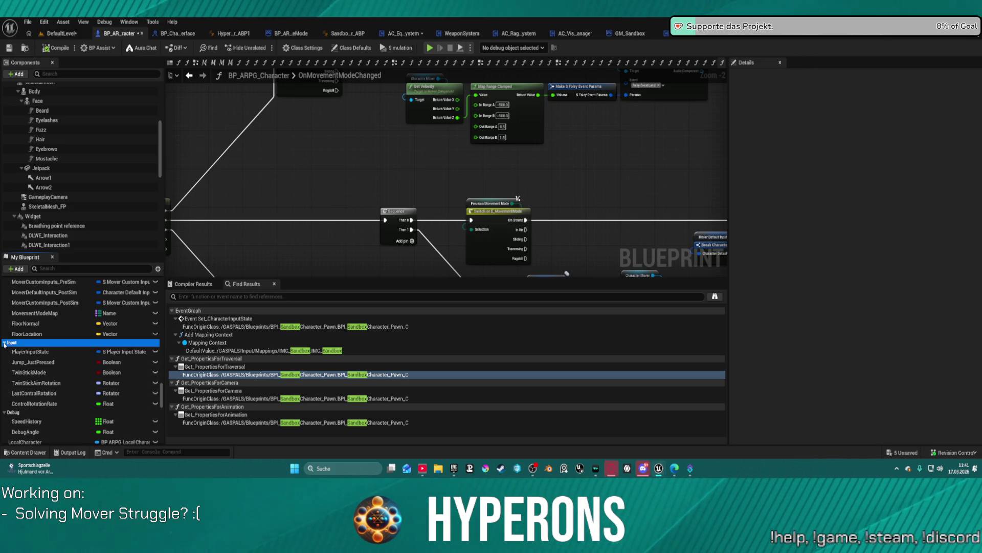
{"action": "left_click", "coordinate": [30, 351]}
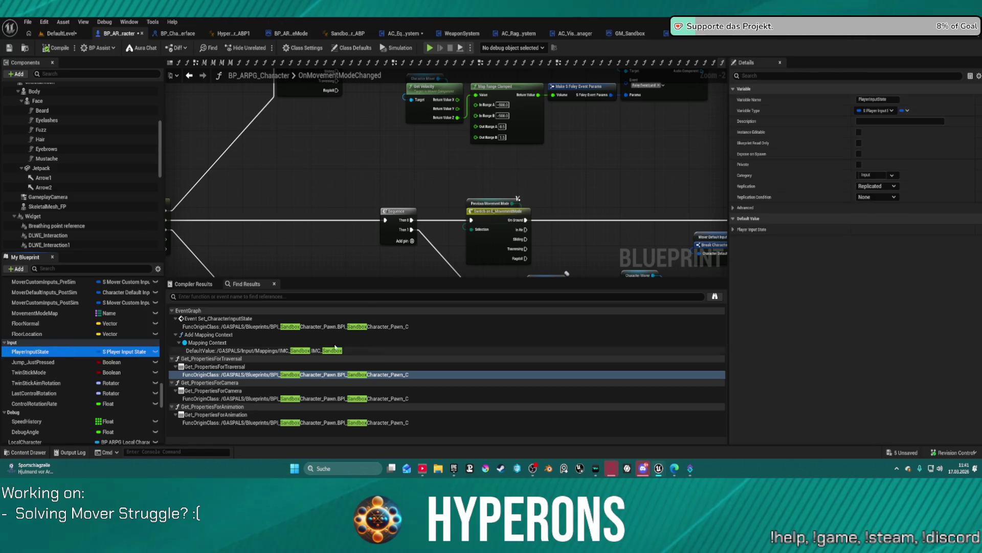
{"action": "left_click", "coordinate": [751, 229]}
{"action": "left_click", "coordinate": [859, 261]}
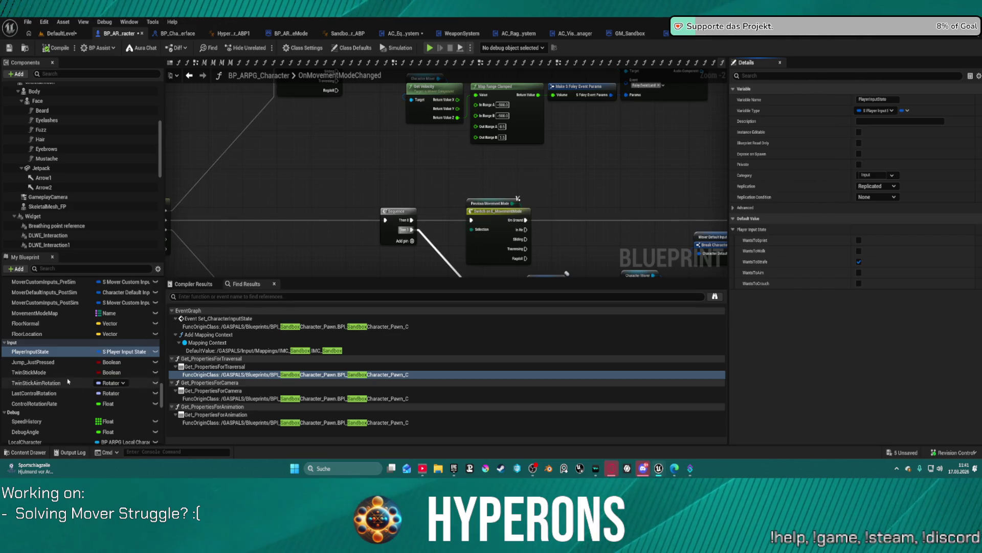
Review TwinStickMode, TwinStickAimRotation, MoverDefaultInputs_PreSim and MoverCustomInputs_PreSim variables
{"action": "left_click", "coordinate": [51, 372]}
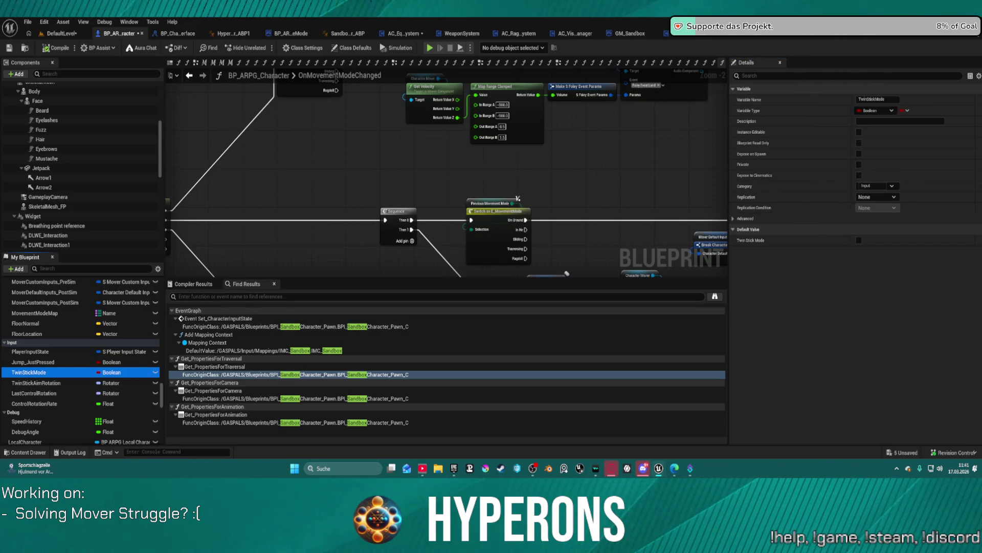
{"action": "left_click", "coordinate": [52, 382]}
{"action": "scroll", "coordinate": [55, 404], "scroll_direction": "down", "scroll_amount": 5}
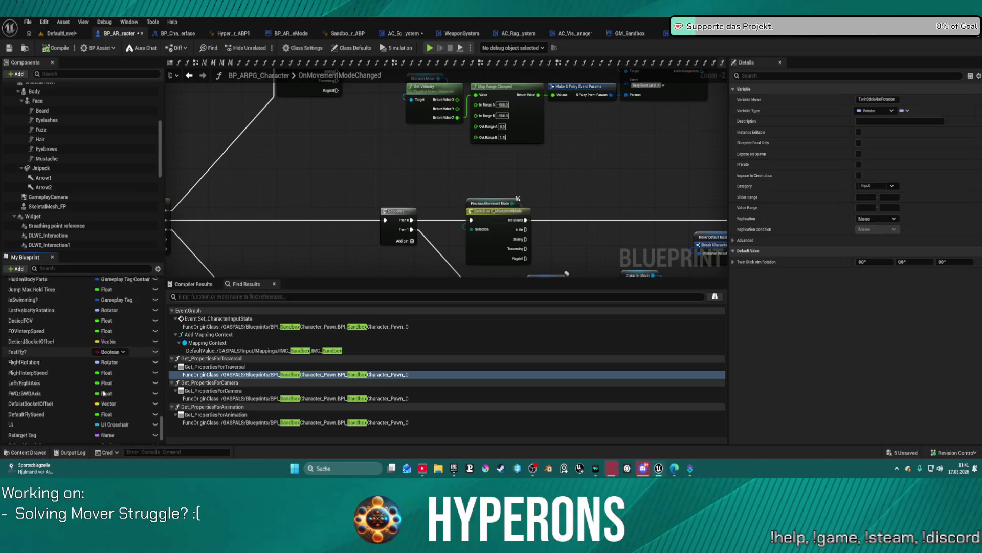
{"action": "scroll", "coordinate": [55, 406], "scroll_direction": "up", "scroll_amount": 6}
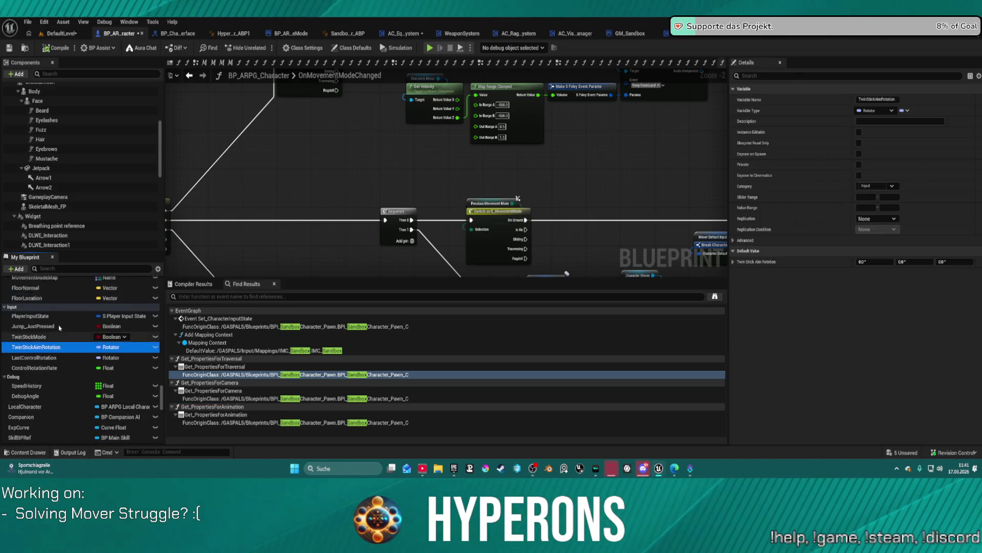
{"action": "scroll", "coordinate": [59, 328], "scroll_direction": "up", "scroll_amount": 3}
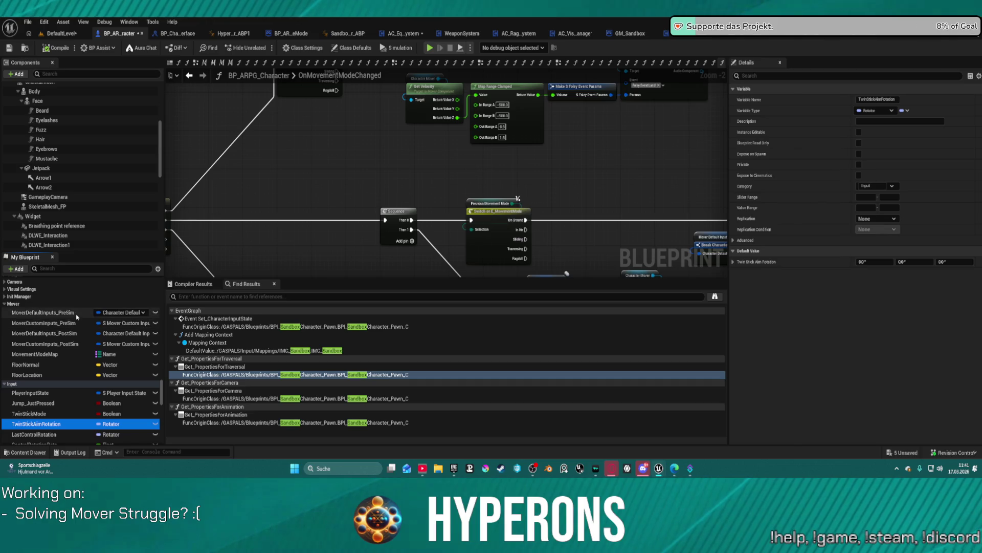
{"action": "left_click", "coordinate": [74, 314]}
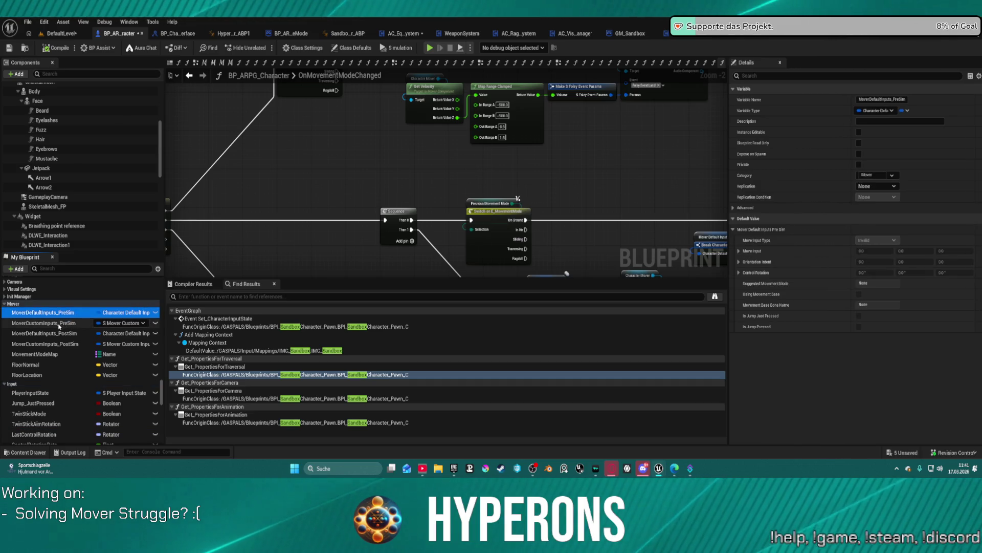
{"action": "left_click", "coordinate": [59, 324]}
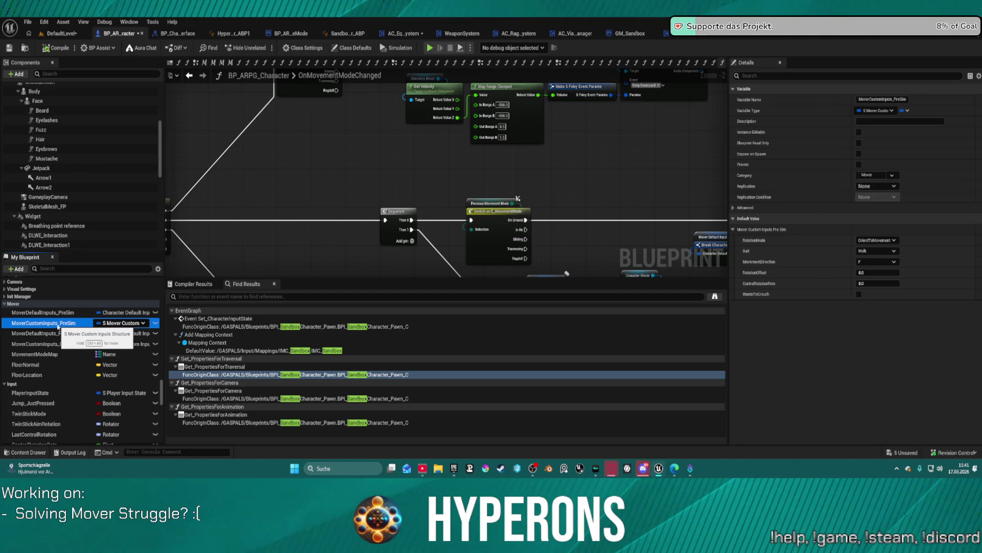
{"action": "key", "text": "ctrl+space"}
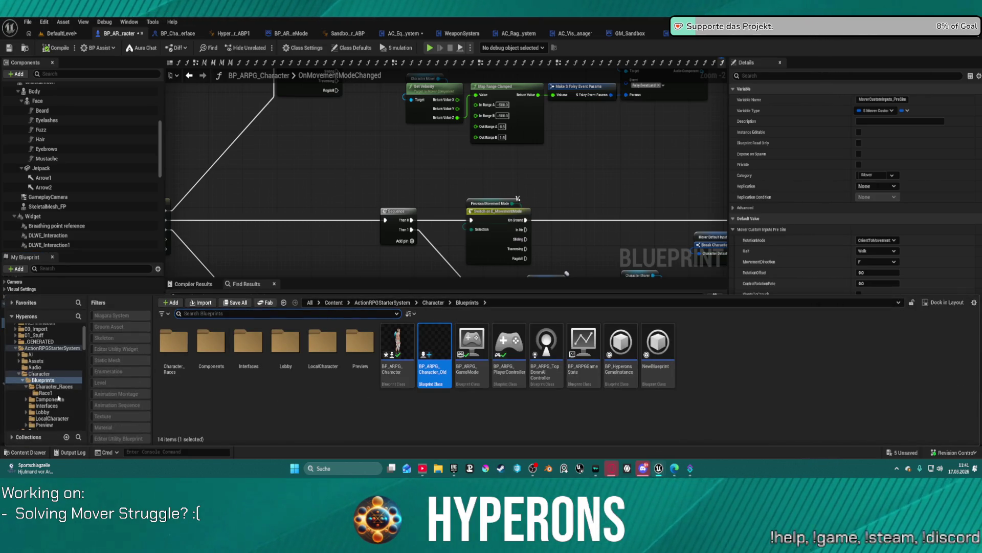
Browse to MetaHumans/MH_CHR_01/Body and open SKM_MH_CHR_01_BodyMesh in the mesh editor
{"action": "scroll", "coordinate": [58, 397], "scroll_direction": "down", "scroll_amount": 10}
{"action": "scroll", "coordinate": [63, 399], "scroll_direction": "down", "scroll_amount": 5}
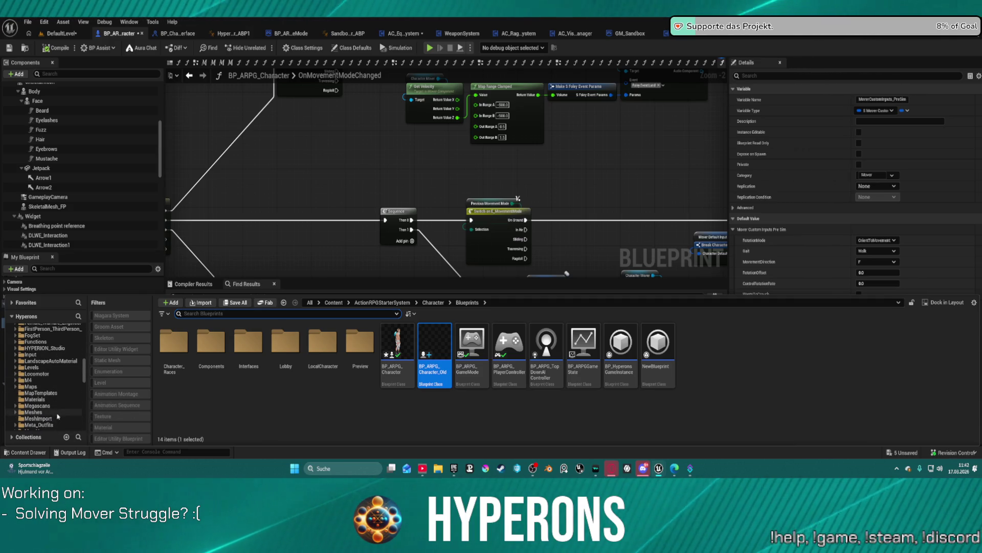
{"action": "scroll", "coordinate": [57, 415], "scroll_direction": "down", "scroll_amount": 3}
{"action": "left_click", "coordinate": [51, 393]}
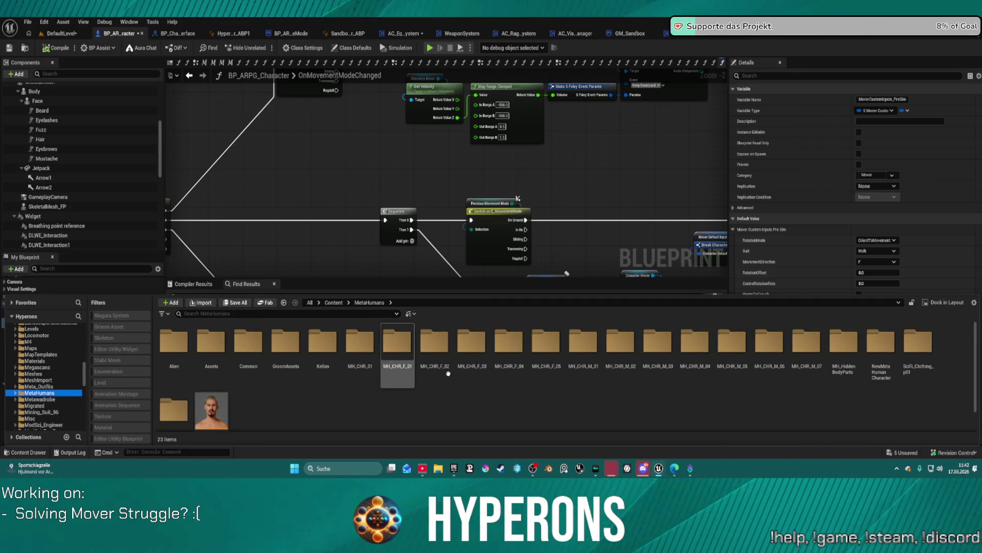
{"action": "double_click", "coordinate": [360, 342]}
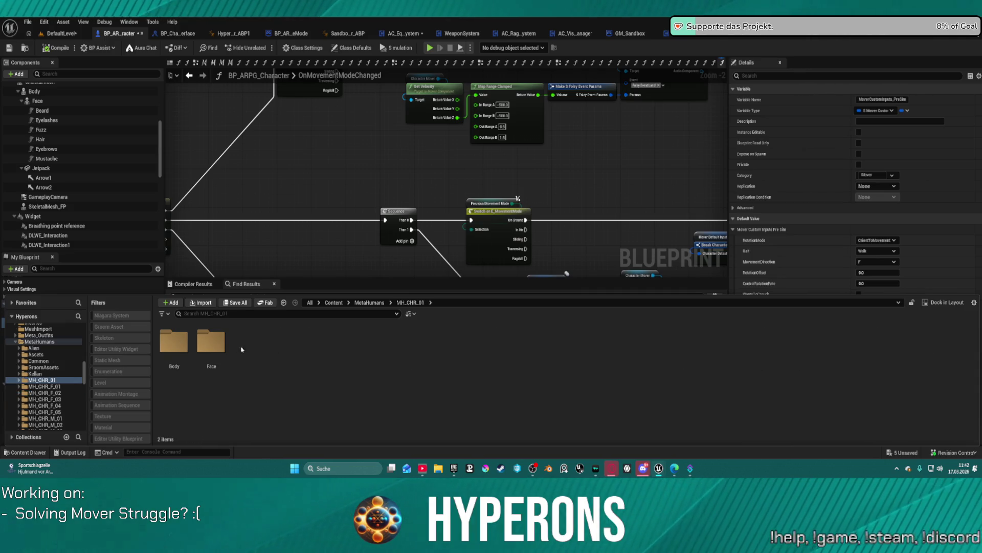
{"action": "double_click", "coordinate": [210, 342]}
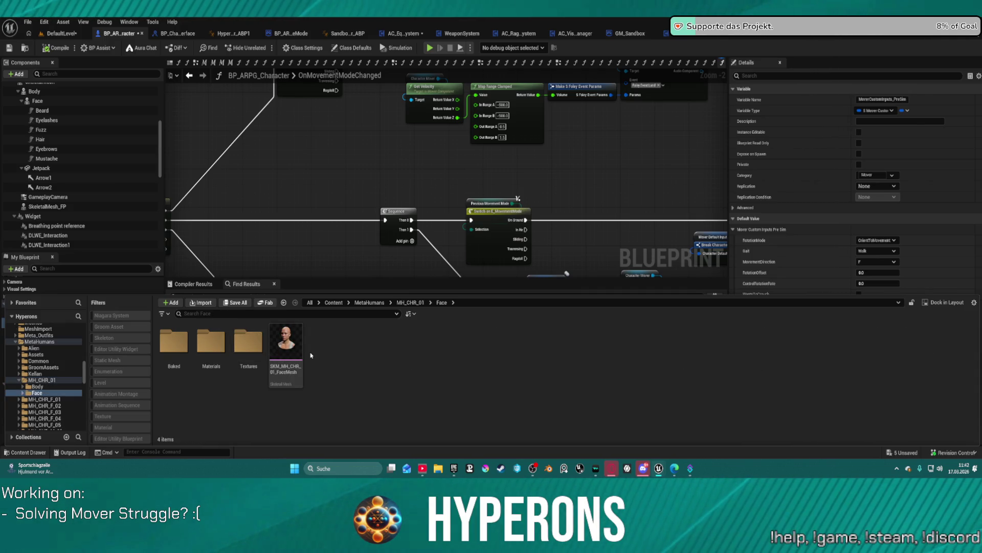
{"action": "left_click", "coordinate": [36, 386]}
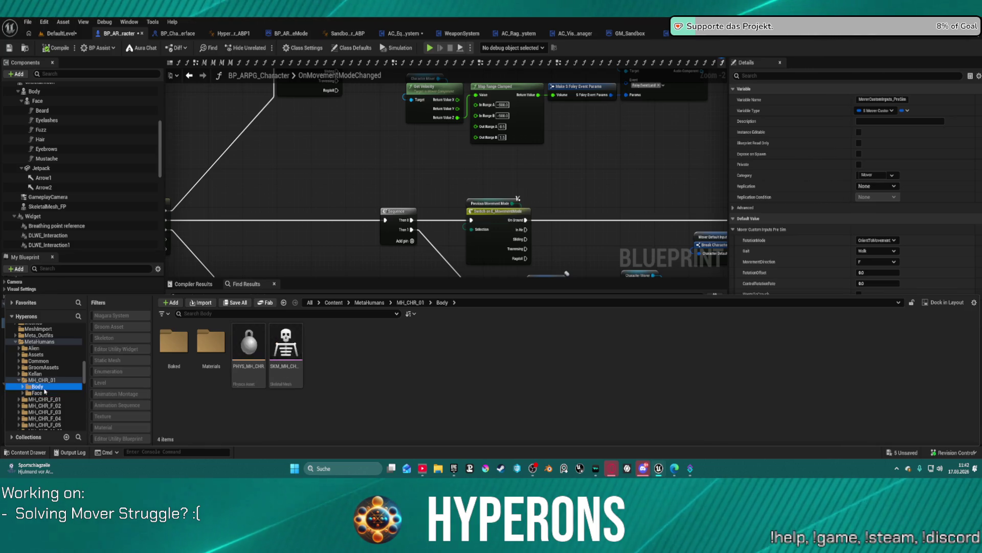
{"action": "double_click", "coordinate": [285, 348]}
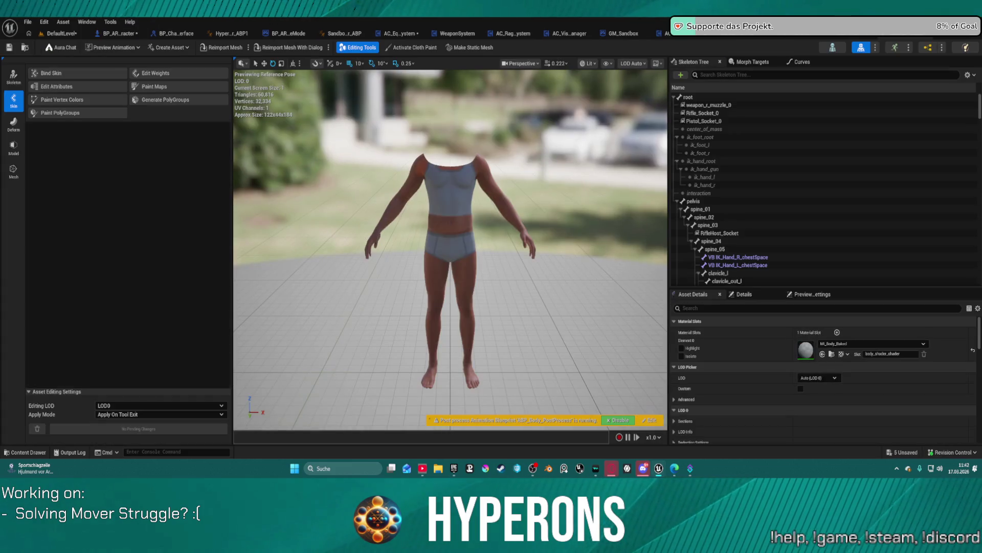
{"action": "key", "text": "ctrl+space"}
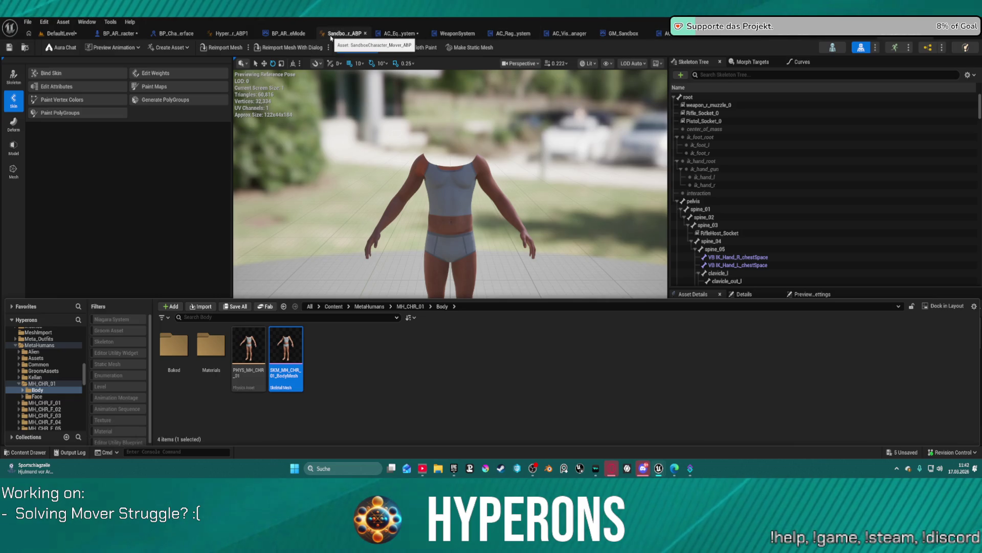
Locate SandboxCharacter_Mover_ABP in the Content Browser and open the RetargetedCharacters folder
{"action": "left_click", "coordinate": [344, 34]}
{"action": "key", "text": "ctrl+space"}
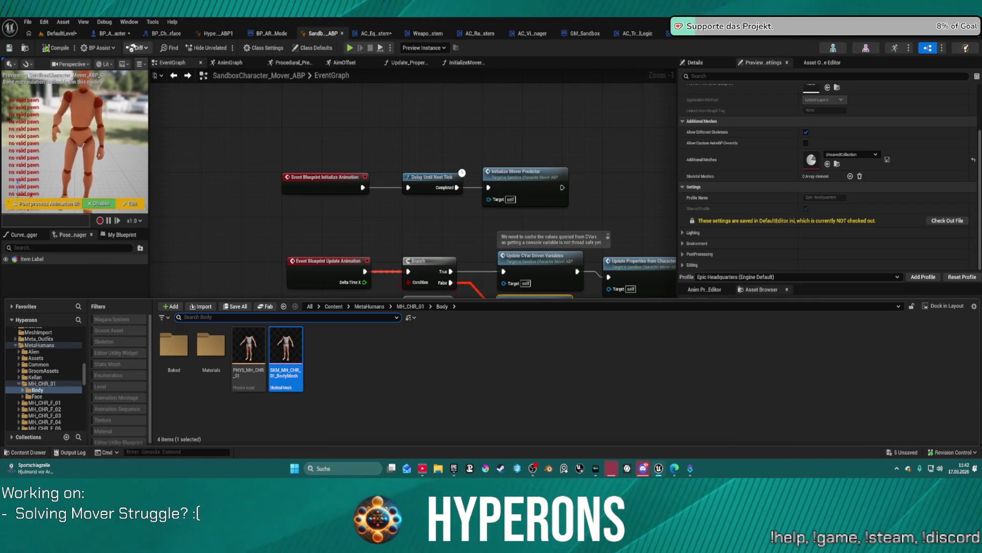
{"action": "left_click", "coordinate": [25, 47]}
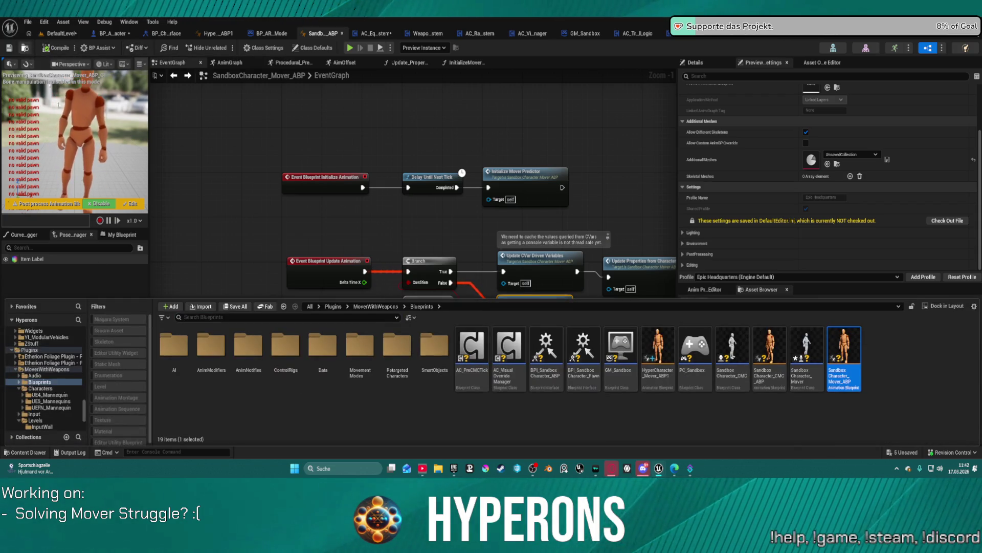
{"action": "double_click", "coordinate": [397, 353]}
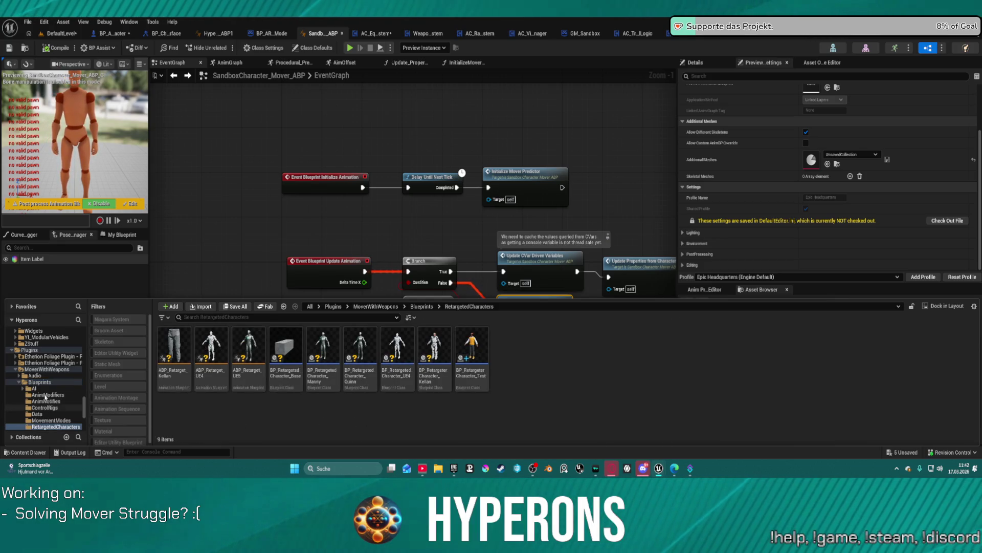
Browse MetaHumans > Kellan > Body and Male > Medium, ending in the MetaHumans folder
{"action": "scroll", "coordinate": [46, 398], "scroll_direction": "up", "scroll_amount": 5}
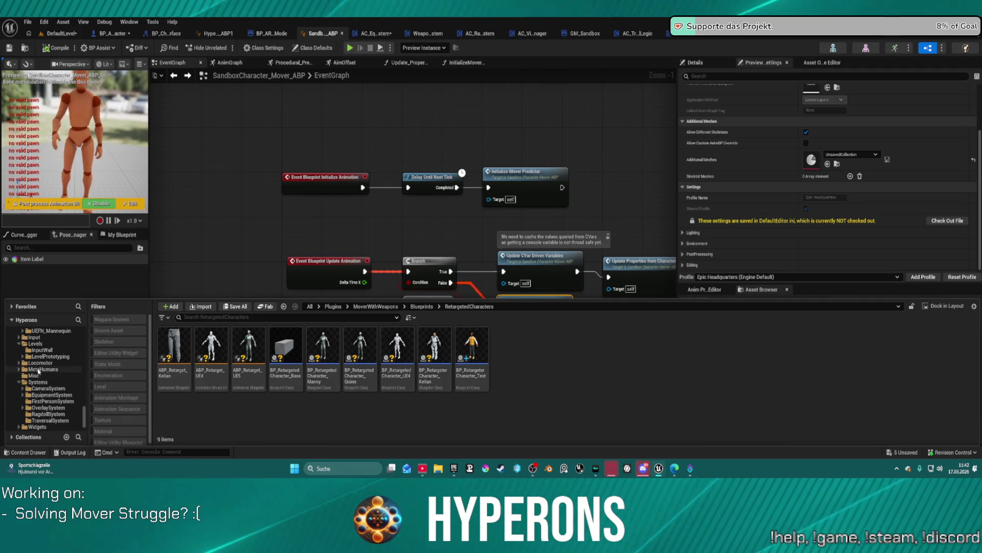
{"action": "left_click", "coordinate": [40, 369]}
{"action": "double_click", "coordinate": [211, 346]}
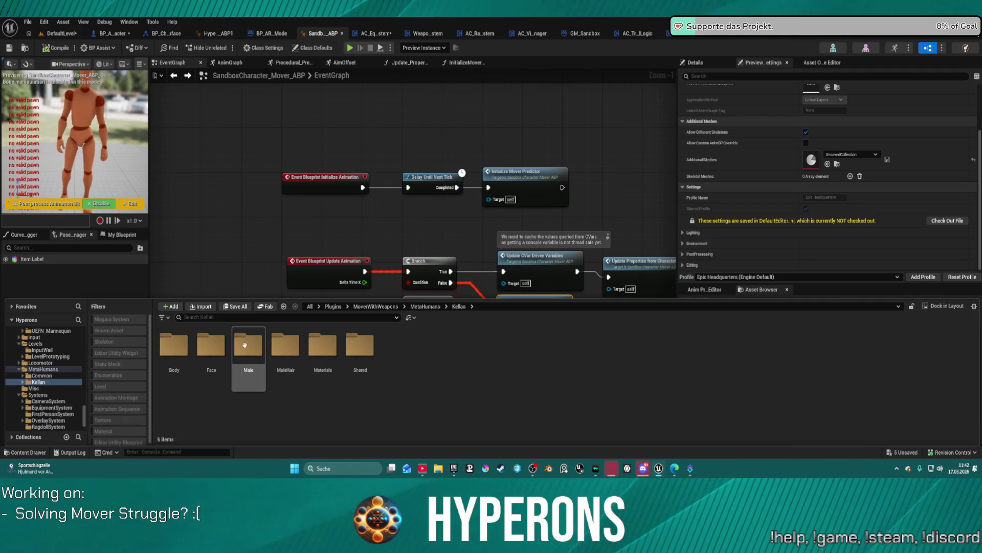
{"action": "double_click", "coordinate": [174, 346]}
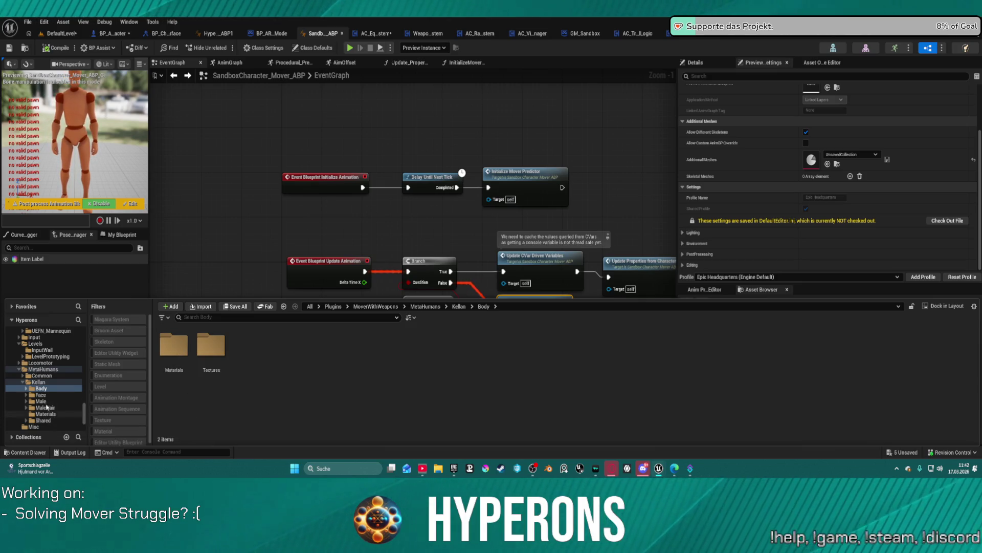
{"action": "left_click", "coordinate": [48, 382]}
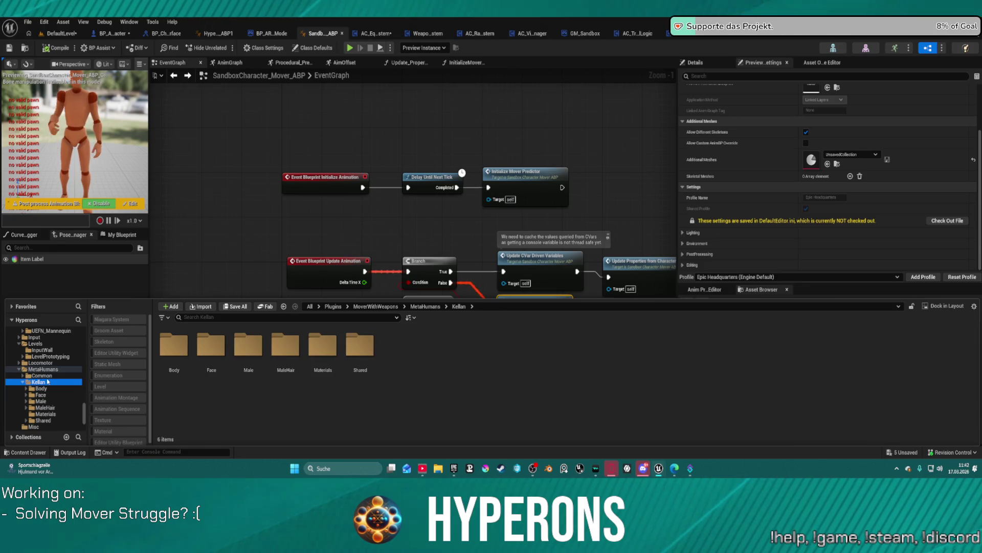
{"action": "left_click", "coordinate": [240, 359]}
{"action": "double_click", "coordinate": [240, 358]}
{"action": "double_click", "coordinate": [174, 345]}
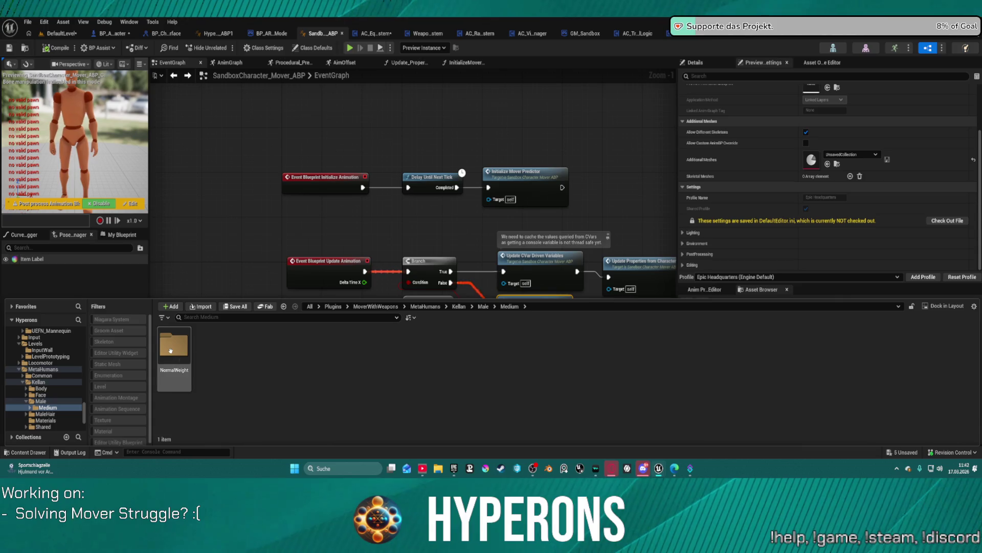
{"action": "left_click", "coordinate": [53, 375]}
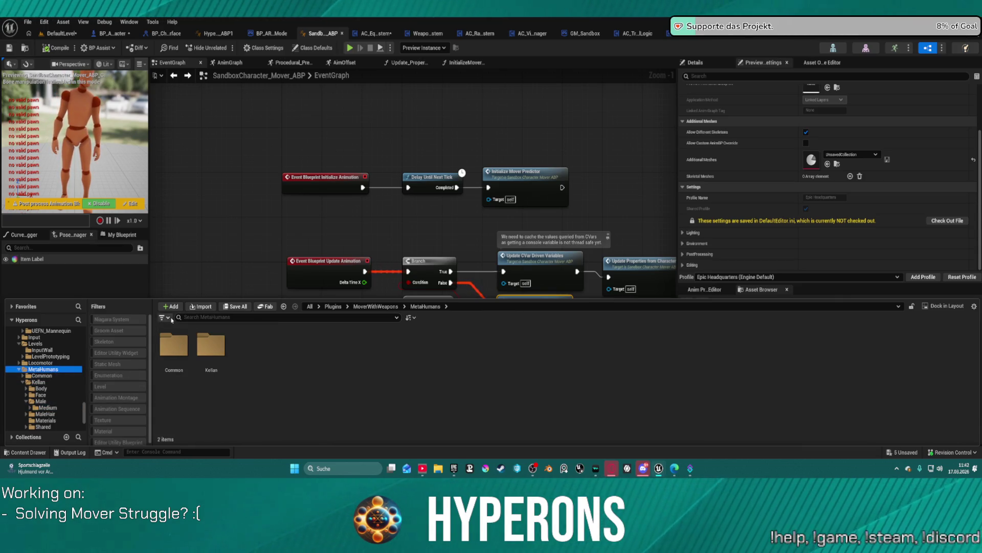
Change the asset filter from Level Sequence to Skeletal Mesh only
{"action": "left_click", "coordinate": [170, 317]}
{"action": "left_click", "coordinate": [200, 199]}
{"action": "left_click", "coordinate": [198, 209]}
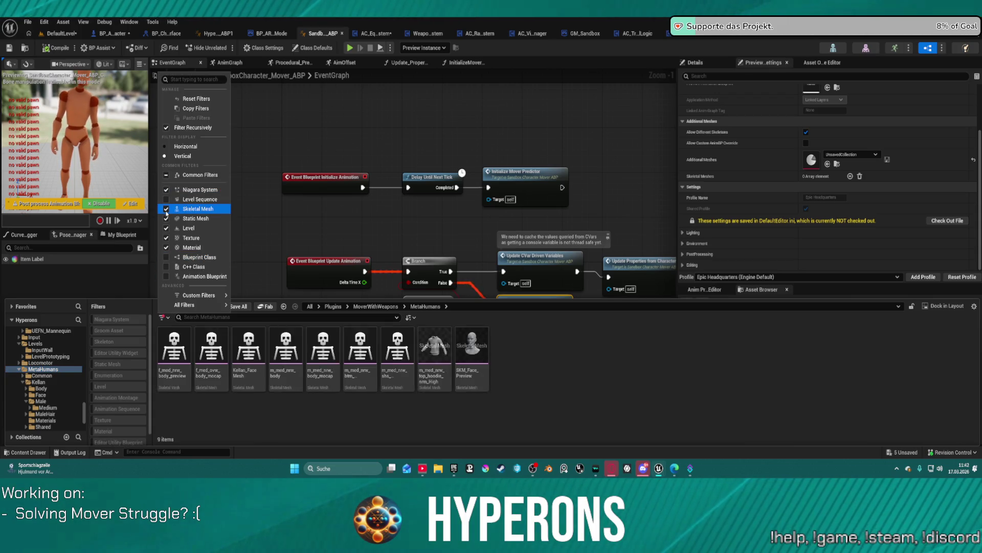
{"action": "left_click", "coordinate": [237, 358]}
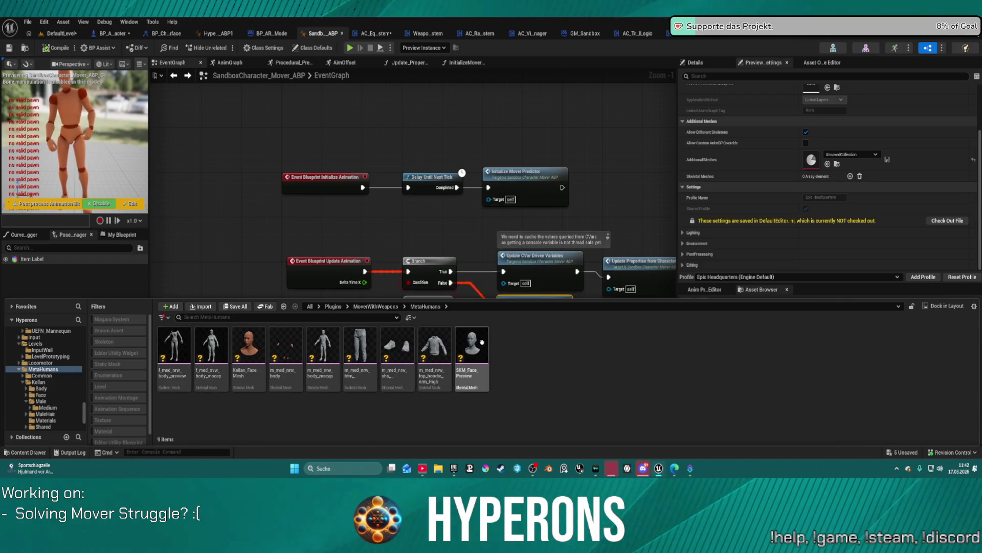
Check the MetaHumans bottoms mesh, list all MoverWithWeapons skeletal meshes, and select m_med_nrw_body
{"action": "mouse_move", "coordinate": [447, 365]}
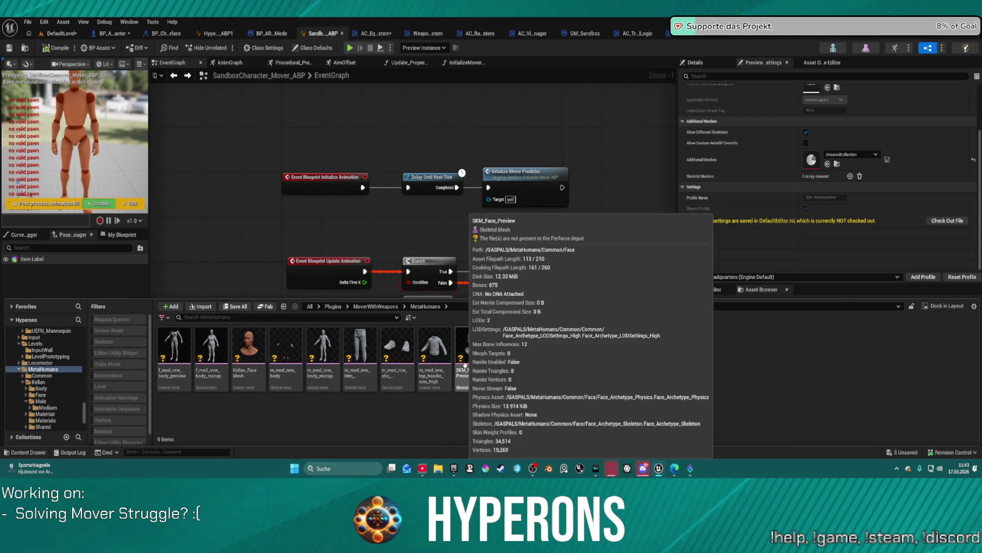
{"action": "left_click", "coordinate": [358, 344]}
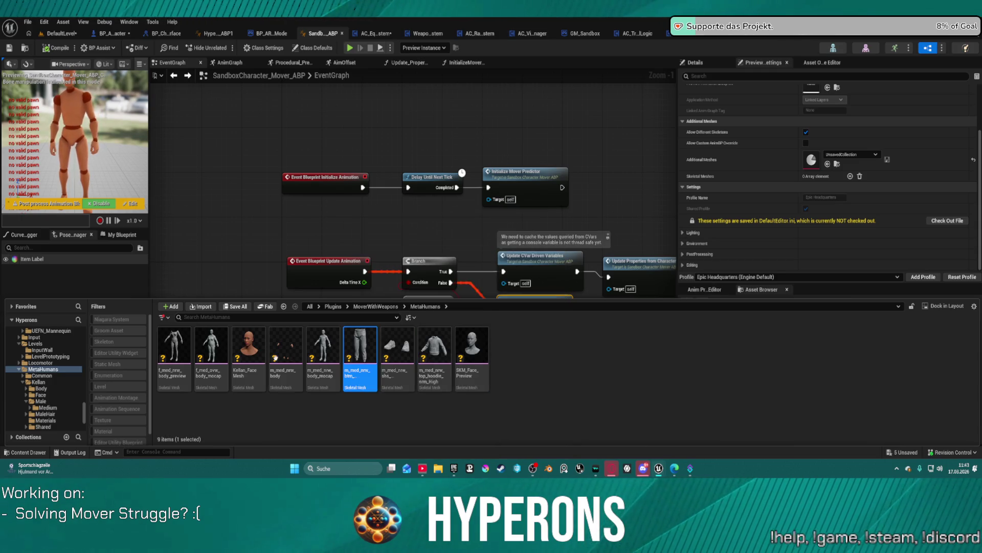
{"action": "mouse_move", "coordinate": [295, 340]}
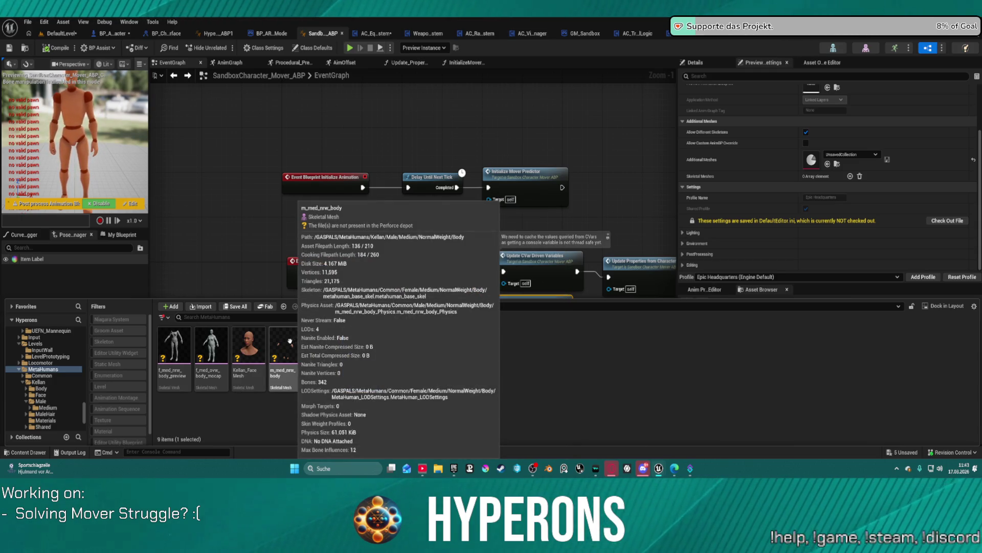
{"action": "scroll", "coordinate": [66, 380], "scroll_direction": "up", "scroll_amount": 5}
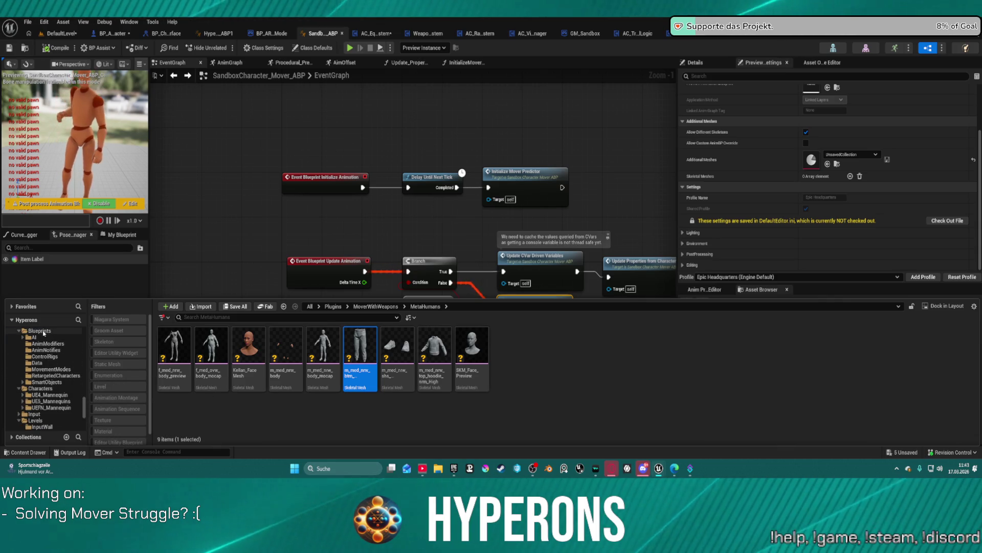
{"action": "left_click", "coordinate": [39, 331]}
{"action": "scroll", "coordinate": [50, 361], "scroll_direction": "up", "scroll_amount": 3}
{"action": "left_click", "coordinate": [47, 369]}
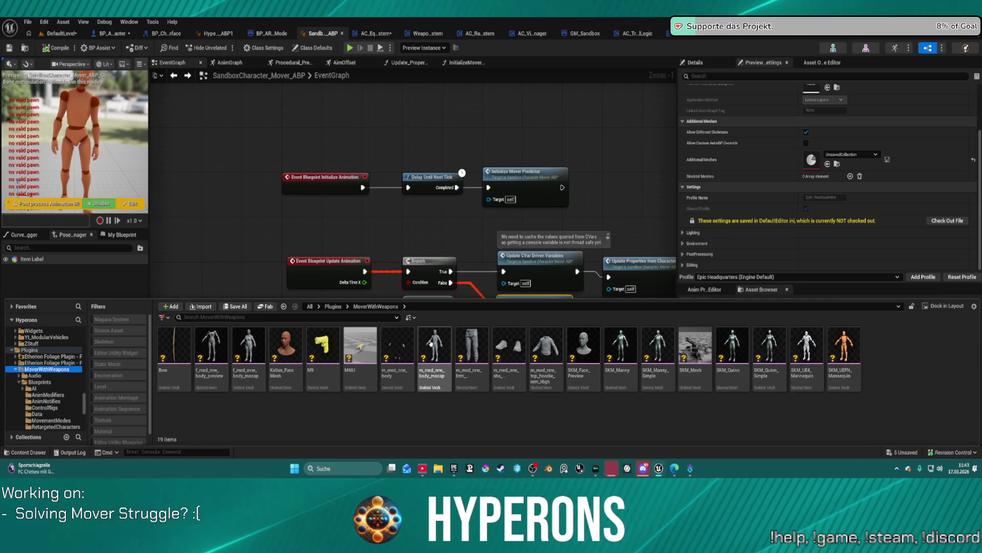
{"action": "left_click", "coordinate": [395, 354]}
Open m_med_nrw_body and select its root bone, viewing it from below
{"action": "double_click", "coordinate": [405, 346]}
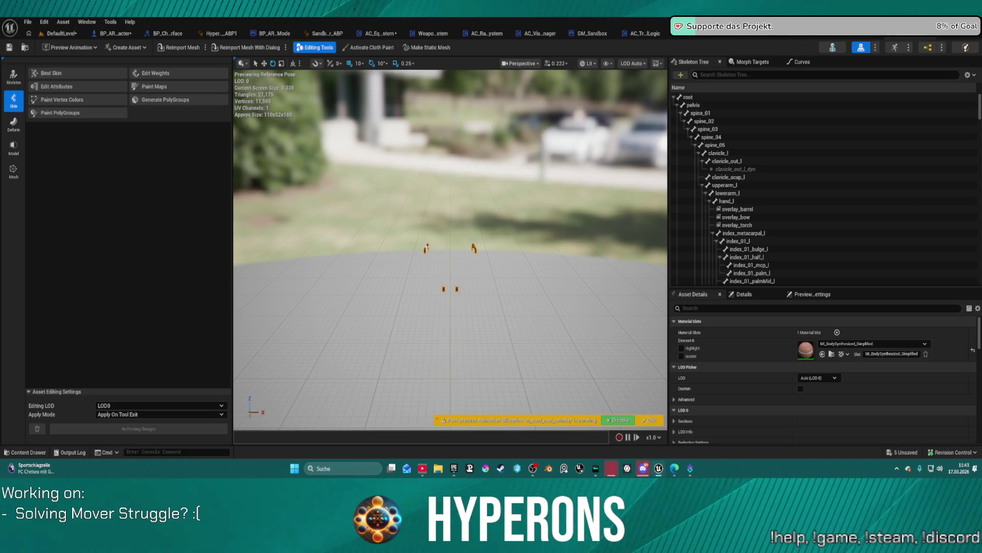
{"action": "scroll", "coordinate": [442, 251], "scroll_direction": "up", "scroll_amount": 3}
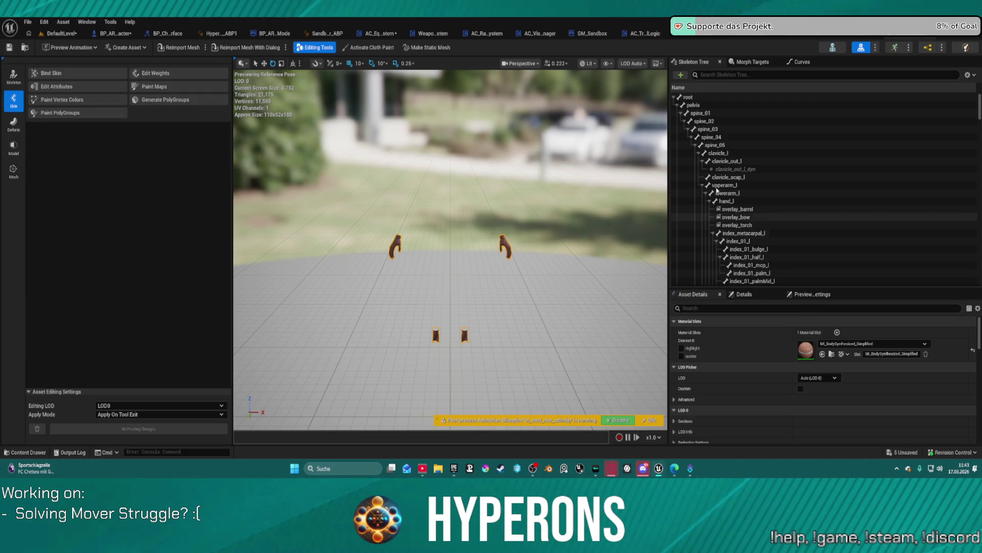
{"action": "left_click", "coordinate": [688, 96]}
{"action": "mouse_move", "coordinate": [582, 265]}
{"action": "left_mouse_down"}
{"action": "mouse_move", "coordinate": [577, 328]}
{"action": "mouse_move", "coordinate": [480, 351]}
{"action": "left_mouse_up"}
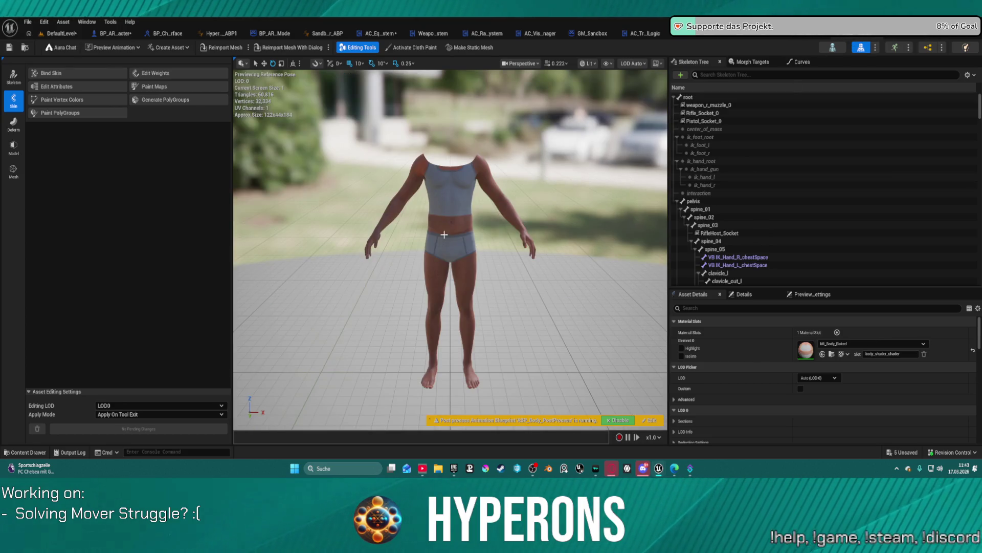
Inspect the root bone with the translation gizmo from angled views, then return to SKM_MH_CHR_01_BodyMesh
{"action": "left_click", "coordinate": [682, 97]}
{"action": "left_click_drag", "start_coordinate": [503, 221], "coordinate": [427, 321]}
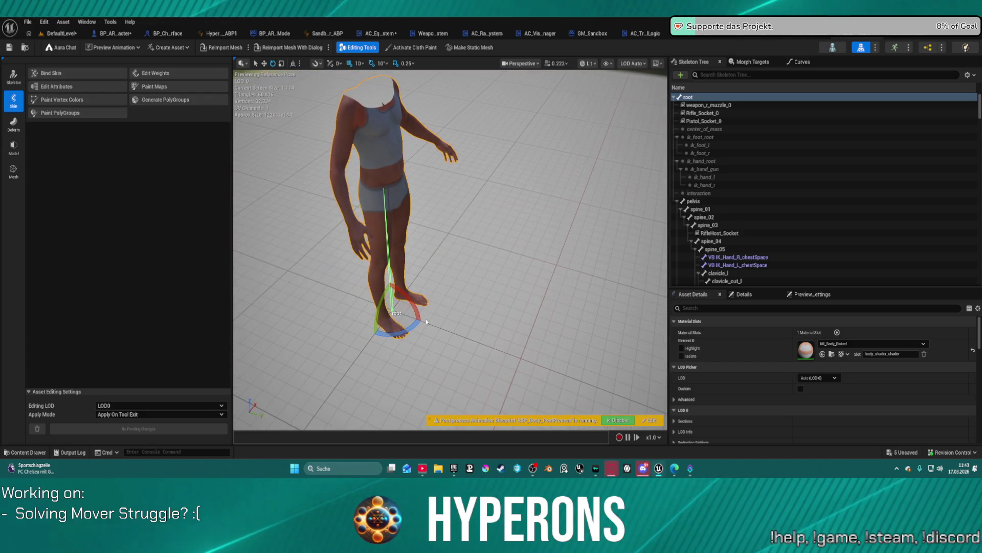
{"action": "key", "text": "w"}
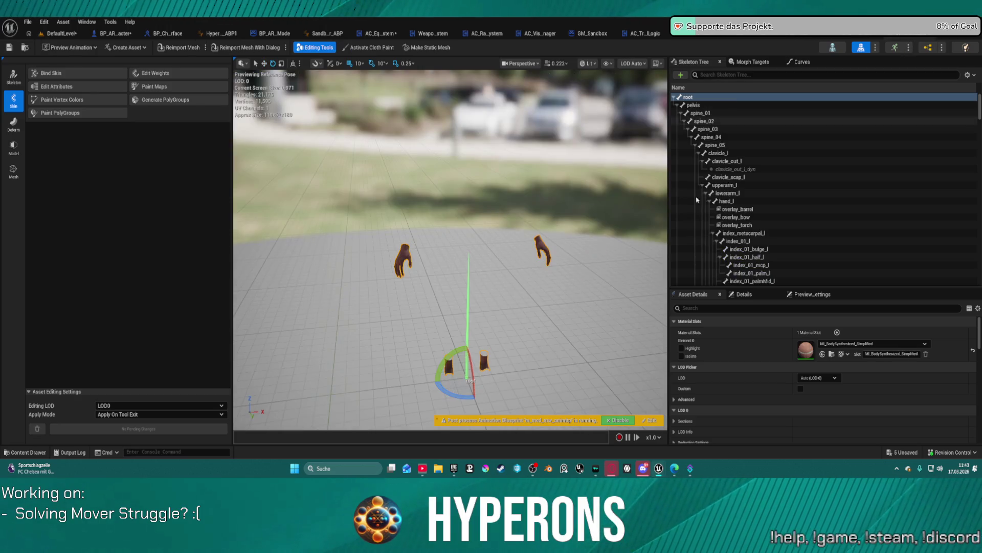
{"action": "key", "text": "w"}
{"action": "mouse_move", "coordinate": [443, 354]}
{"action": "left_mouse_down"}
{"action": "mouse_move", "coordinate": [507, 383]}
{"action": "mouse_move", "coordinate": [546, 354]}
{"action": "left_mouse_up"}
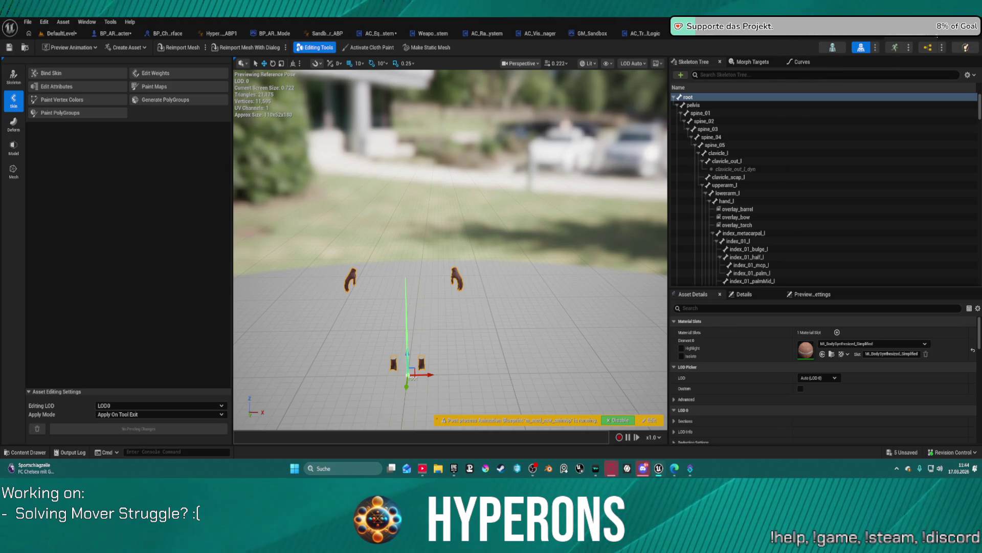
{"action": "left_click", "coordinate": [861, 41]}
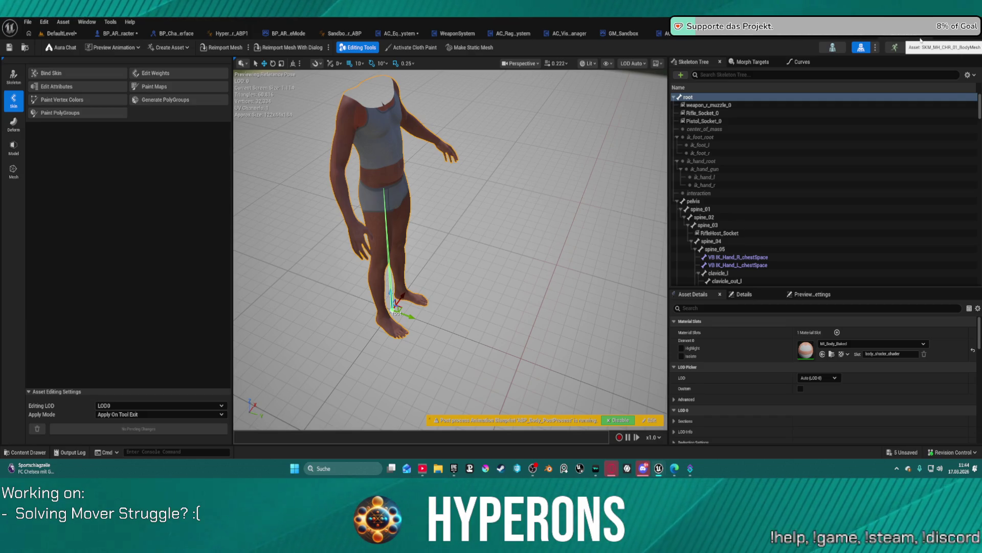
{"action": "left_click", "coordinate": [921, 40]}
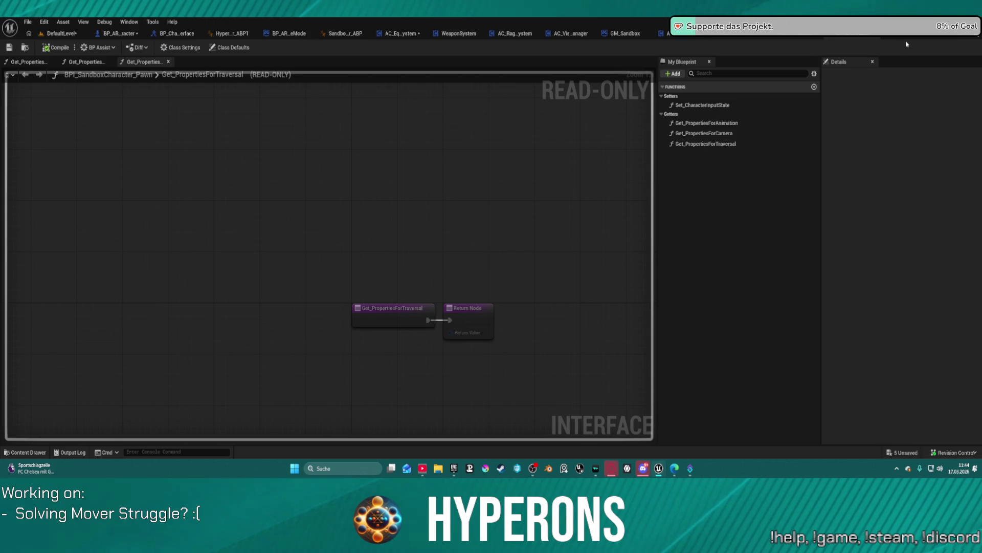
Close the BPI_SandboxCharacter_Pawn interface and view the AC_TraversalTracer and AC_TraversalLogic graphs
{"action": "left_click", "coordinate": [854, 39]}
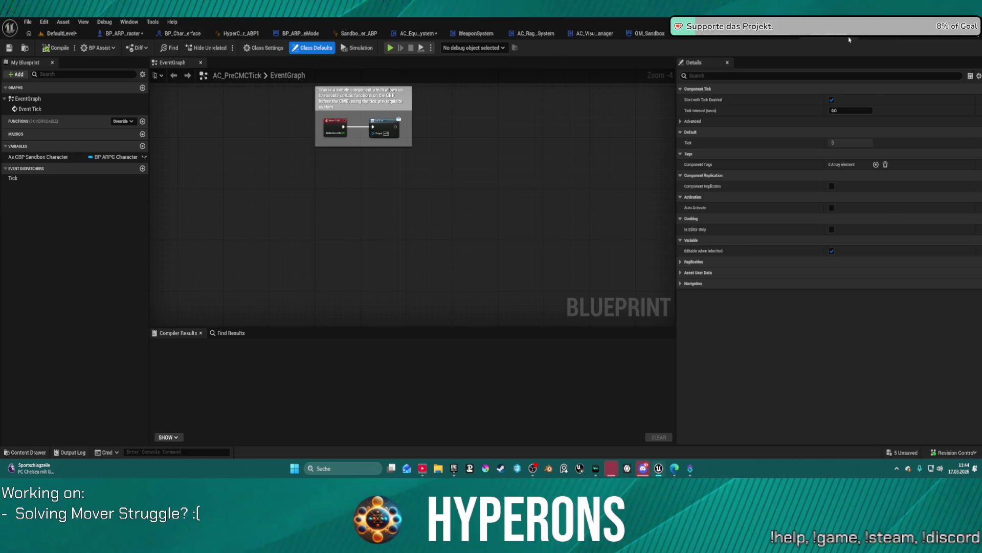
{"action": "left_click", "coordinate": [780, 37]}
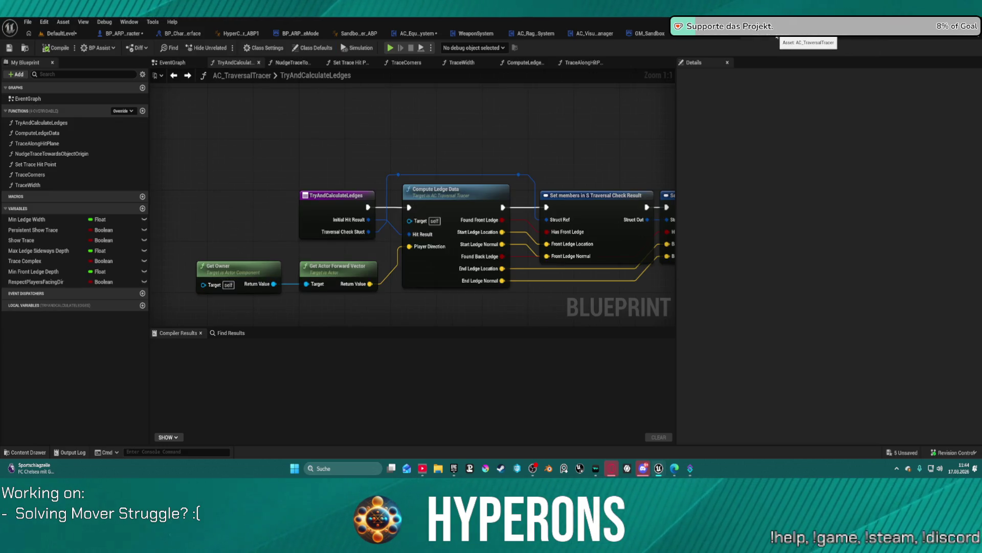
{"action": "left_click", "coordinate": [697, 37]}
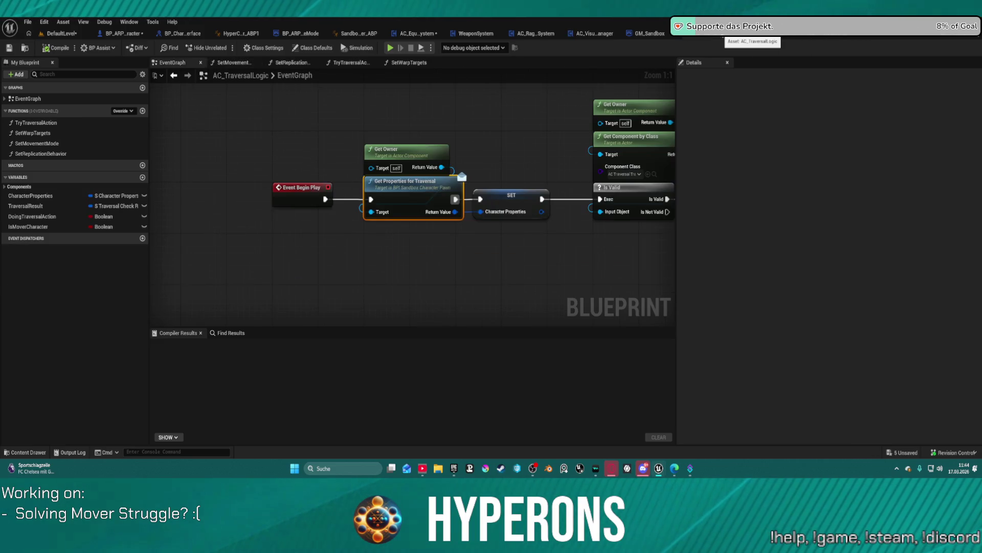
Pan AC_TraversalLogic's BeginPlay chain to the Branch and Cast To Pawn nodes, then return to BP_ARPG_Character
{"action": "mouse_move", "coordinate": [545, 123]}
{"action": "left_mouse_down"}
{"action": "mouse_move", "coordinate": [362, 103]}
{"action": "mouse_move", "coordinate": [58, 138]}
{"action": "left_mouse_up"}
{"action": "mouse_move", "coordinate": [460, 154]}
{"action": "left_mouse_down"}
{"action": "mouse_move", "coordinate": [292, 144]}
{"action": "mouse_move", "coordinate": [304, 122]}
{"action": "mouse_move", "coordinate": [340, 111]}
{"action": "mouse_move", "coordinate": [516, 125]}
{"action": "mouse_move", "coordinate": [638, 159]}
{"action": "left_mouse_up"}
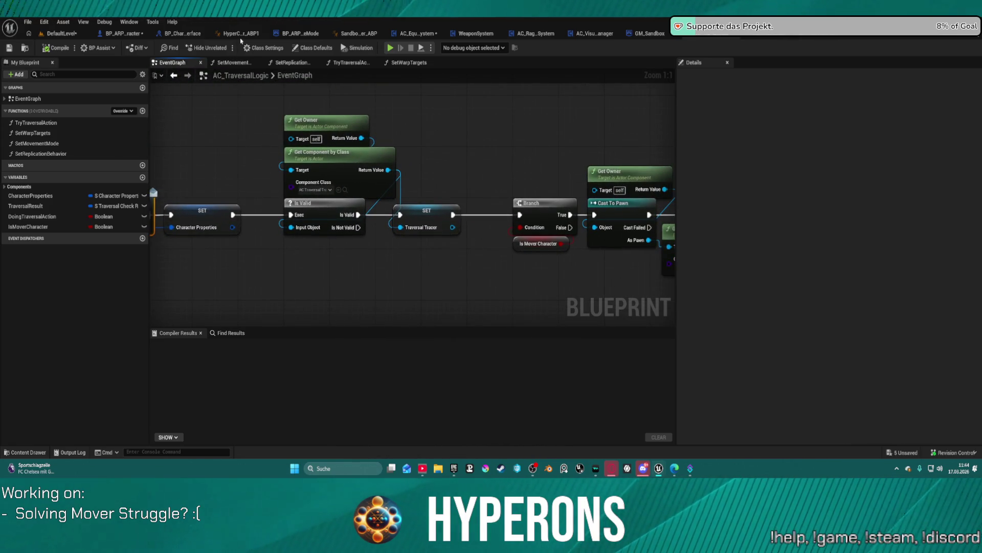
{"action": "left_click", "coordinate": [147, 39]}
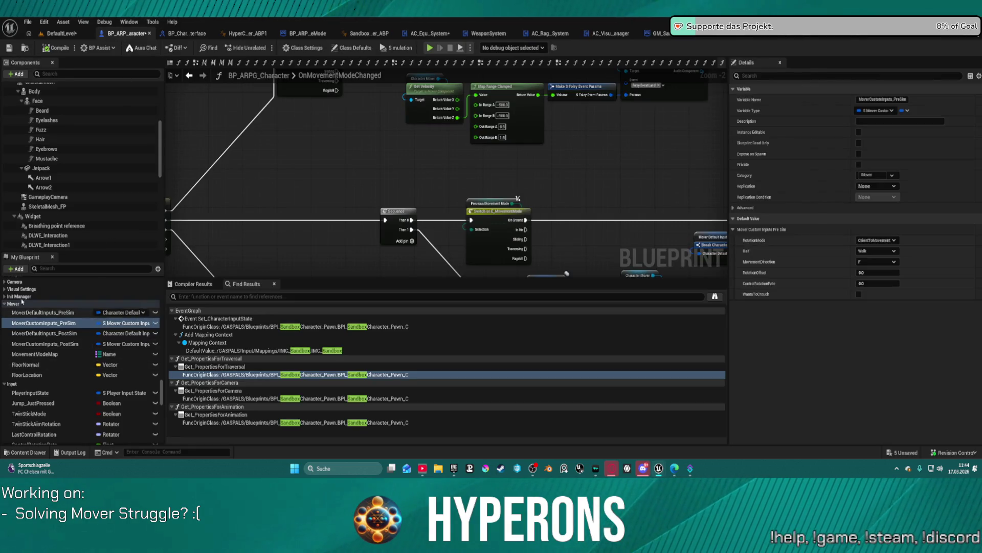
Open the Get Anim Instance function graph and inspect its Return Node
{"action": "scroll", "coordinate": [59, 312], "scroll_direction": "up", "scroll_amount": 3}
{"action": "scroll", "coordinate": [59, 312], "scroll_direction": "up", "scroll_amount": 10}
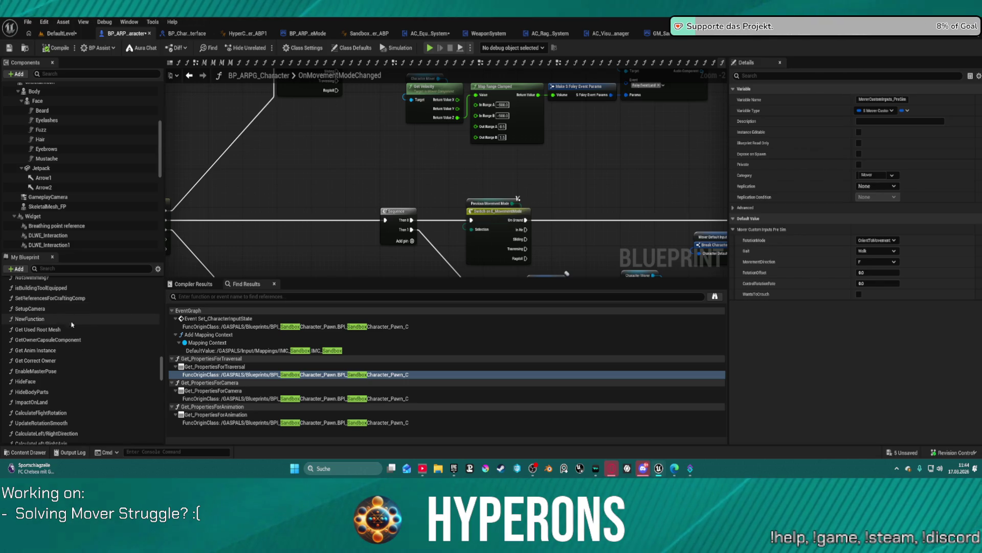
{"action": "double_click", "coordinate": [31, 350]}
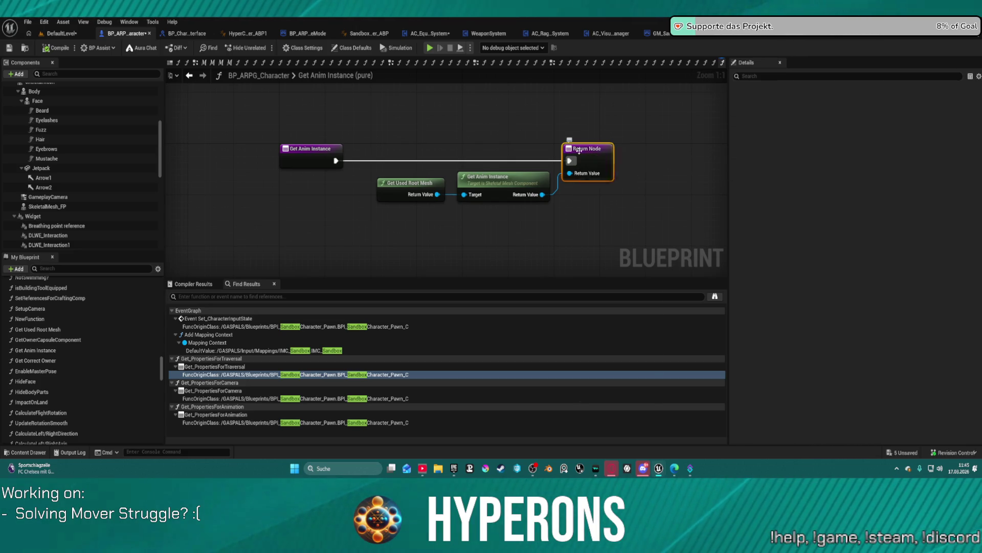
{"action": "right_click", "coordinate": [581, 153]}
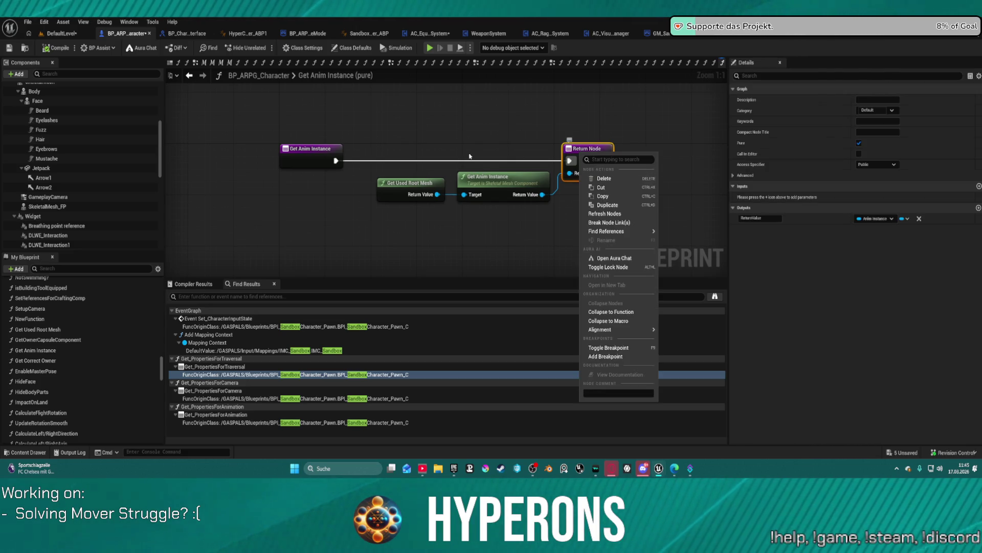
Find references to Get Anim Instance and jump to its entry node and EventGraph call
{"action": "right_click", "coordinate": [35, 351]}
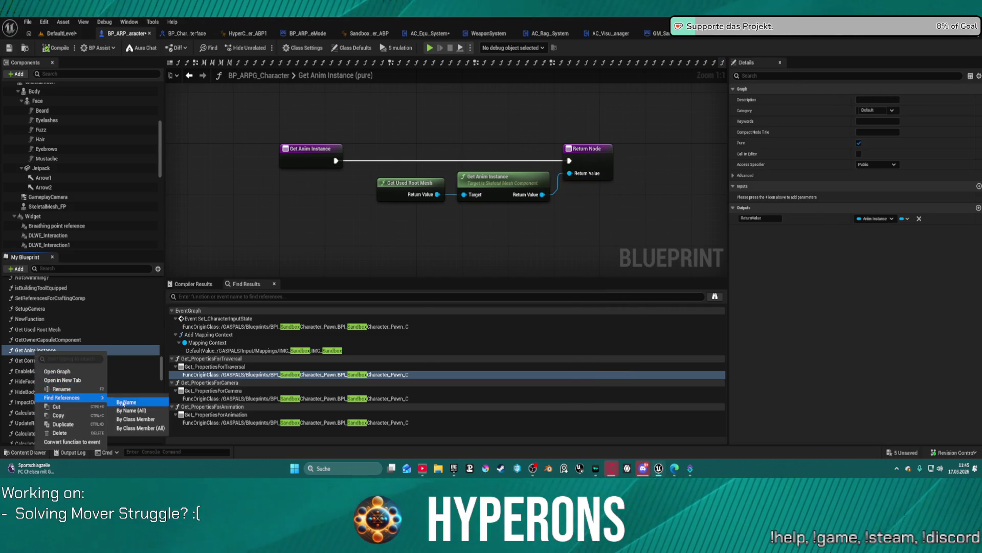
{"action": "left_click", "coordinate": [182, 377]}
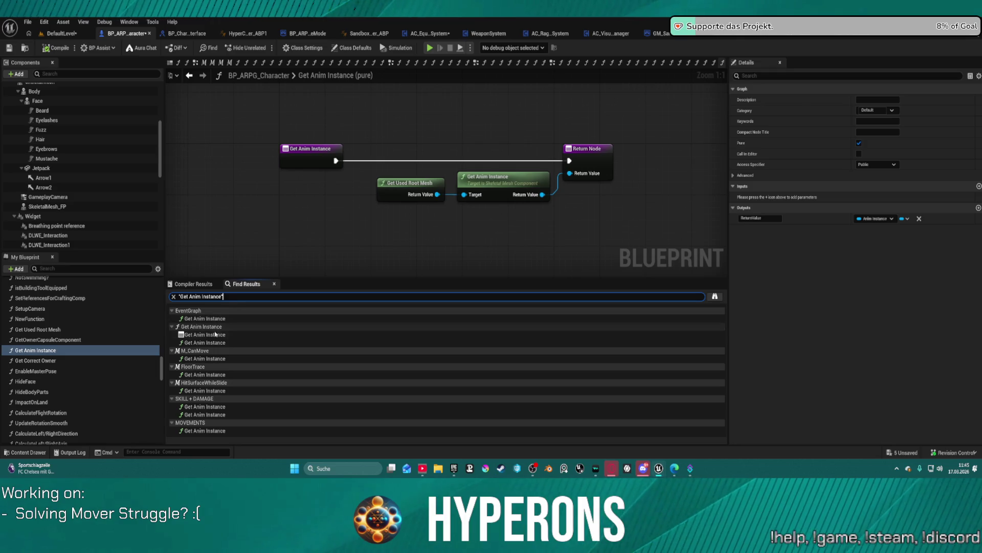
{"action": "left_click", "coordinate": [204, 337]}
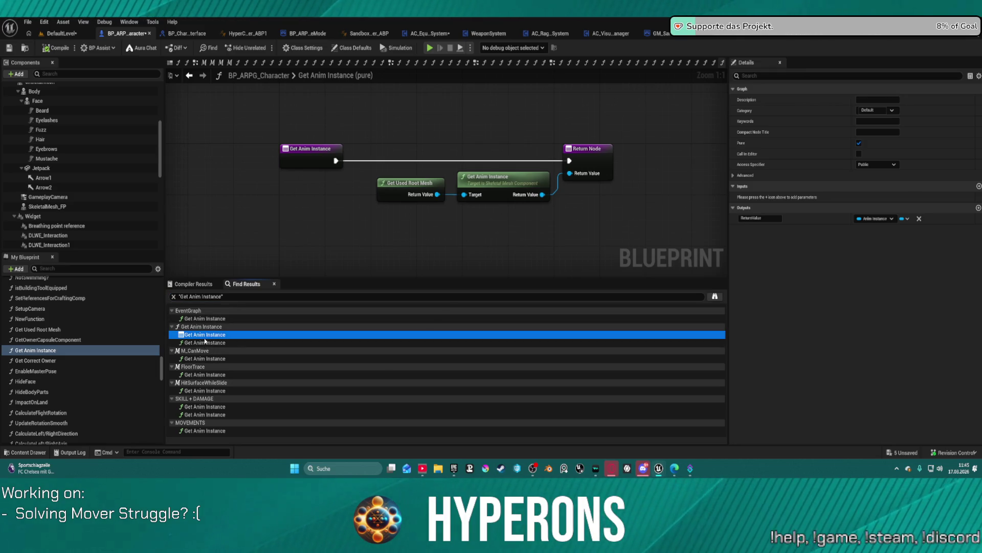
{"action": "double_click", "coordinate": [235, 333]}
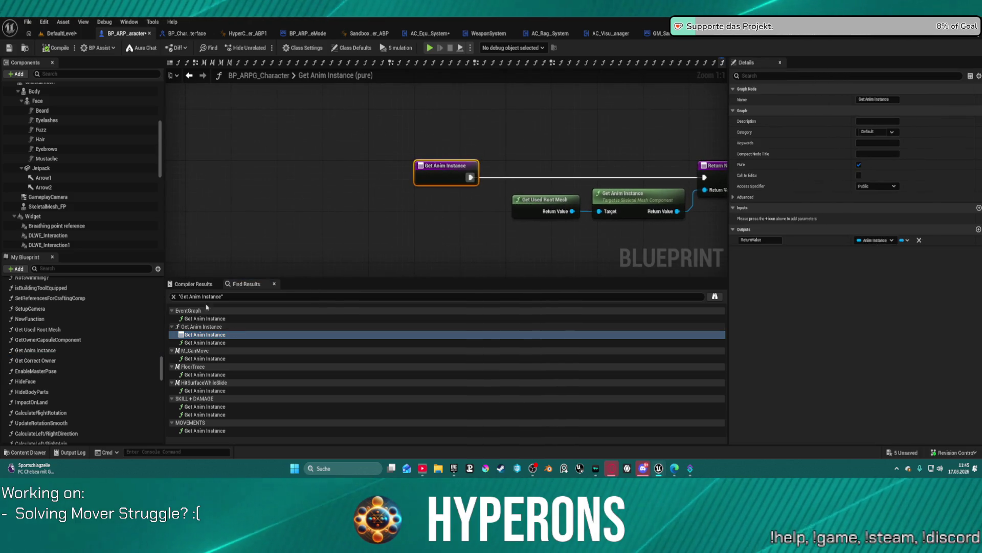
{"action": "left_click", "coordinate": [204, 327]}
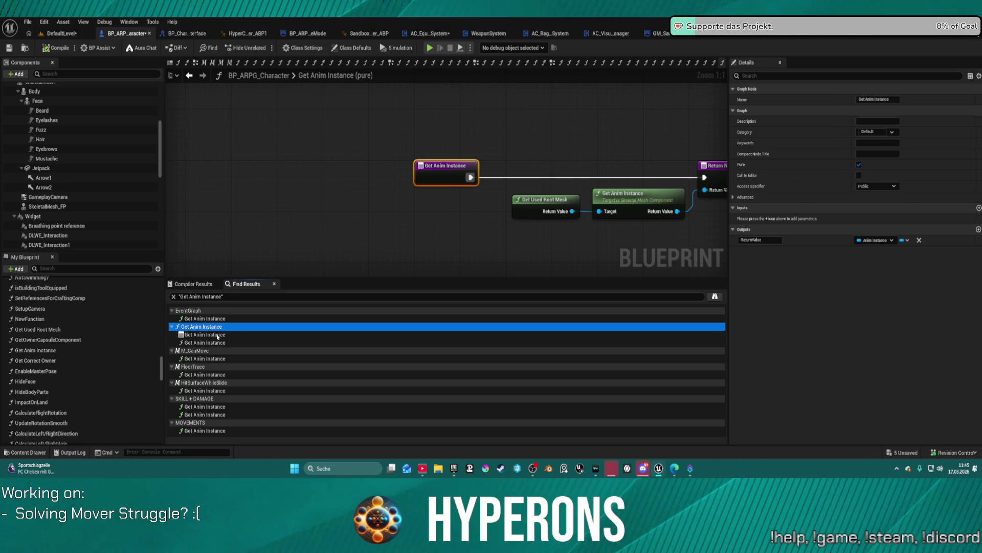
{"action": "left_click", "coordinate": [210, 318]}
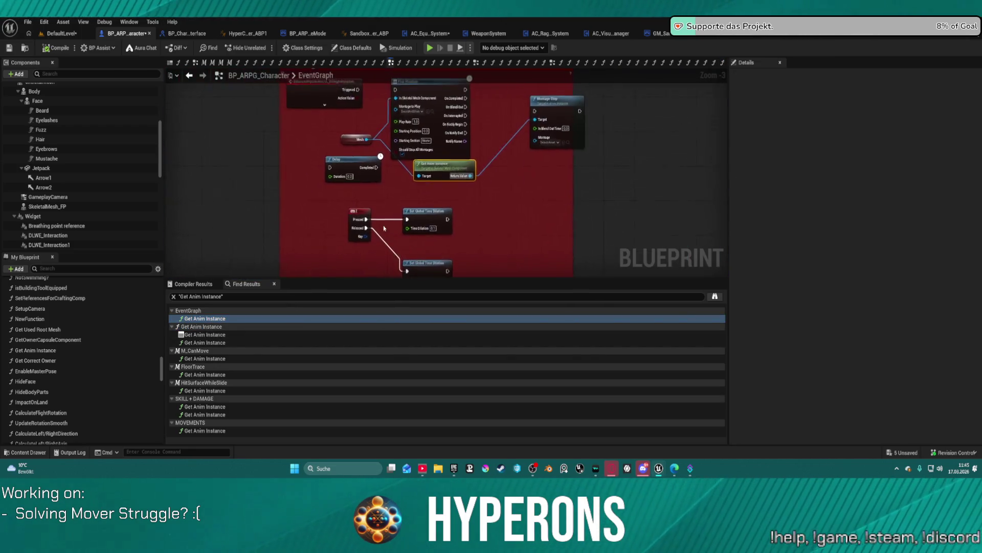
Visit the Get Anim Instance calls near Debug animation, in HitSurfaceWhileSlide, and in SKILL + DAMAGE
{"action": "left_click_drag", "start_coordinate": [535, 182], "coordinate": [555, 259]}
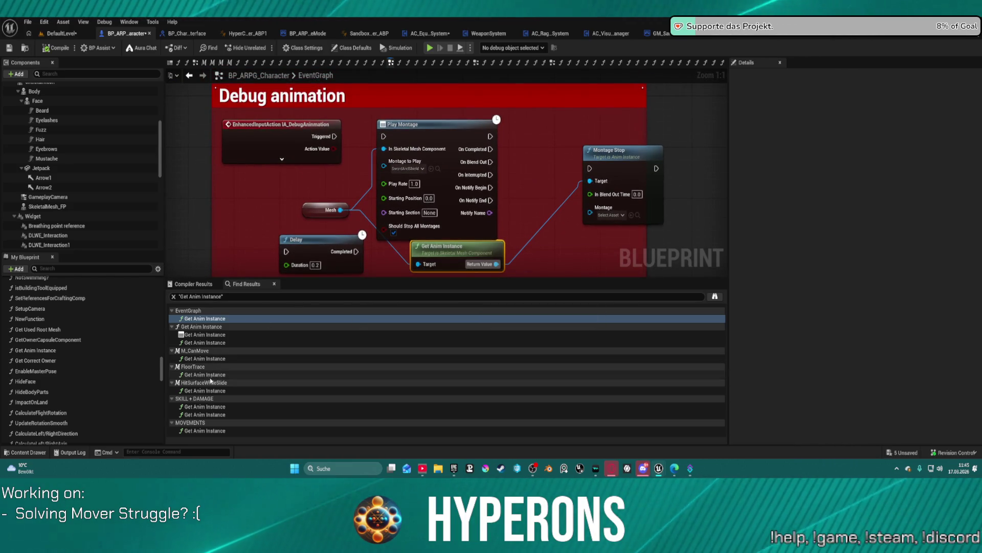
{"action": "left_click", "coordinate": [214, 391]}
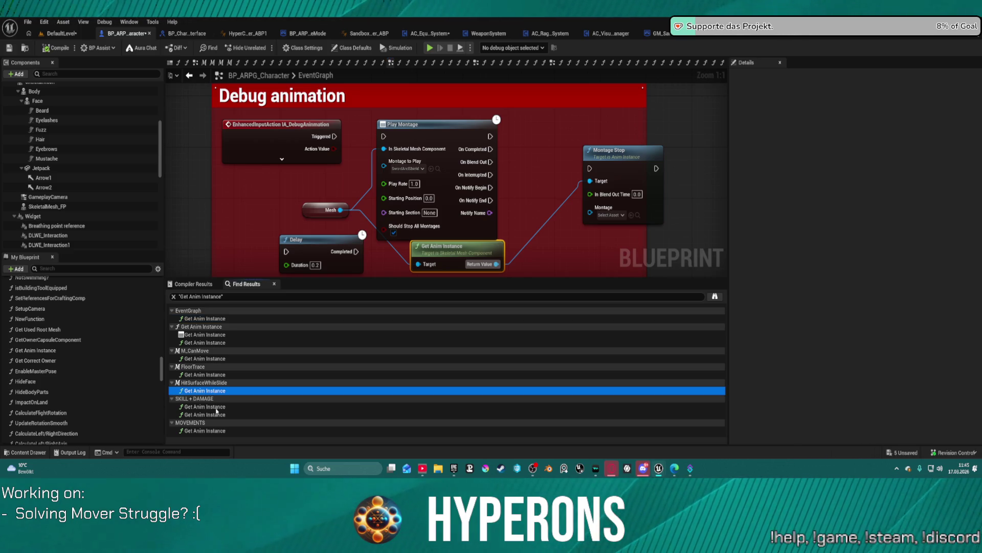
{"action": "left_click", "coordinate": [211, 422]}
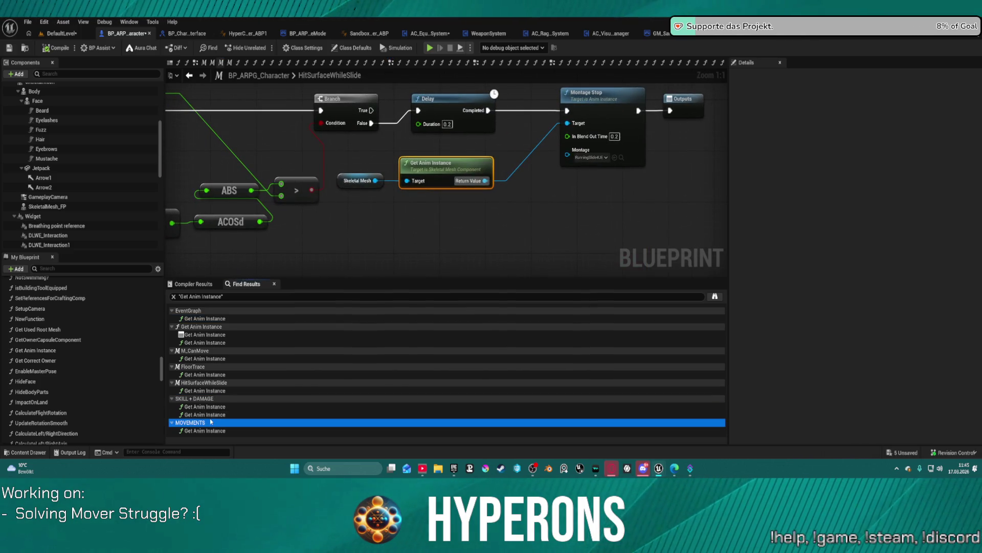
{"action": "left_click", "coordinate": [204, 416]}
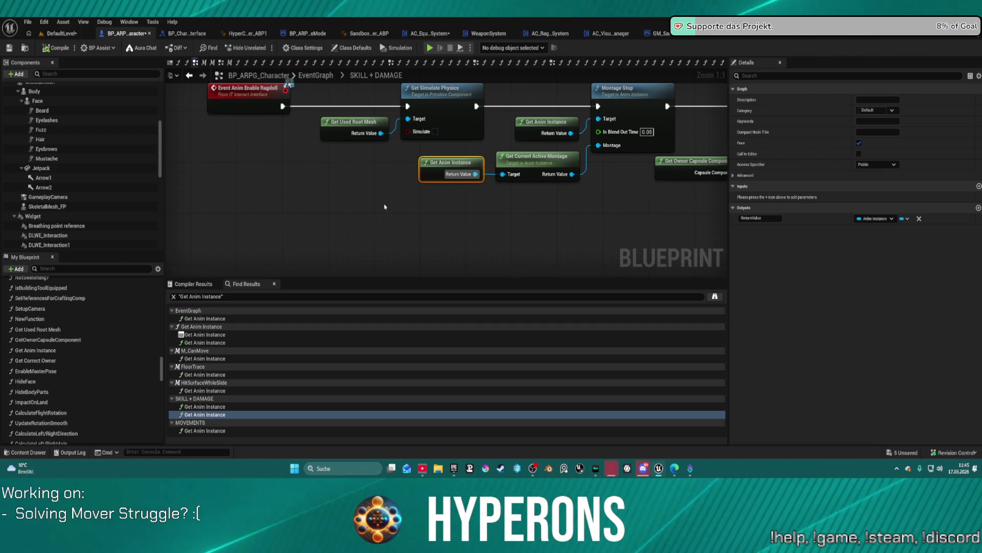
Centre the ragdoll nodes and disconnect Event Anim Enable Ragdoll from Set Simulate Physics
{"action": "scroll", "coordinate": [381, 205], "scroll_direction": "down", "scroll_amount": 2}
{"action": "mouse_move", "coordinate": [369, 208]}
{"action": "left_mouse_down"}
{"action": "mouse_move", "coordinate": [42, 200]}
{"action": "mouse_move", "coordinate": [323, 213]}
{"action": "mouse_move", "coordinate": [260, 215]}
{"action": "mouse_move", "coordinate": [309, 233]}
{"action": "mouse_move", "coordinate": [301, 224]}
{"action": "mouse_move", "coordinate": [264, 227]}
{"action": "mouse_move", "coordinate": [478, 223]}
{"action": "mouse_move", "coordinate": [460, 231]}
{"action": "left_mouse_up"}
{"action": "key", "text": "ctrl+z"}
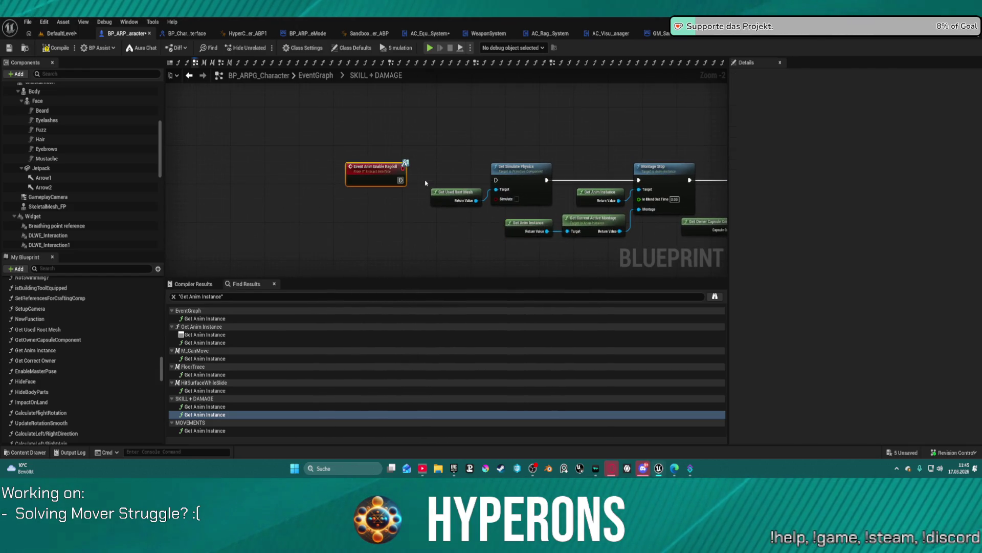
Compile BP_ARPG_Character, play despite the compile errors, stop with Esc, and relaunch a standalone play-test
{"action": "left_click", "coordinate": [430, 47]}
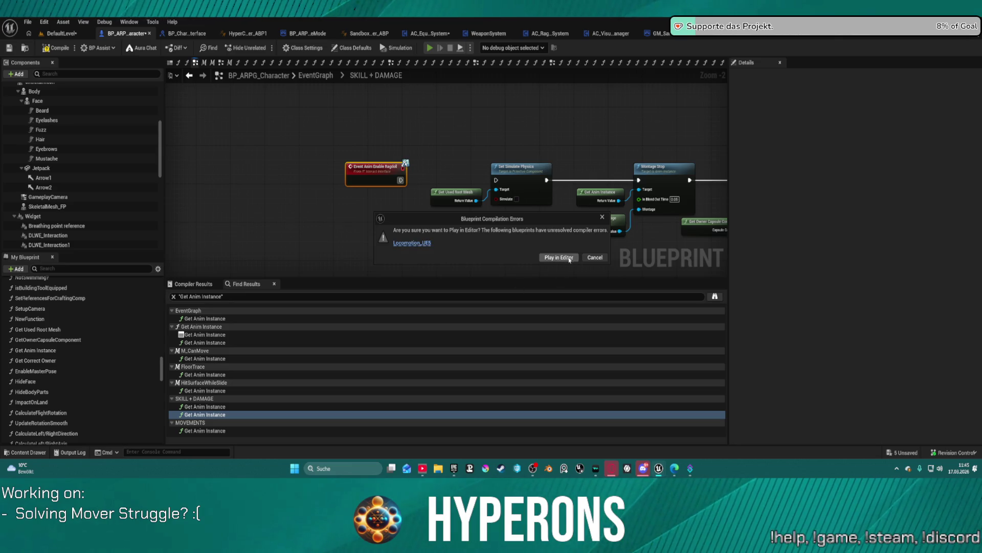
{"action": "left_click", "coordinate": [566, 258]}
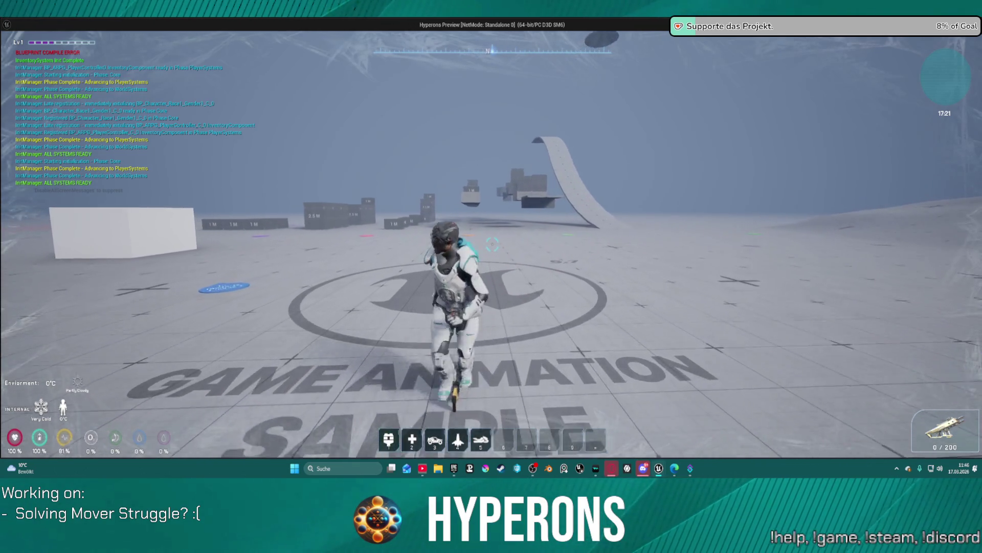
{"action": "key", "text": "Escape"}
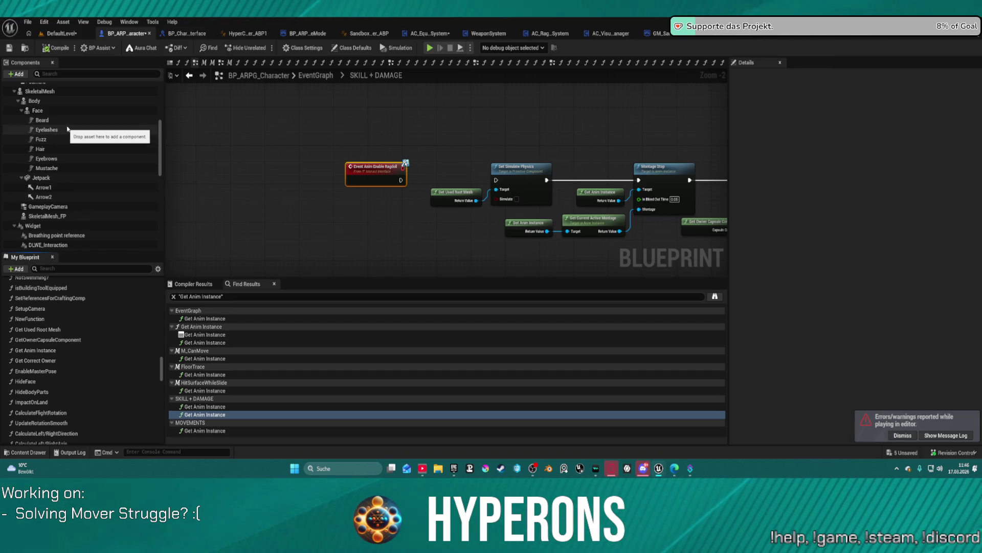
{"action": "scroll", "coordinate": [97, 136], "scroll_direction": "up", "scroll_amount": 2}
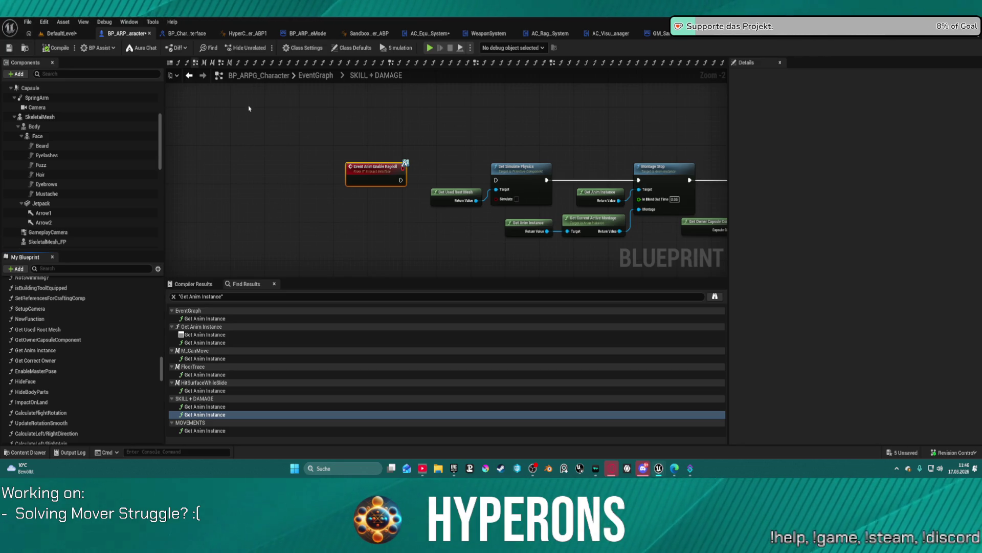
{"action": "left_click", "coordinate": [430, 51]}
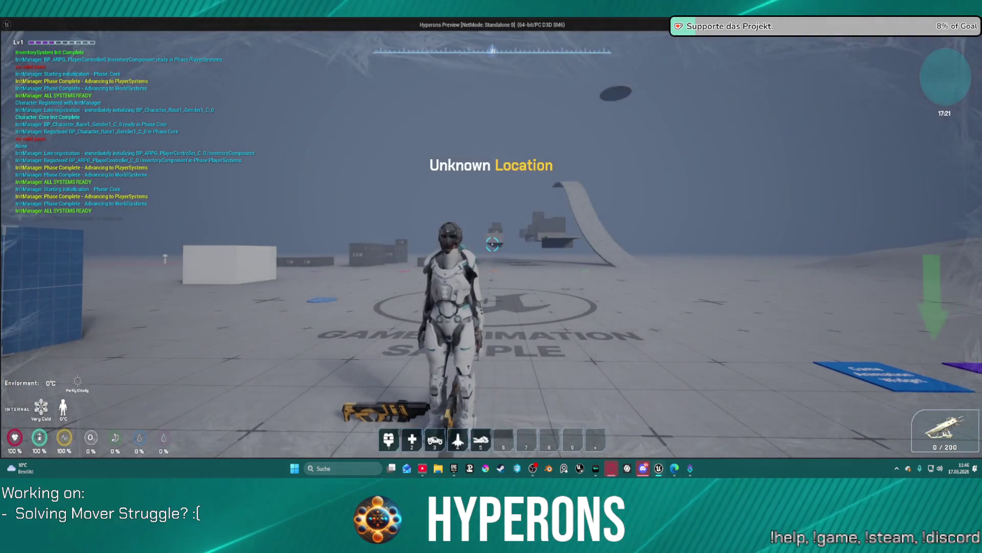
Open the inventory and unequip the character's helmet, armor and armor pants
{"action": "key", "text": "i"}
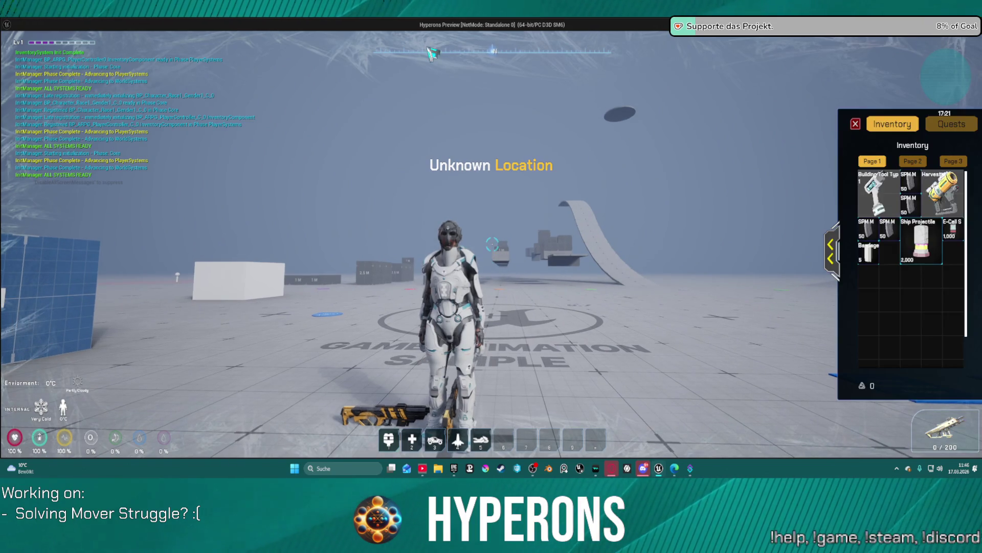
{"action": "left_click", "coordinate": [831, 250]}
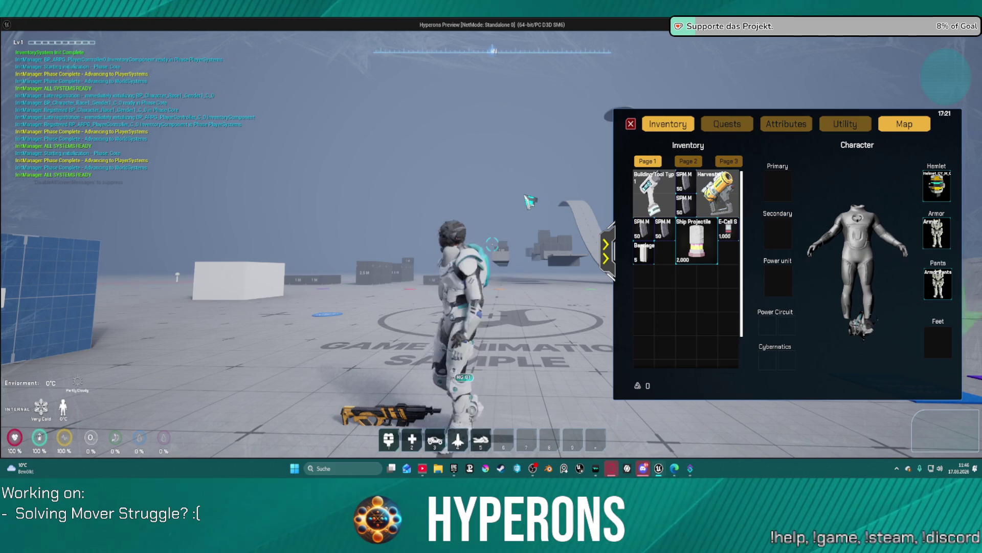
{"action": "key", "text": "w"}
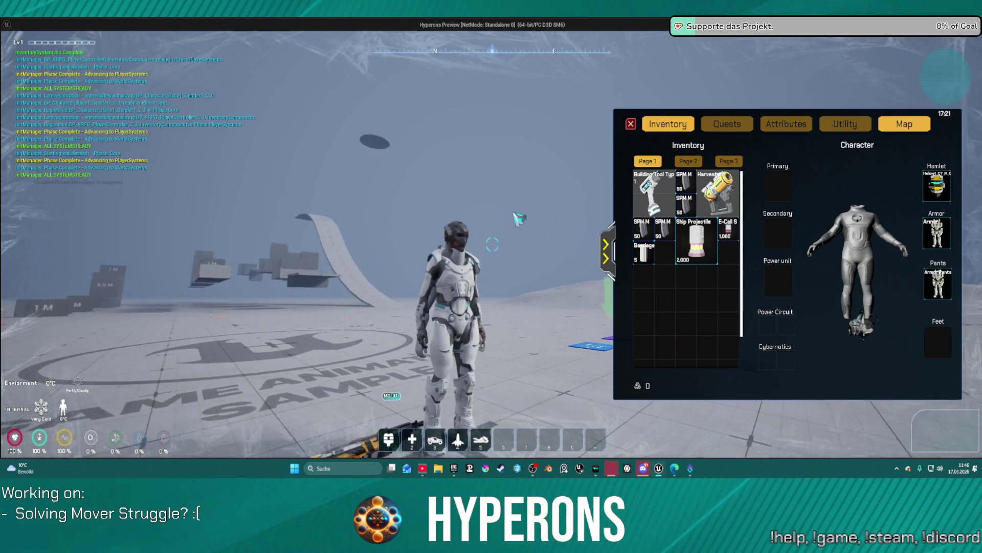
{"action": "key", "text": "s"}
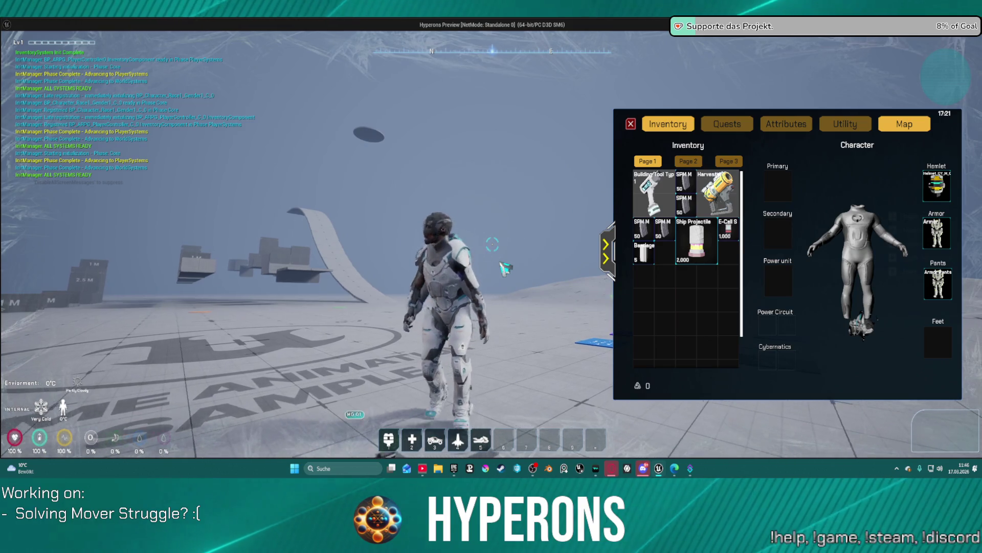
{"action": "mouse_move", "coordinate": [937, 185]}
{"action": "left_mouse_down"}
{"action": "mouse_move", "coordinate": [942, 194]}
{"action": "mouse_move", "coordinate": [517, 205]}
{"action": "left_mouse_up"}
{"action": "mouse_move", "coordinate": [937, 233]}
{"action": "left_mouse_down"}
{"action": "mouse_move", "coordinate": [845, 248]}
{"action": "mouse_move", "coordinate": [537, 224]}
{"action": "left_mouse_up"}
{"action": "mouse_move", "coordinate": [938, 285]}
{"action": "left_mouse_down"}
{"action": "mouse_move", "coordinate": [768, 246]}
{"action": "mouse_move", "coordinate": [484, 231]}
{"action": "left_mouse_up"}
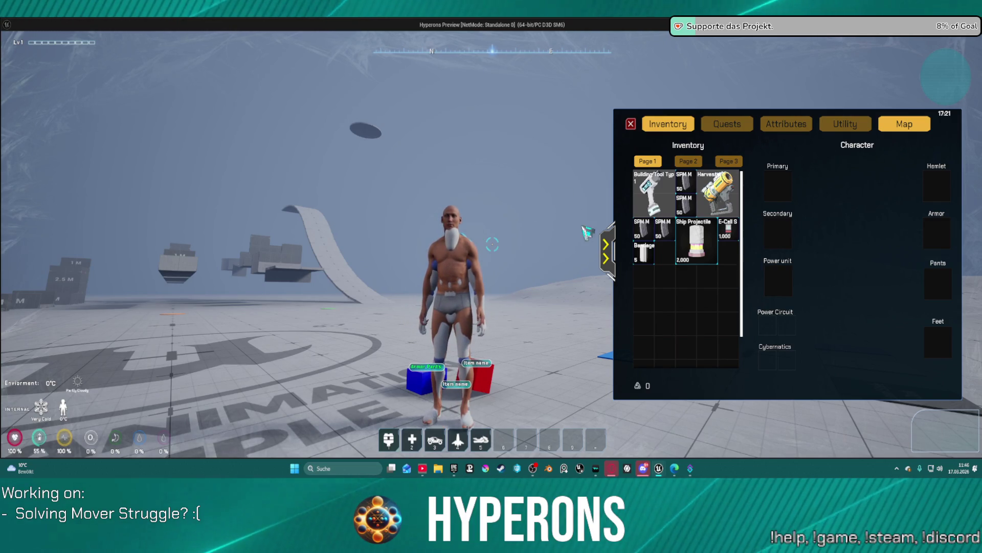
{"action": "left_click", "coordinate": [606, 256]}
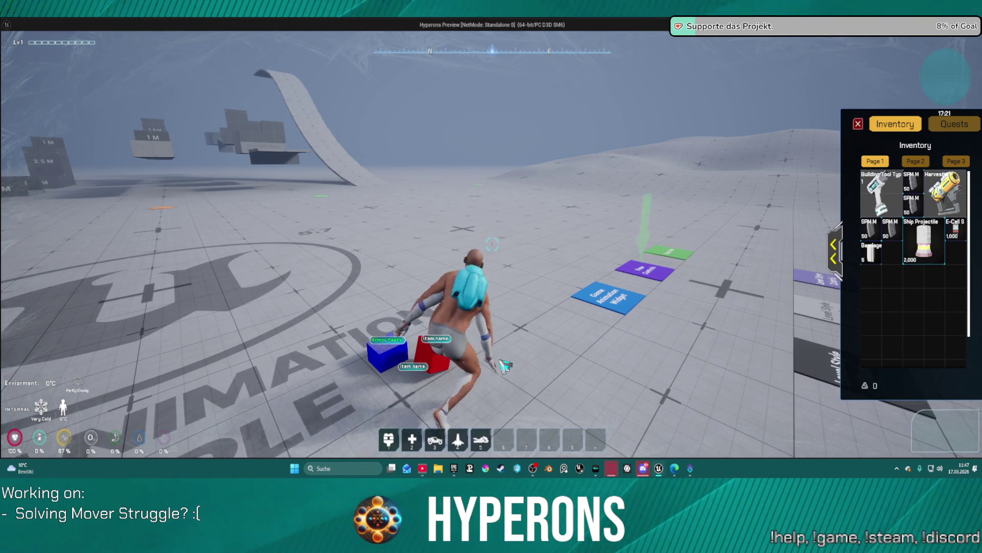
Walk the character around toward the dropped crates with WASD
{"action": "key", "text": "w"}
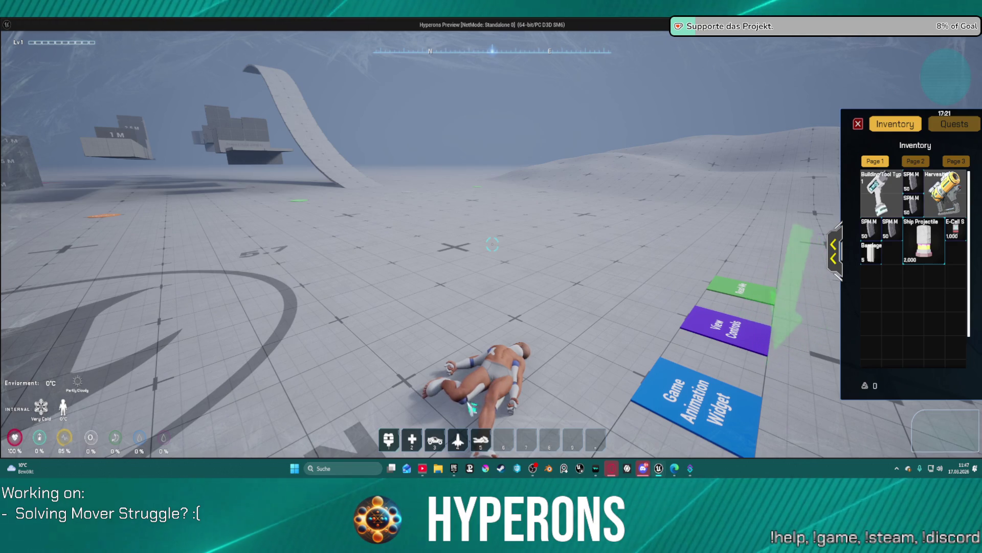
{"action": "key", "text": "s"}
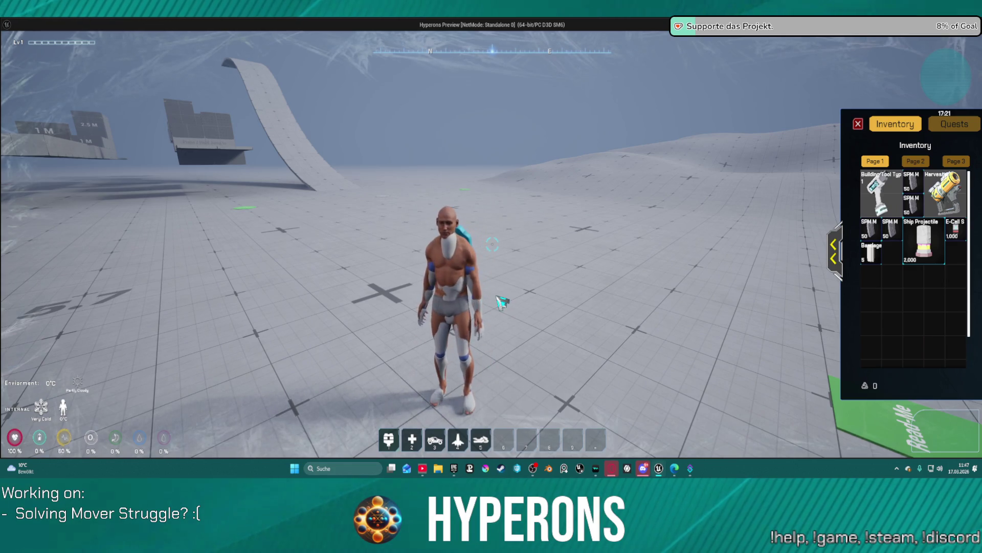
{"action": "key", "text": "a"}
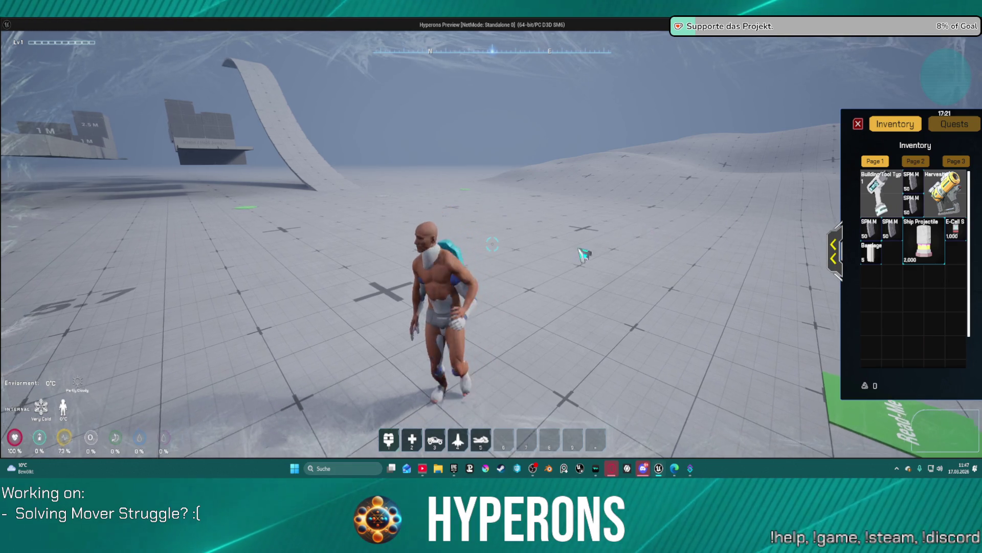
{"action": "key", "text": "w"}
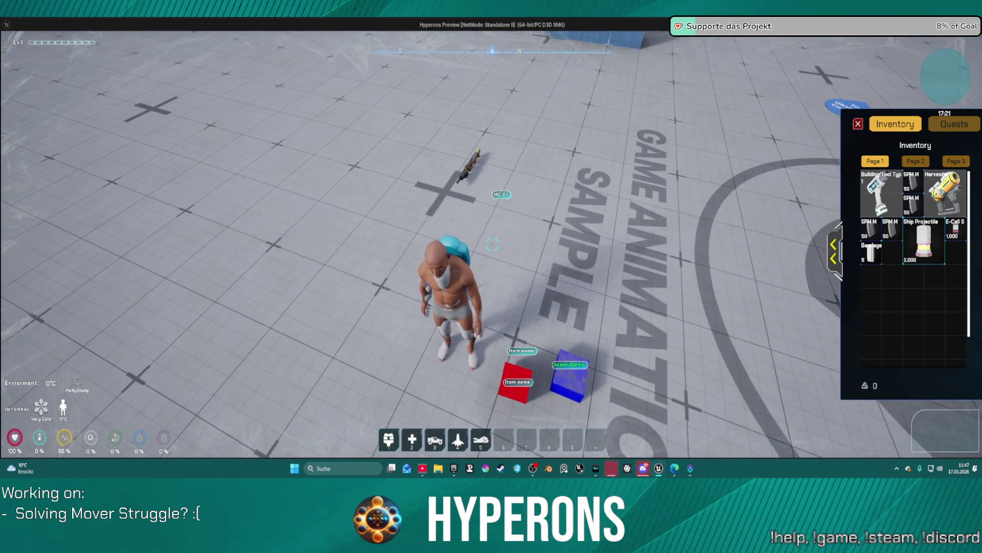
{"action": "key", "text": "a"}
{"action": "key", "text": "a"}
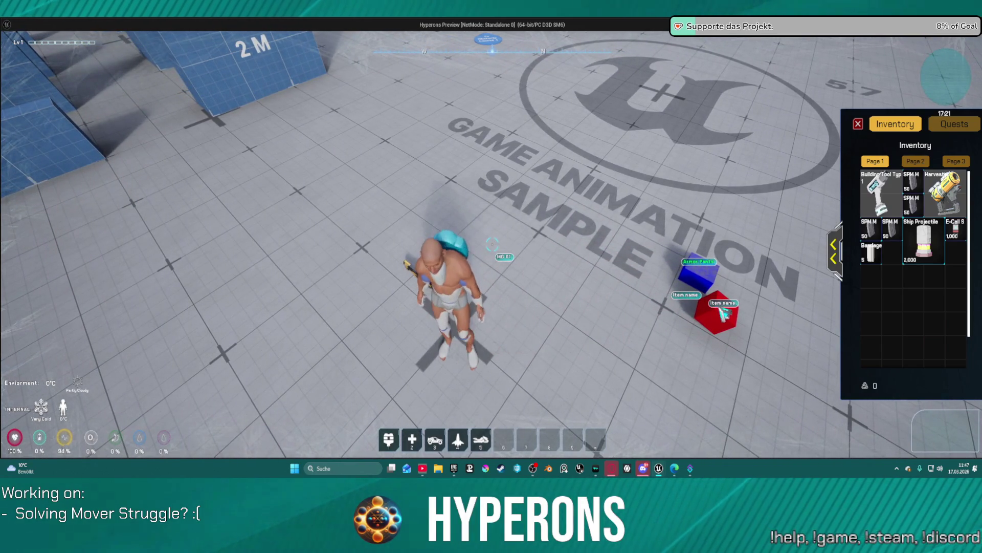
{"action": "key", "text": "w"}
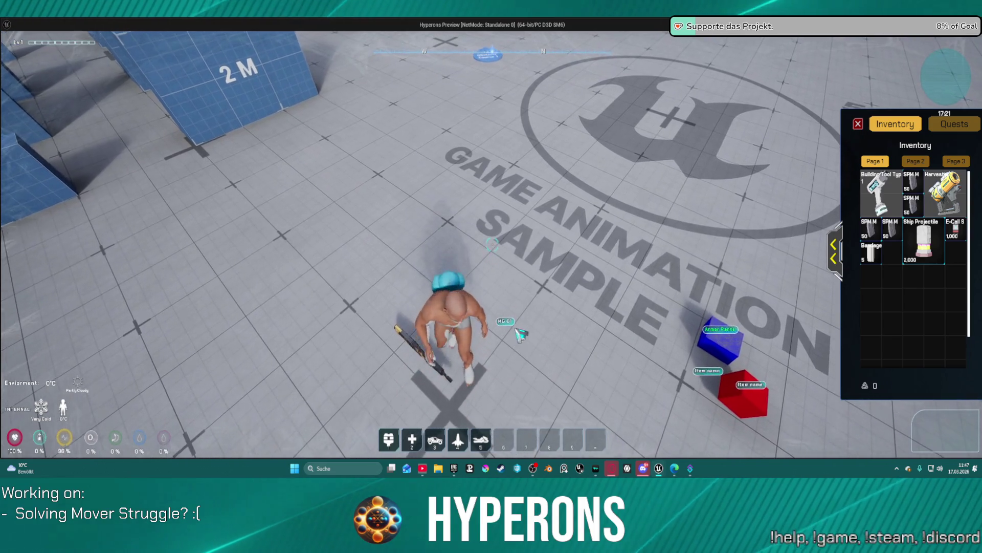
{"action": "key", "text": "a"}
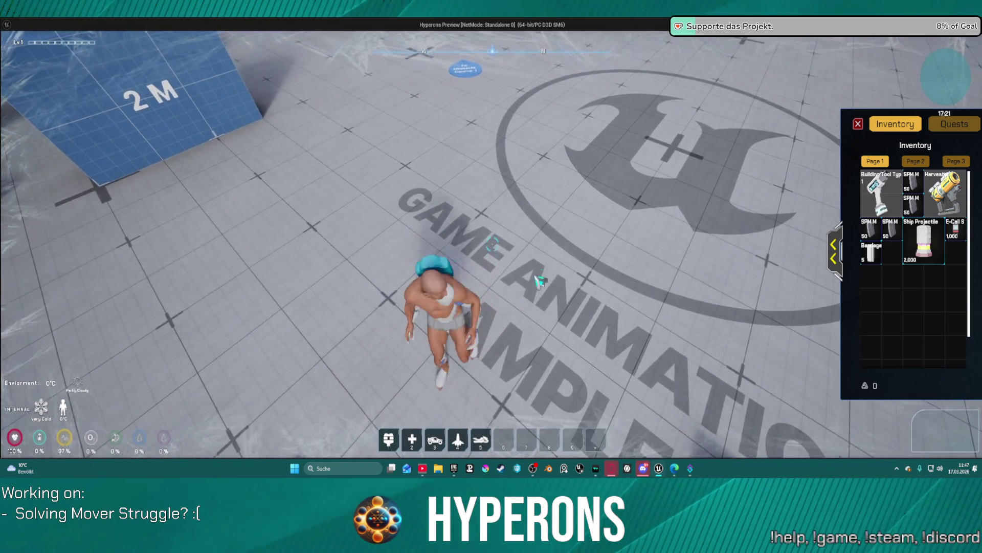
Equip the building tool with 1, close the inventory, and end the play session
{"action": "mouse_move", "coordinate": [492, 245]}
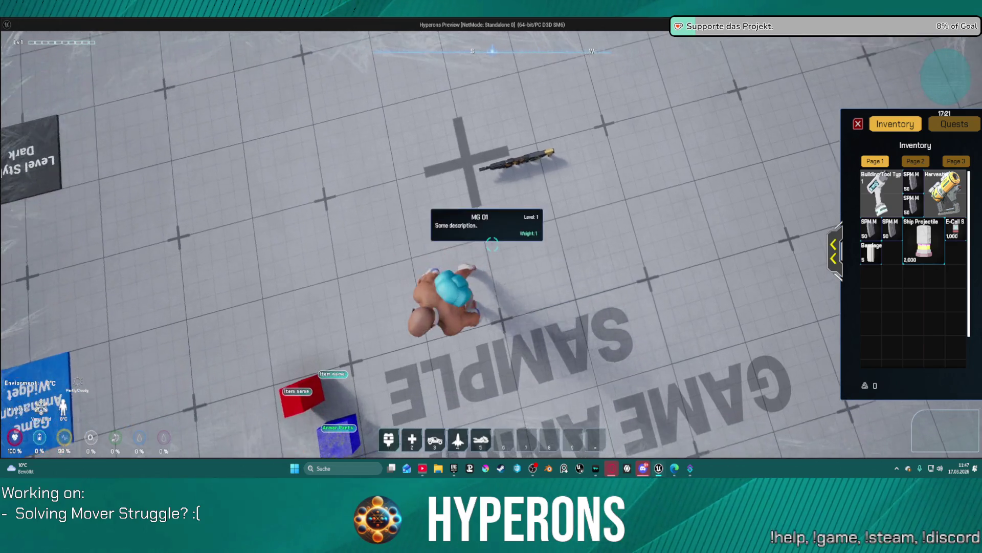
{"action": "key", "text": "1"}
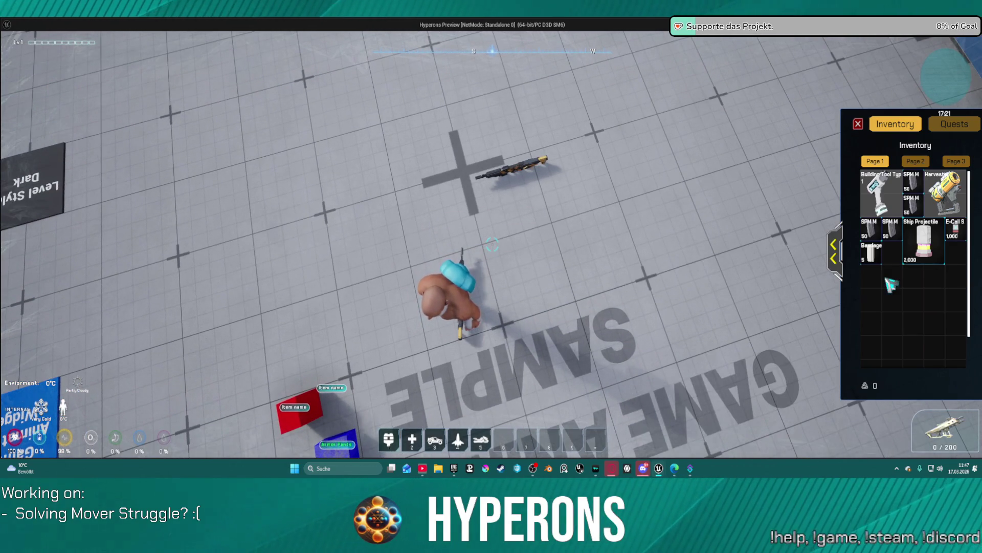
{"action": "key", "text": "i"}
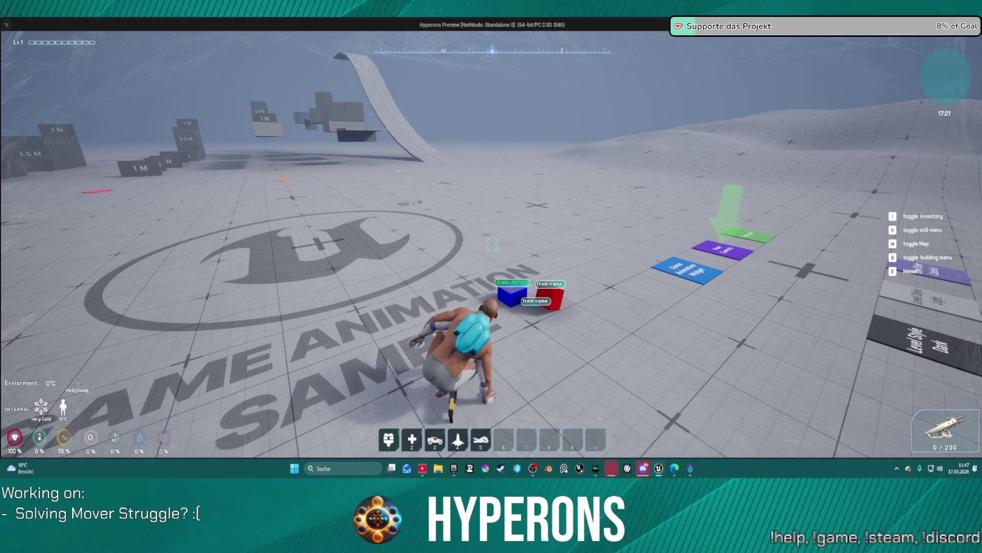
{"action": "key", "text": "Escape"}
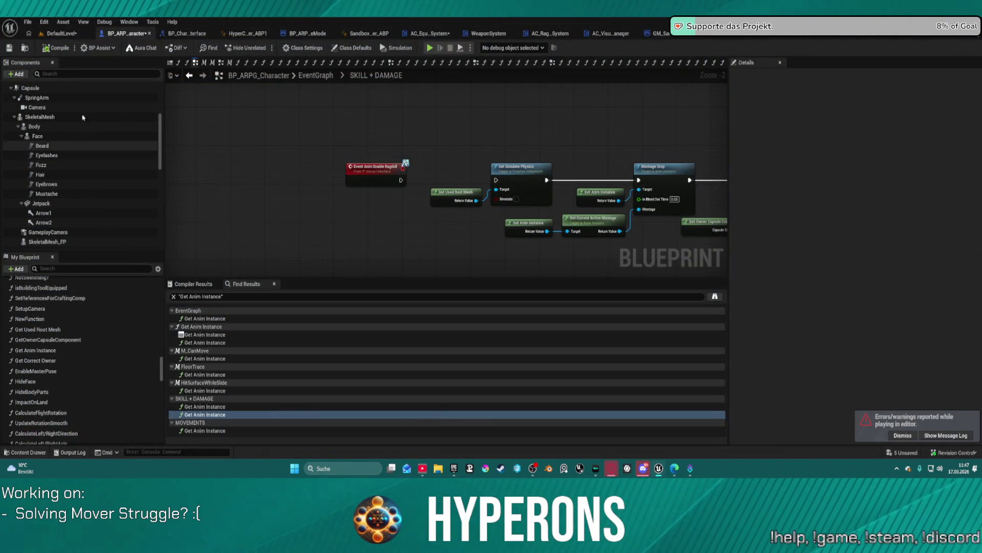
Open BP_ME_Rifle_MG_01 from the Equipment > Ranged > Rifles folder
{"action": "key", "text": "ctrl+space"}
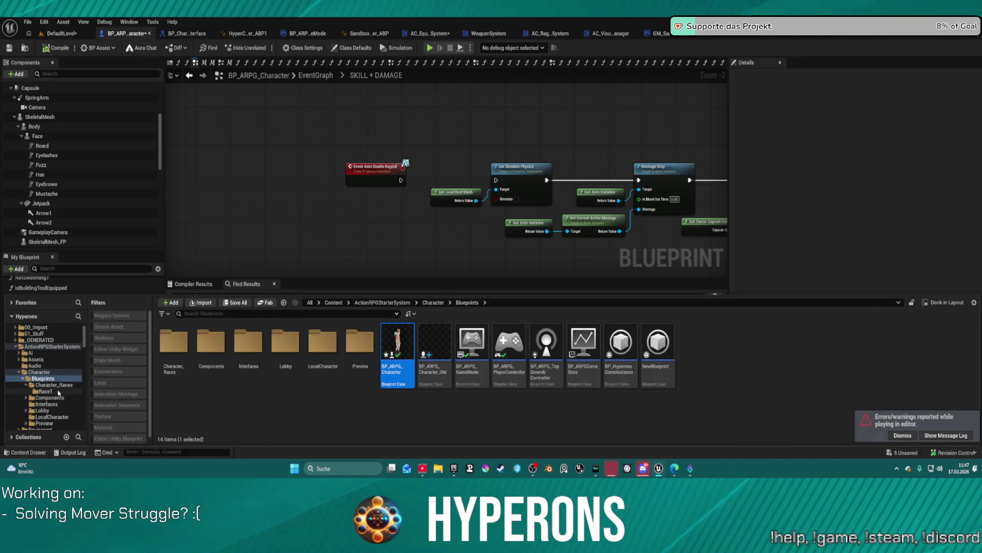
{"action": "scroll", "coordinate": [58, 392], "scroll_direction": "down", "scroll_amount": 5}
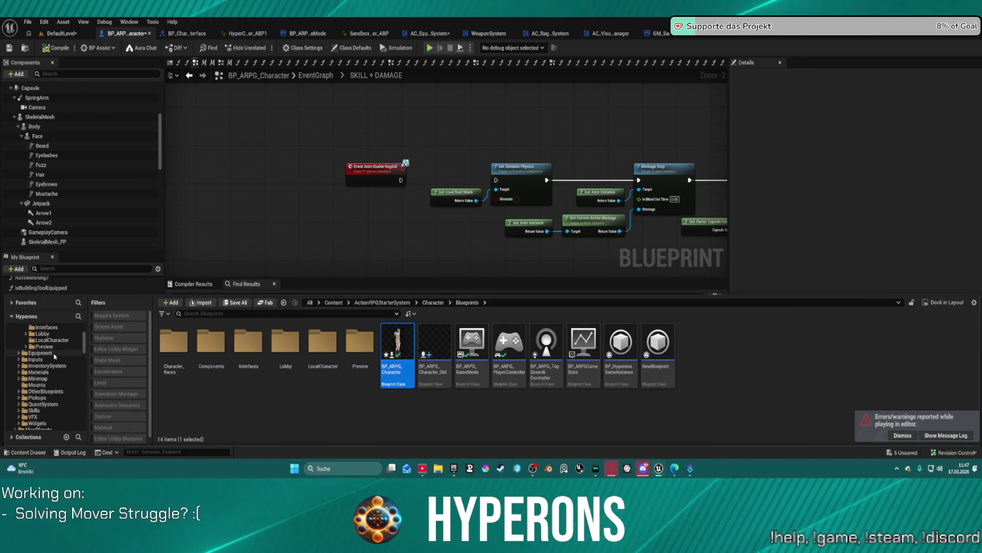
{"action": "left_click", "coordinate": [54, 353]}
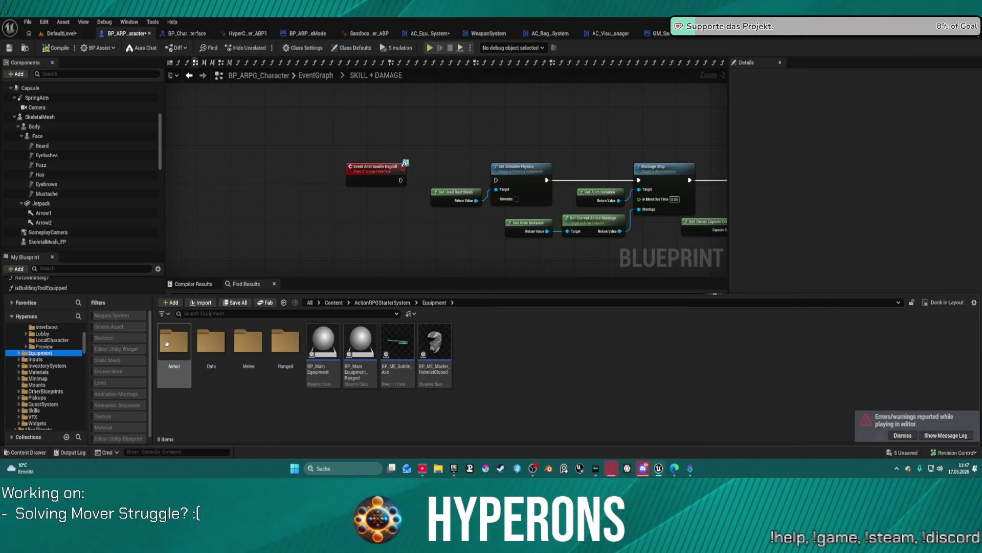
{"action": "double_click", "coordinate": [285, 342]}
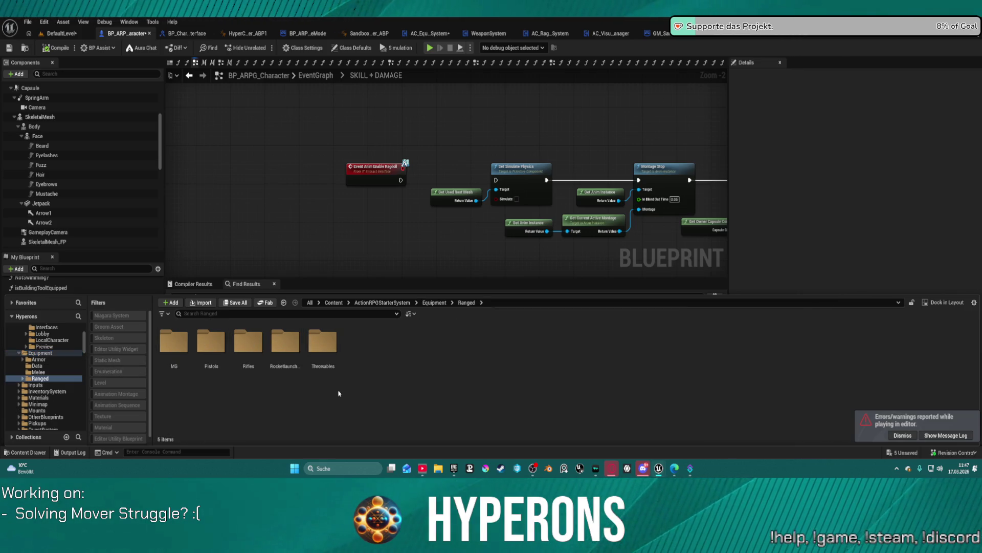
{"action": "double_click", "coordinate": [245, 346]}
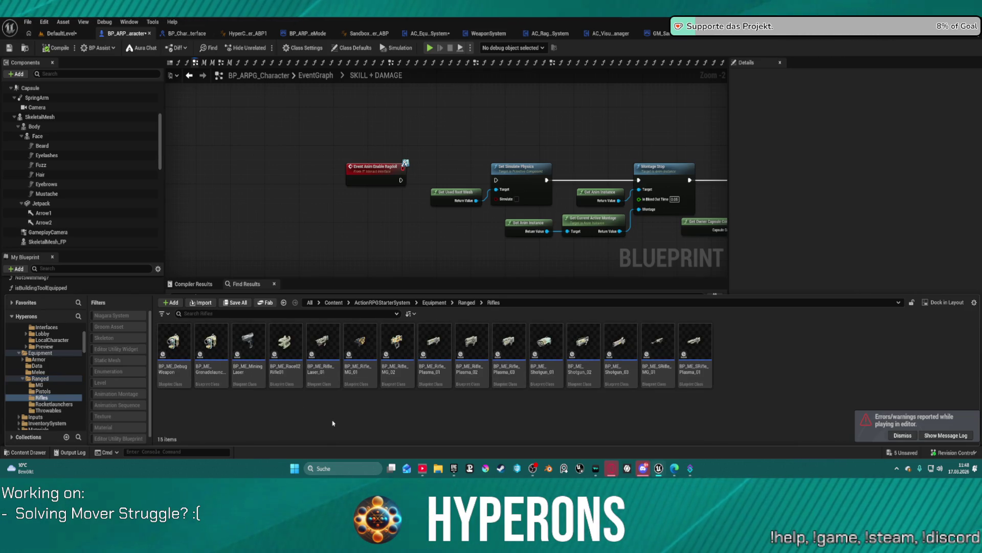
{"action": "left_click", "coordinate": [364, 341]}
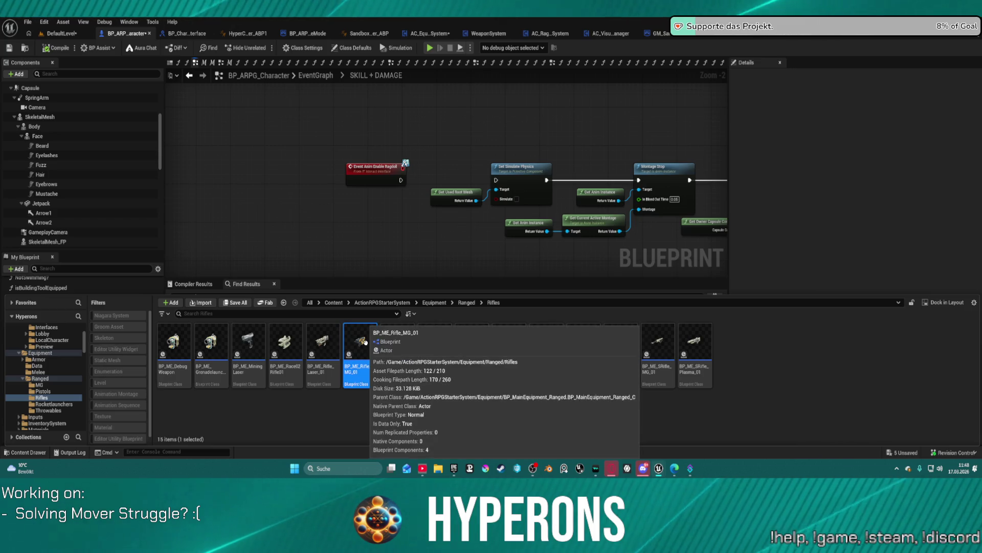
{"action": "double_click", "coordinate": [364, 342]}
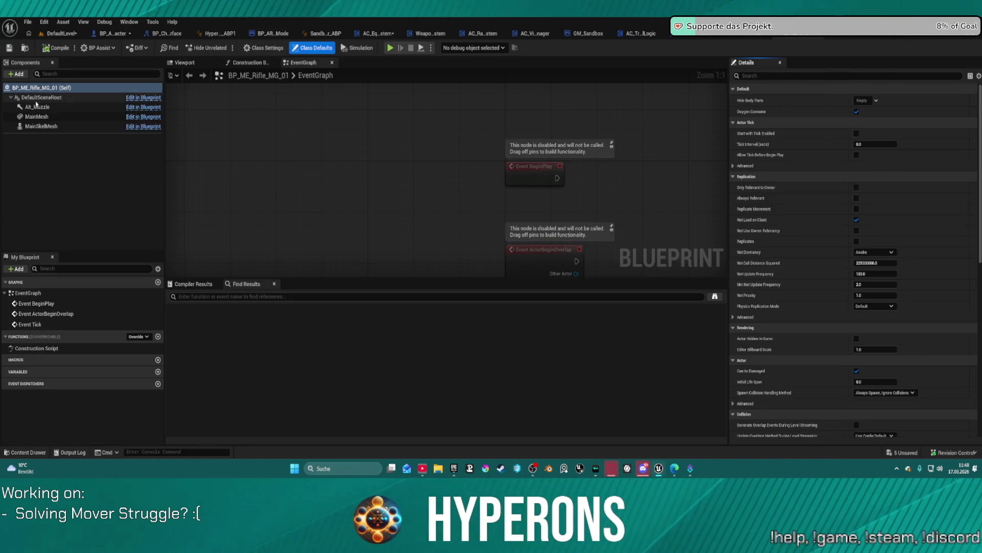
Inspect the rifle's MainSkelMesh, MainMesh and DefaultSceneRoot component properties
{"action": "left_click", "coordinate": [41, 126]}
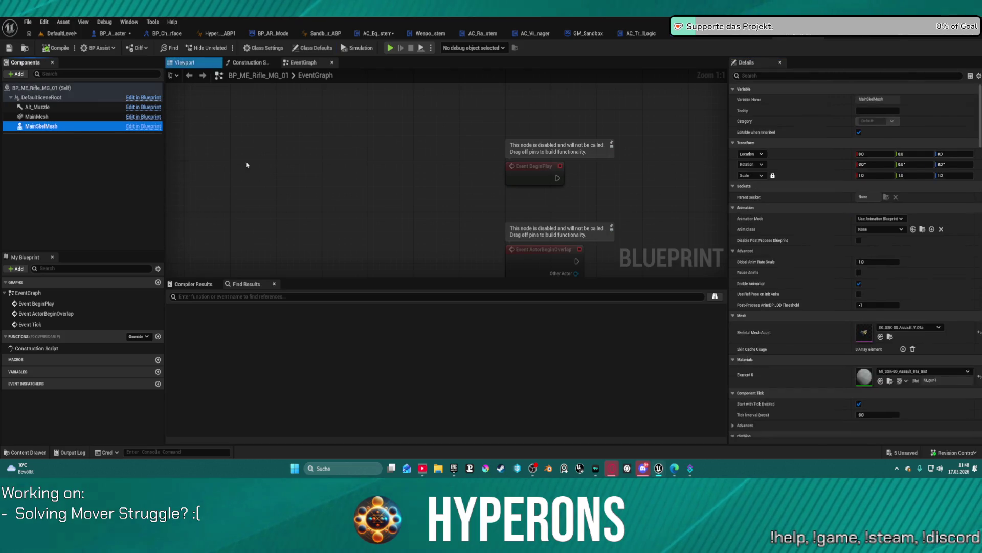
{"action": "scroll", "coordinate": [881, 304], "scroll_direction": "down", "scroll_amount": 5}
{"action": "scroll", "coordinate": [881, 304], "scroll_direction": "down", "scroll_amount": 15}
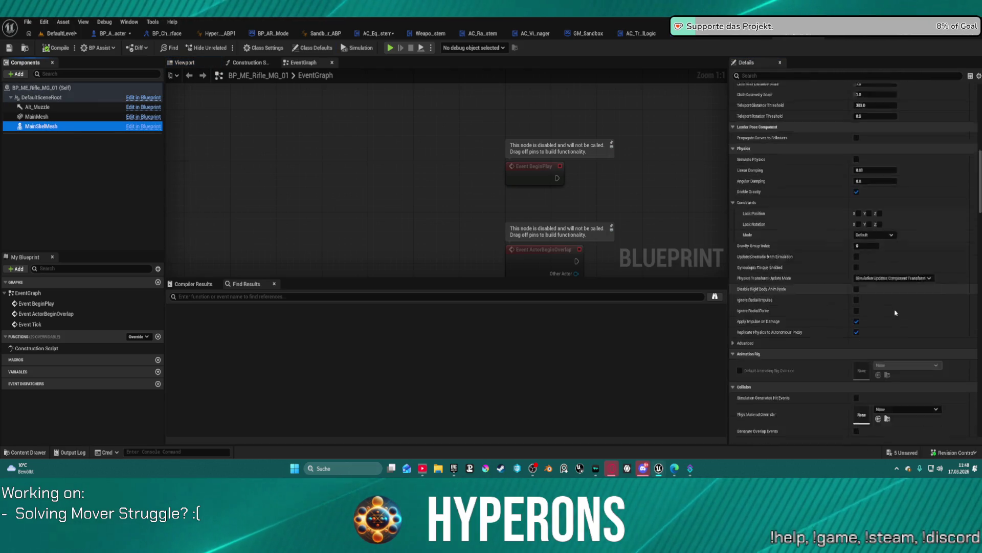
{"action": "scroll", "coordinate": [896, 320], "scroll_direction": "down", "scroll_amount": 5}
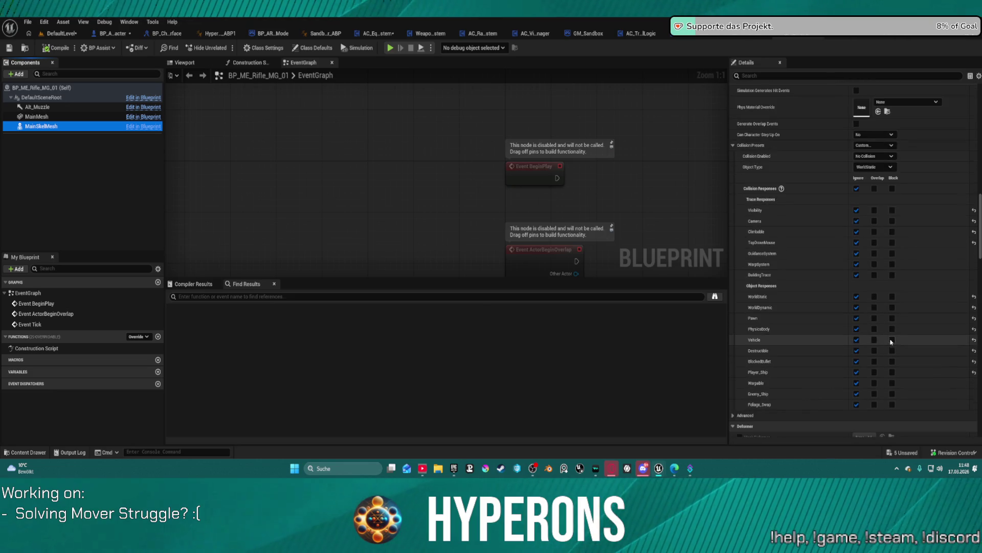
{"action": "scroll", "coordinate": [893, 277], "scroll_direction": "up", "scroll_amount": 2}
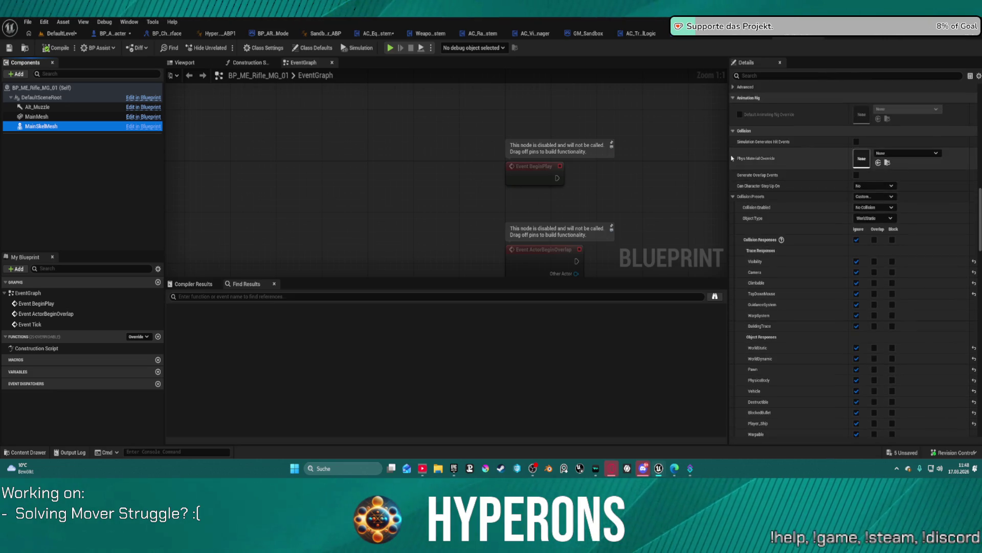
{"action": "left_click", "coordinate": [29, 118]}
{"action": "scroll", "coordinate": [900, 178], "scroll_direction": "down", "scroll_amount": 3}
{"action": "scroll", "coordinate": [901, 179], "scroll_direction": "up", "scroll_amount": 4}
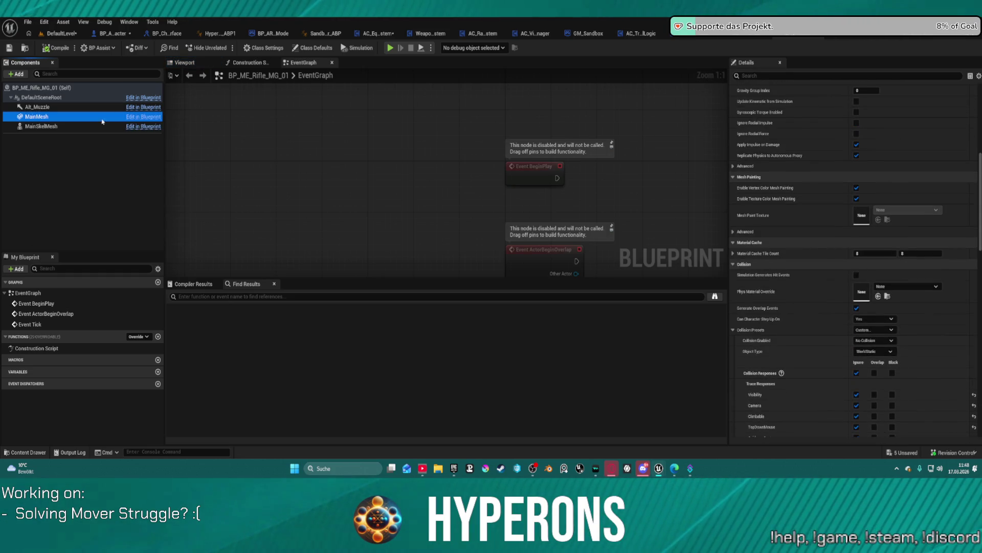
{"action": "left_click", "coordinate": [42, 97]}
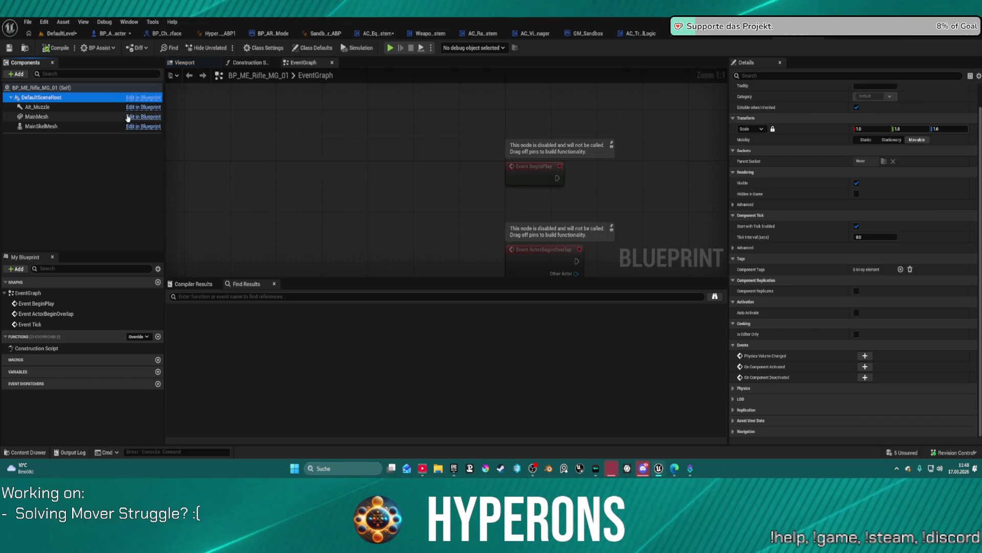
{"action": "left_click", "coordinate": [99, 116]}
{"action": "left_click", "coordinate": [101, 126]}
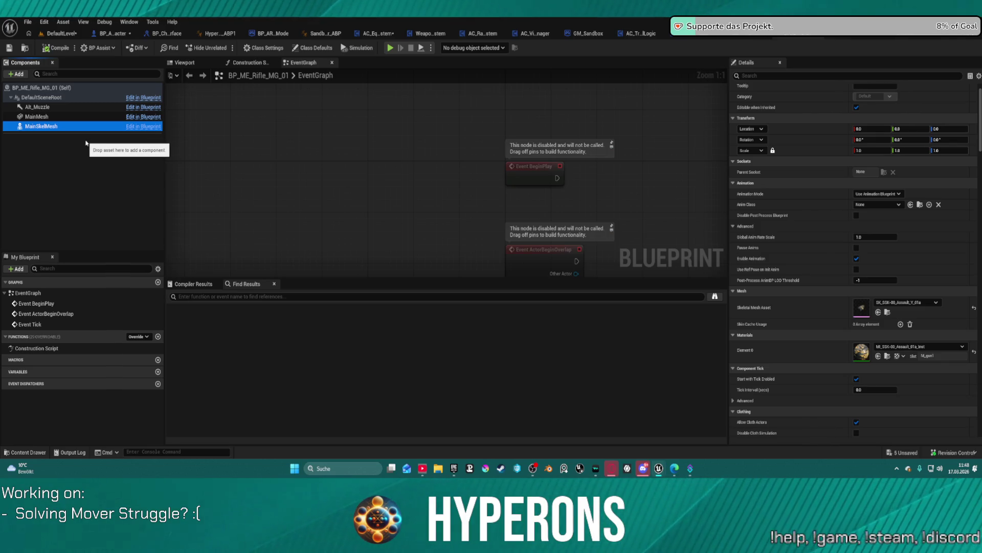
Open the parent blueprint from the Parent: Construction Script node in the rifle's Construction Script
{"action": "left_click", "coordinate": [239, 63]}
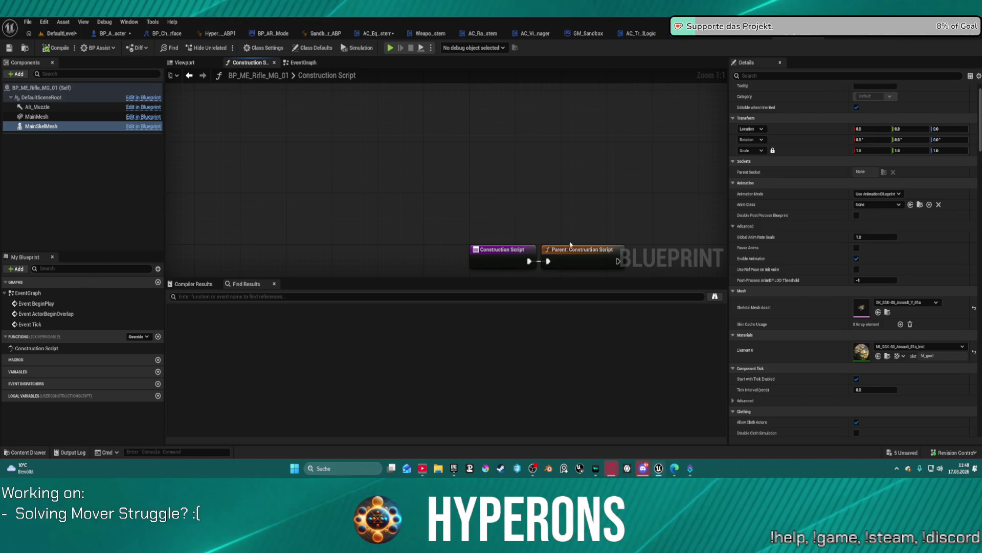
{"action": "left_click", "coordinate": [573, 250]}
{"action": "double_click", "coordinate": [574, 250]}
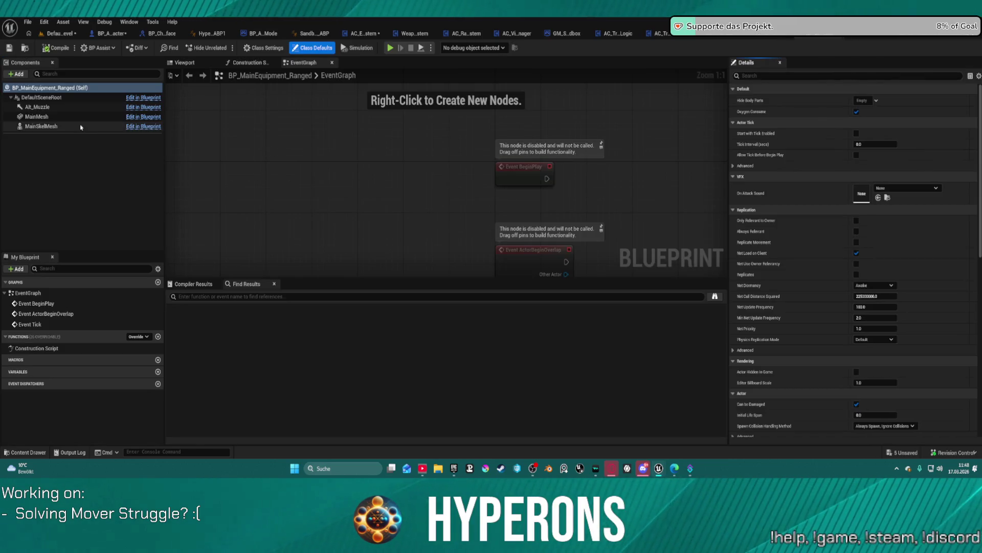
Review the parent BP_MainEquipment_Ranged MainSkelMesh collision settings
{"action": "left_click", "coordinate": [80, 127]}
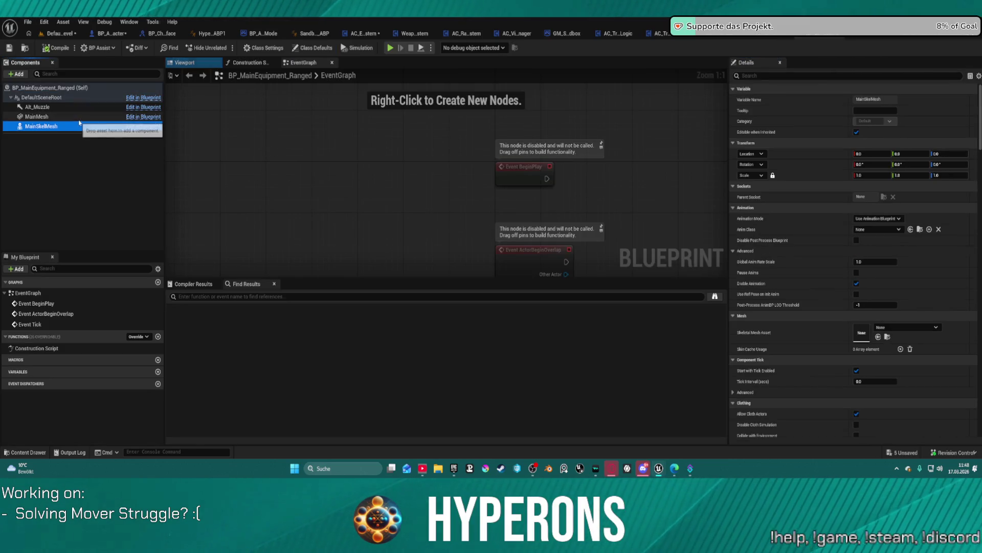
{"action": "scroll", "coordinate": [876, 252], "scroll_direction": "down", "scroll_amount": 10}
{"action": "scroll", "coordinate": [876, 252], "scroll_direction": "down", "scroll_amount": 10}
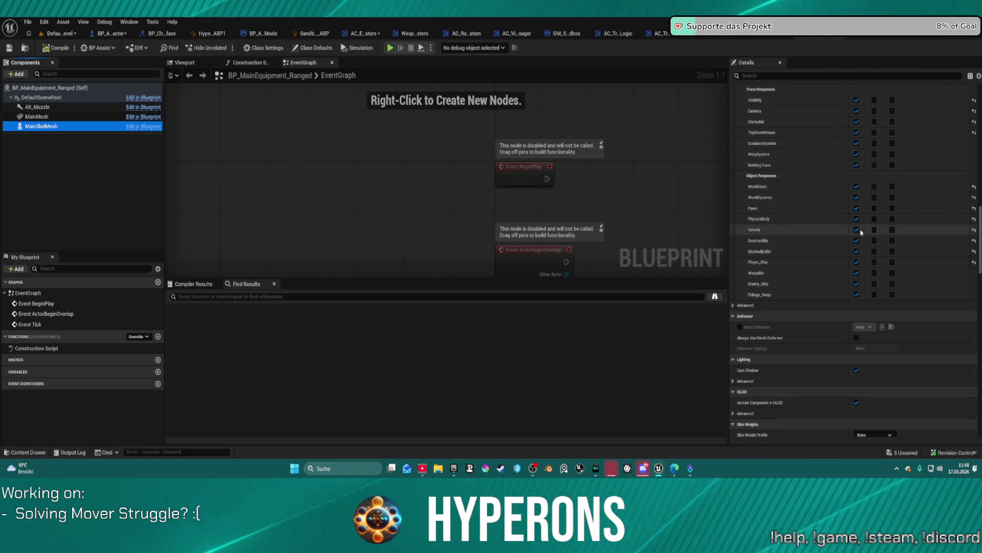
Check the parent's MainMesh properties, then close the BP_ME_Rifle_MG_01 blueprint
{"action": "left_click", "coordinate": [77, 117]}
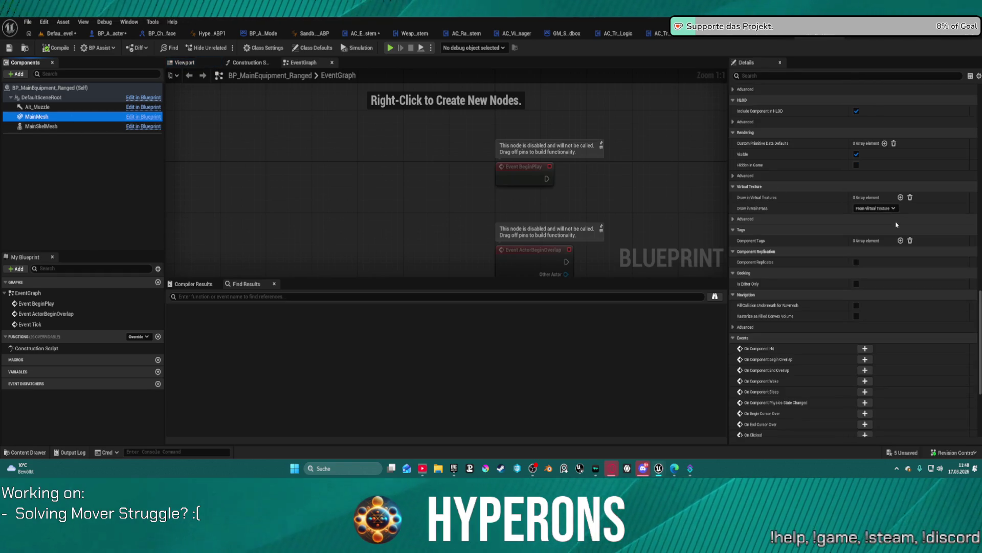
{"action": "scroll", "coordinate": [886, 222], "scroll_direction": "down", "scroll_amount": 1}
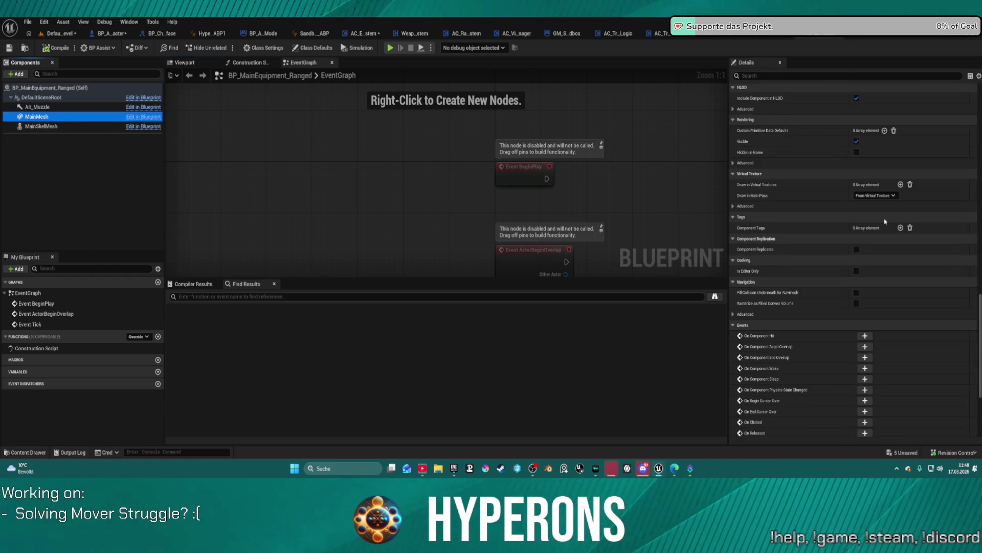
{"action": "scroll", "coordinate": [886, 222], "scroll_direction": "down", "scroll_amount": 3}
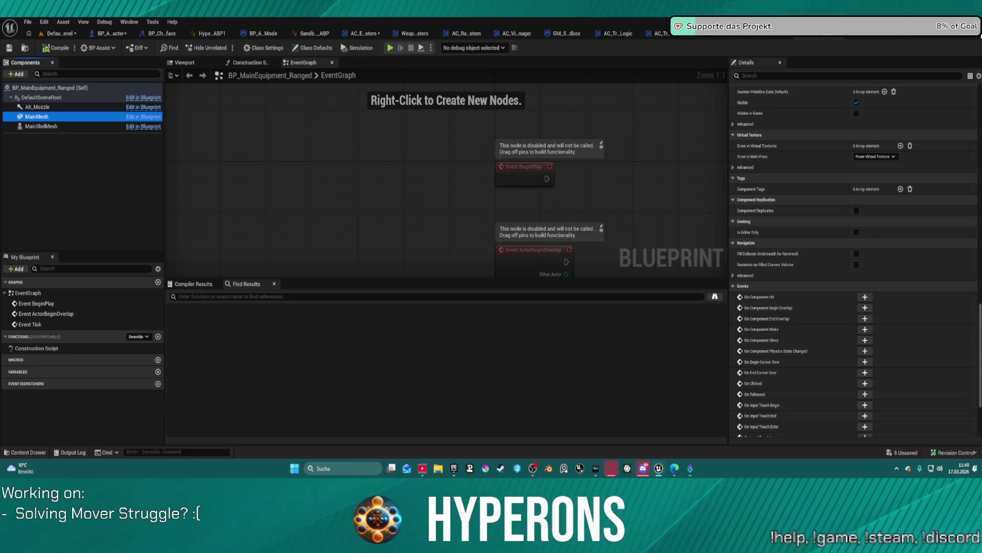
{"action": "left_click", "coordinate": [837, 37]}
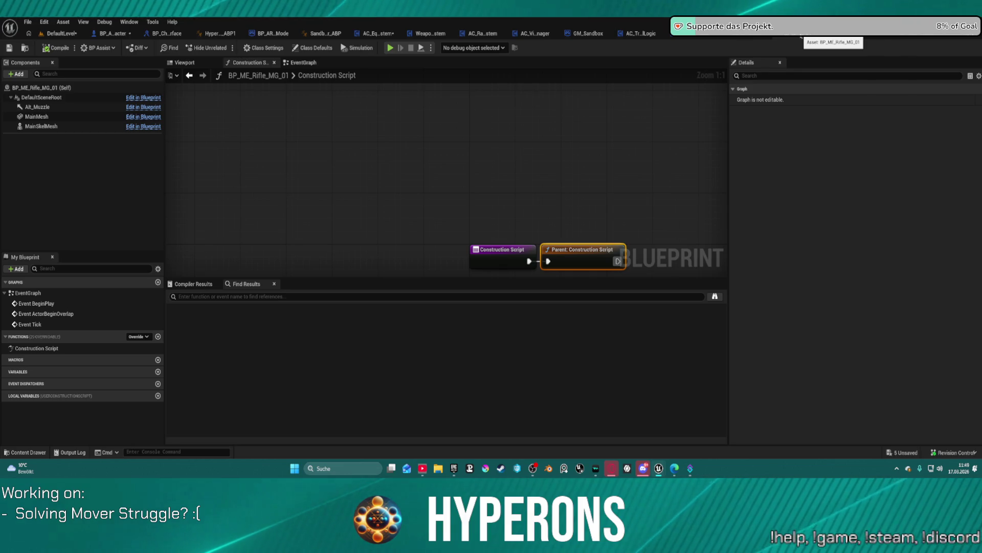
{"action": "middle_click", "coordinate": [802, 37]}
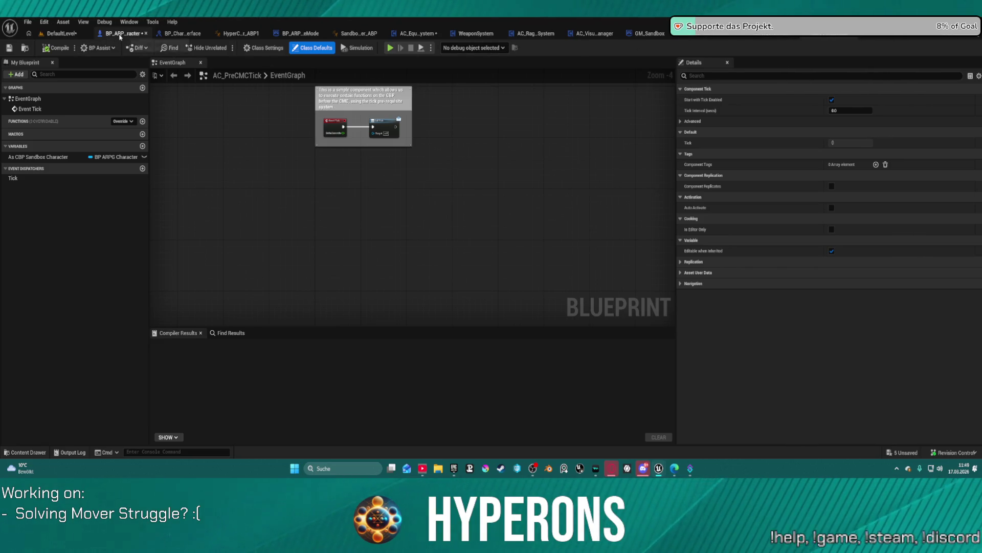
Start a Play in Editor session of DefaultLevel, toggle the inventory, and dodge-roll
{"action": "left_click", "coordinate": [70, 35]}
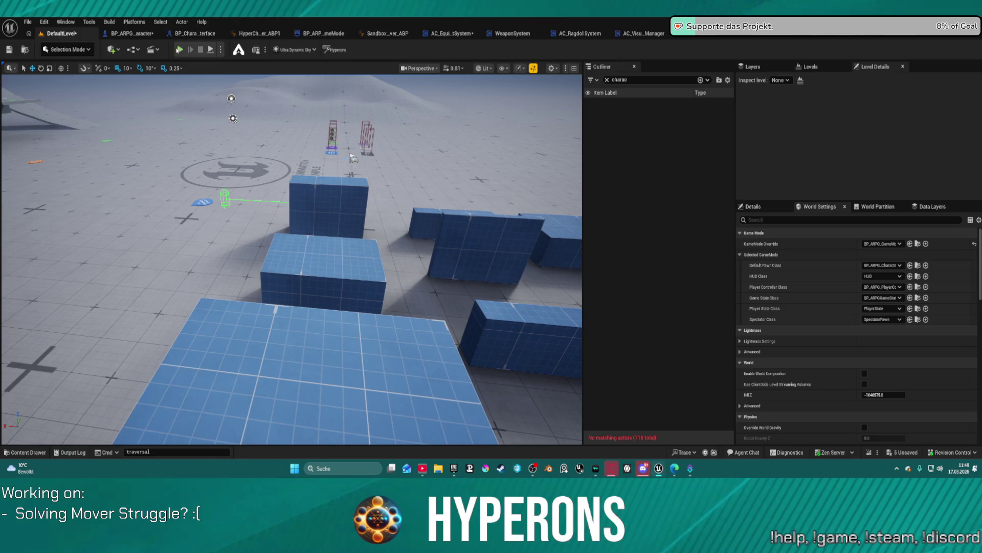
{"action": "key", "text": "alt+p"}
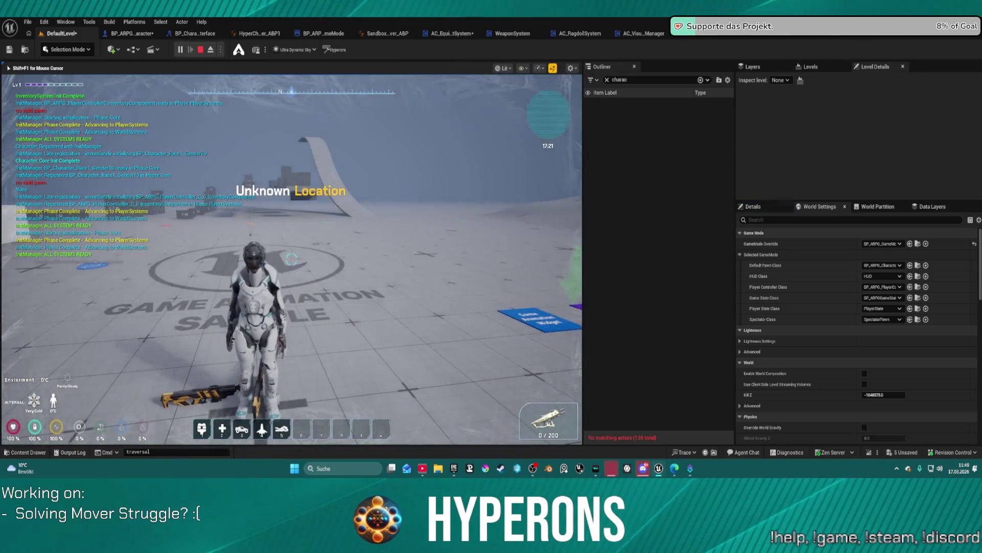
{"action": "key", "text": "i"}
{"action": "left_click", "coordinate": [458, 264]}
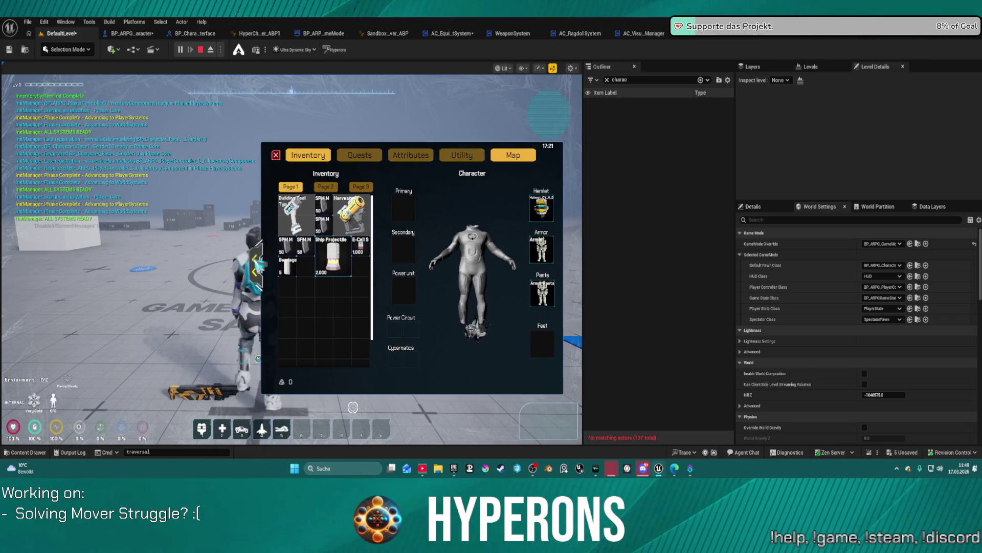
{"action": "left_click", "coordinate": [255, 264]}
{"action": "key", "text": "space"}
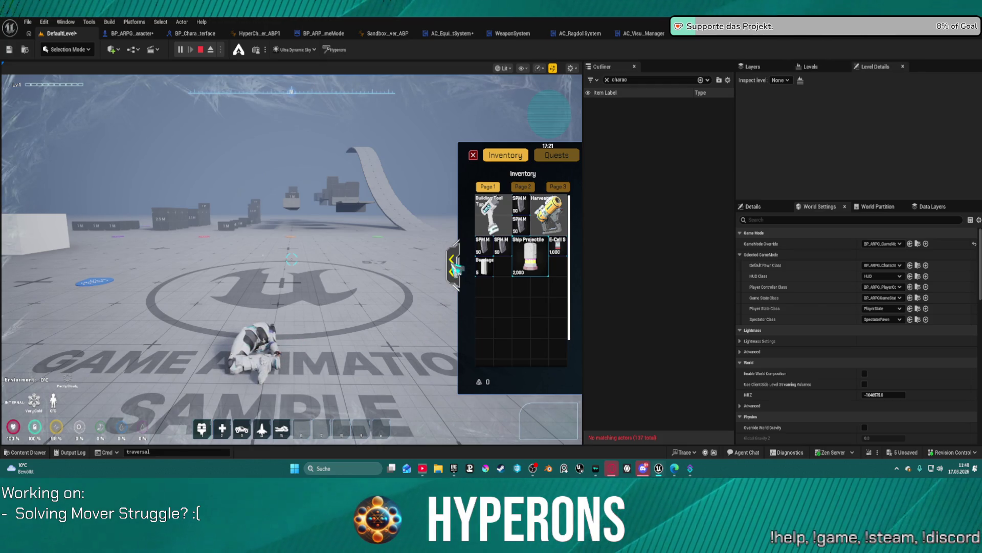
Expand and collapse the inventory's character equipment panel a few times, then refocus the game
{"action": "left_click", "coordinate": [455, 267]}
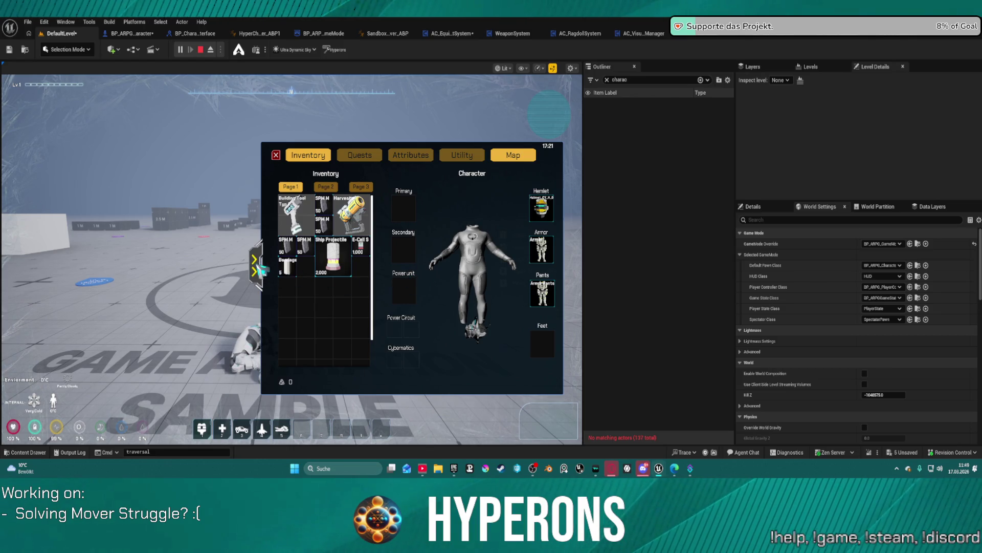
{"action": "left_click", "coordinate": [257, 265]}
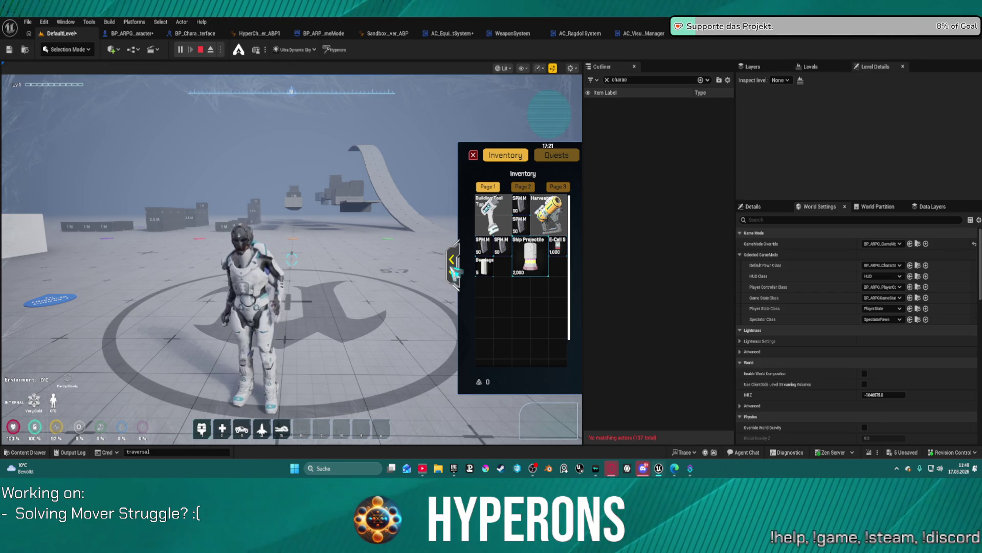
{"action": "left_click", "coordinate": [454, 271]}
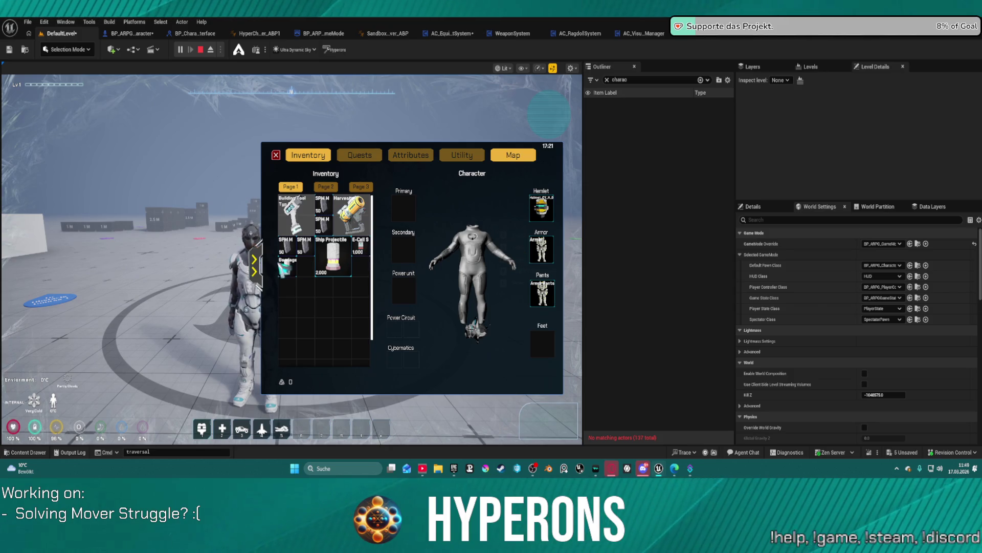
{"action": "left_click", "coordinate": [264, 271]}
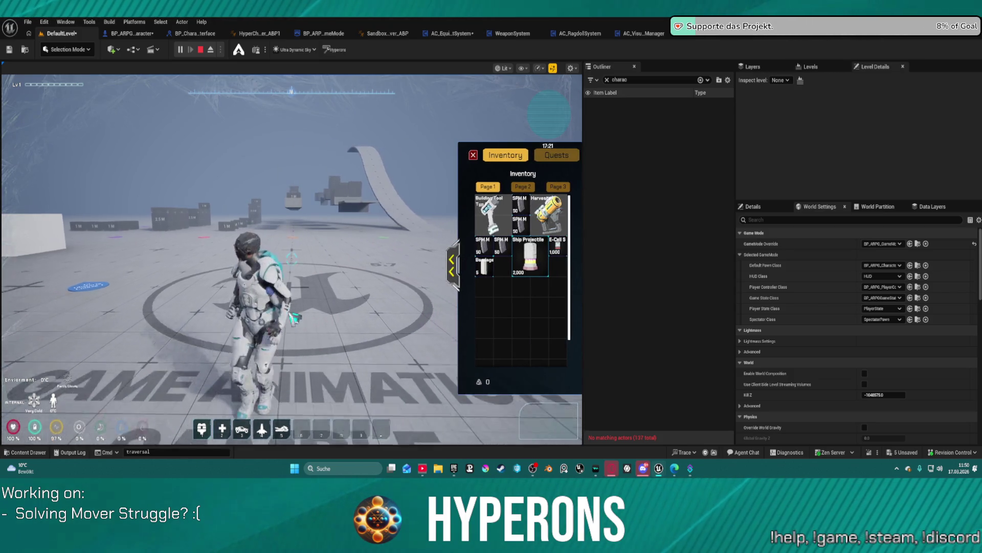
{"action": "left_click", "coordinate": [295, 338]}
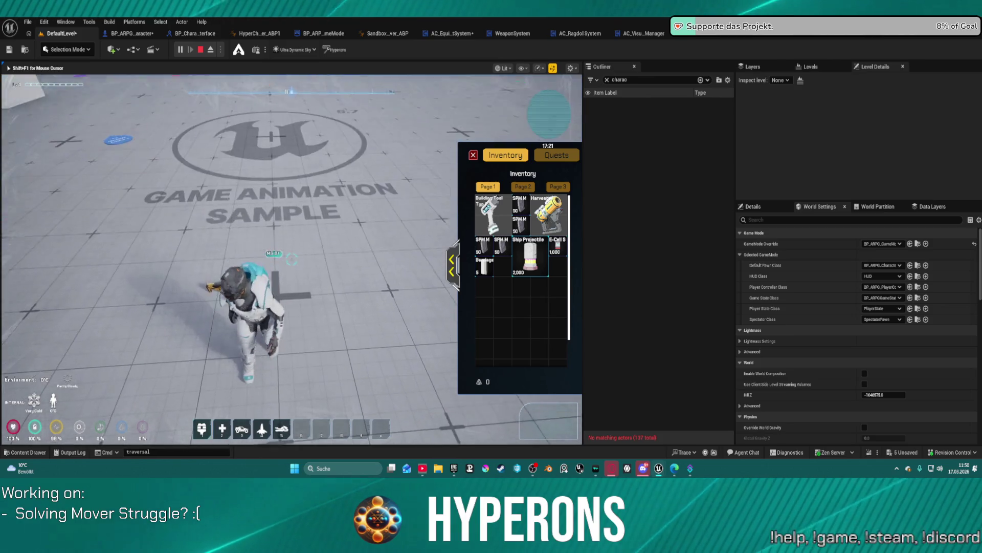
Pick up and equip the MG 01, then unequip and re-equip the armor
{"action": "key", "text": "e"}
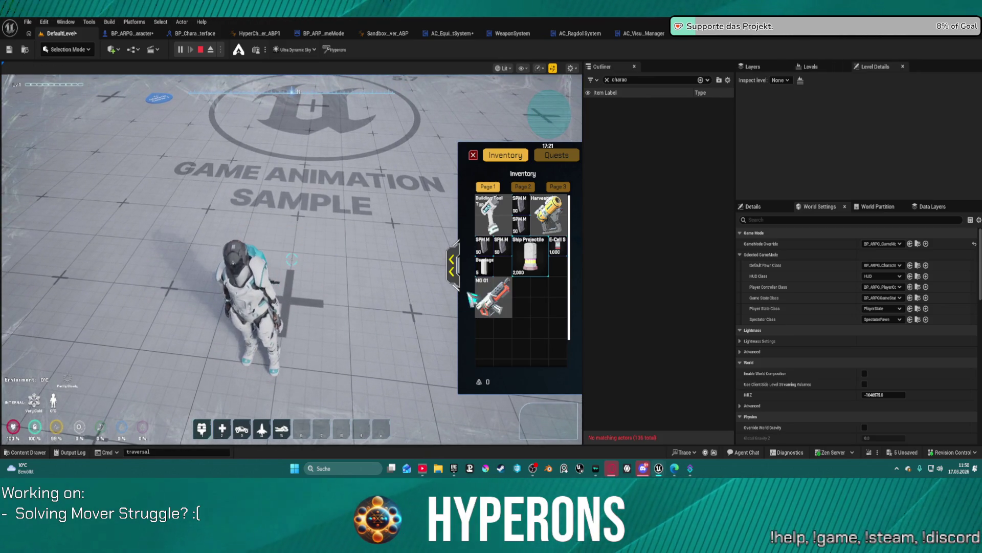
{"action": "right_click", "coordinate": [503, 303]}
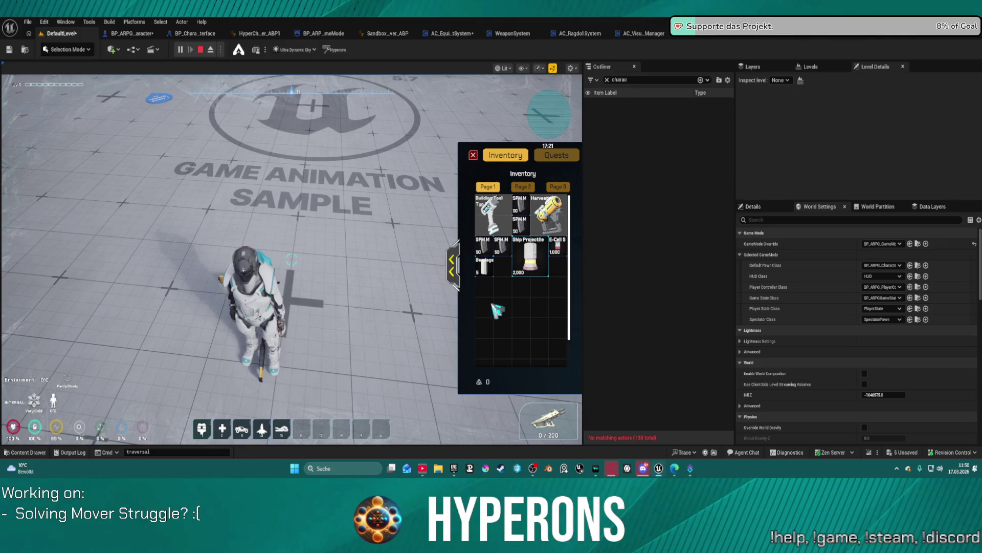
{"action": "left_click", "coordinate": [454, 263]}
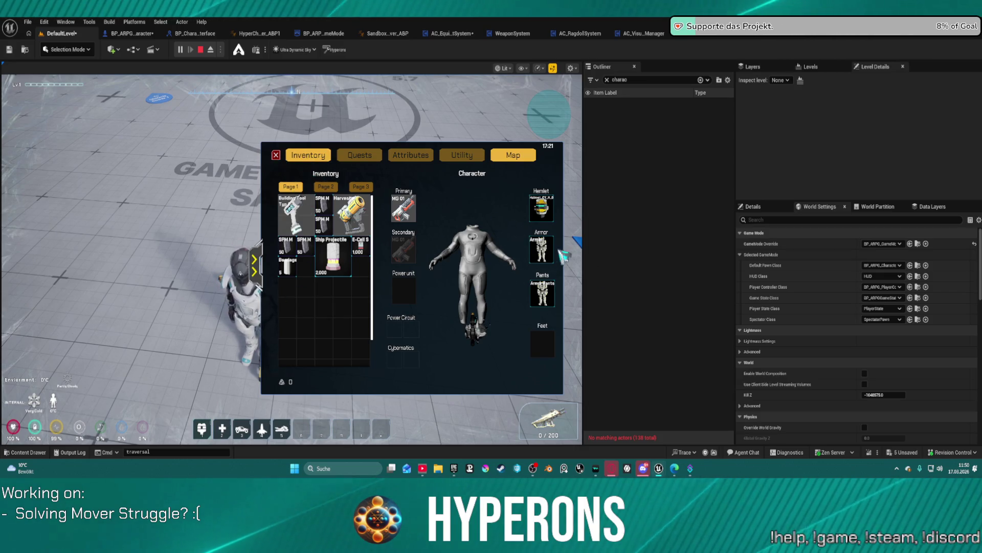
{"action": "right_click", "coordinate": [535, 252]}
{"action": "right_click", "coordinate": [311, 294]}
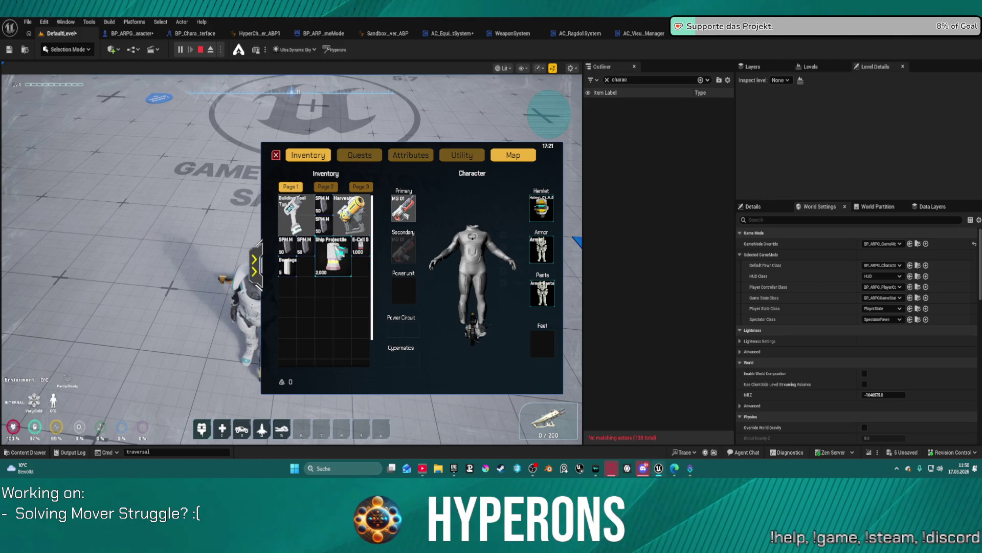
{"action": "left_click", "coordinate": [280, 156]}
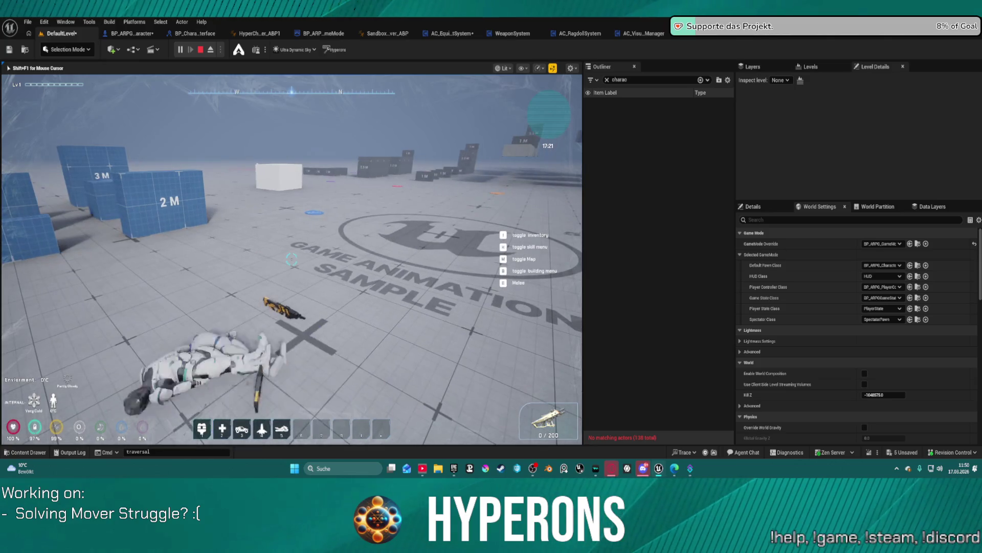
Drag MG 01 out of the Primary weapon slot in the inventory
{"action": "key", "text": "i"}
{"action": "mouse_move", "coordinate": [420, 195]}
{"action": "left_mouse_down"}
{"action": "mouse_move", "coordinate": [358, 220]}
{"action": "mouse_move", "coordinate": [82, 197]}
{"action": "left_mouse_up"}
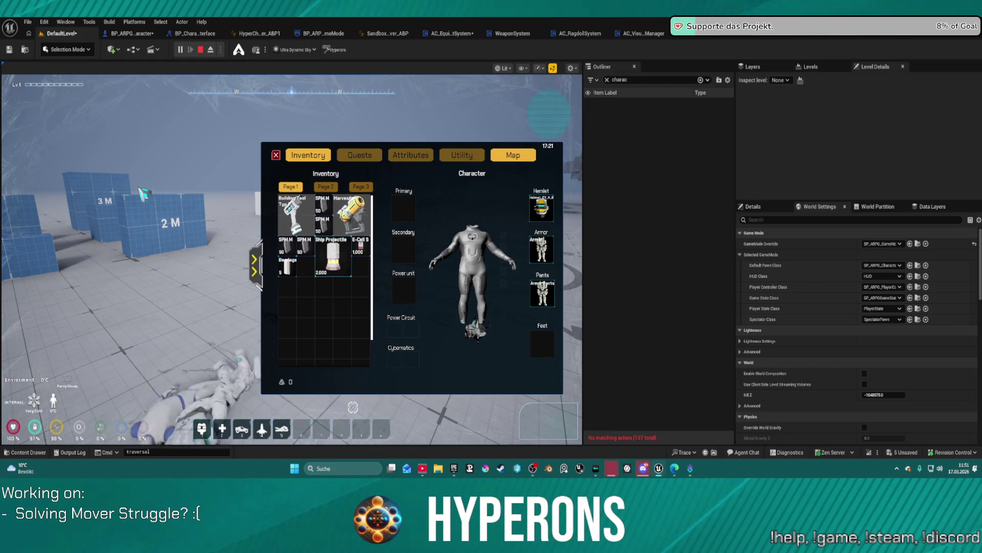
{"action": "key", "text": "i"}
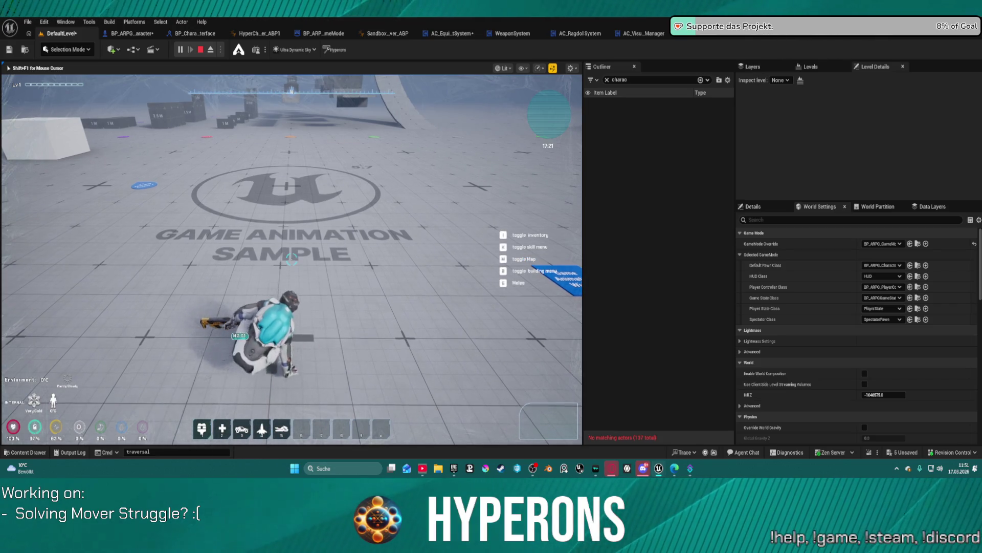
Walk the character around with W and S, then stop the play session
{"action": "key", "text": "s"}
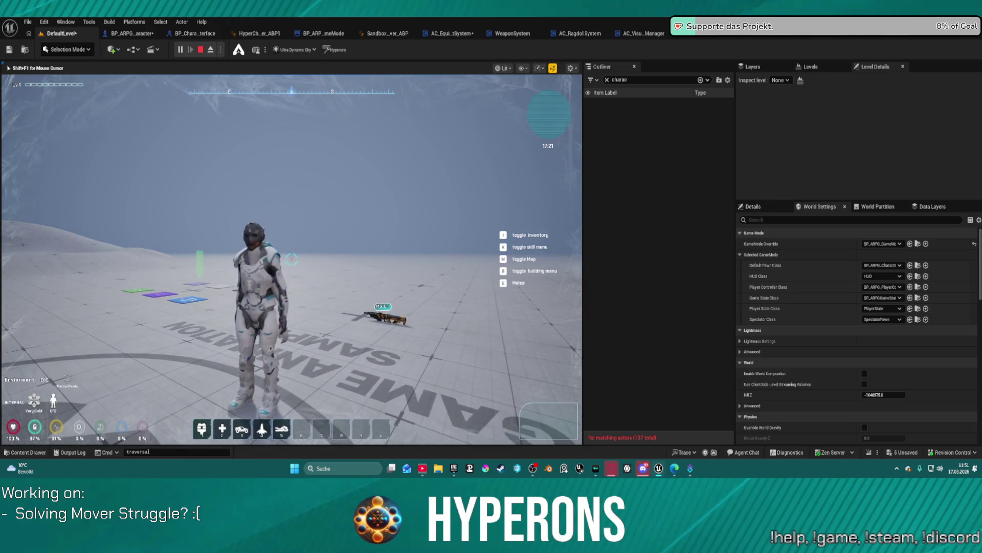
{"action": "key", "text": "w"}
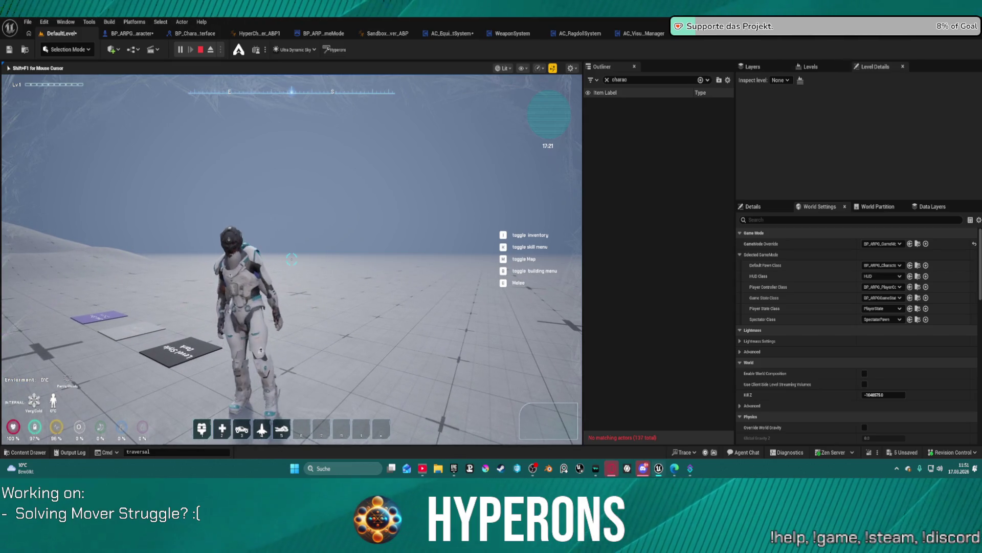
{"action": "key", "text": "s"}
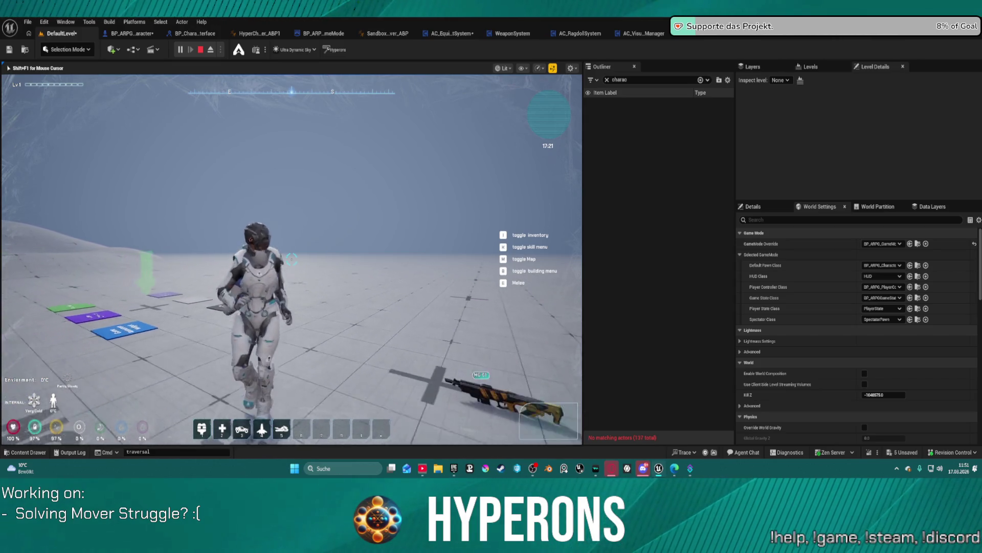
{"action": "key", "text": "Escape"}
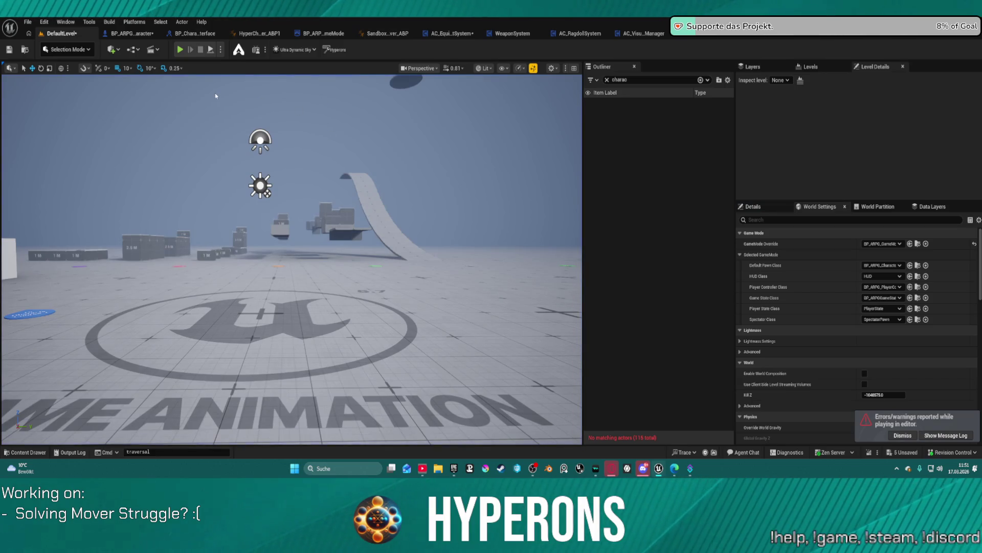
In BP_ARPG_Character, select the Body component and browse to its Anim Class ABP_Retarget_Kellan
{"action": "left_click", "coordinate": [130, 34]}
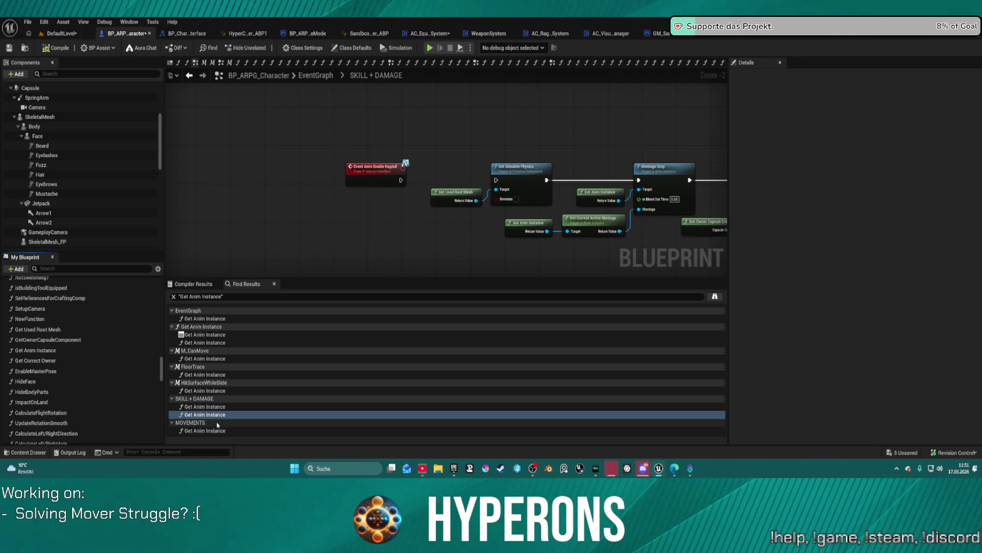
{"action": "left_click", "coordinate": [58, 127]}
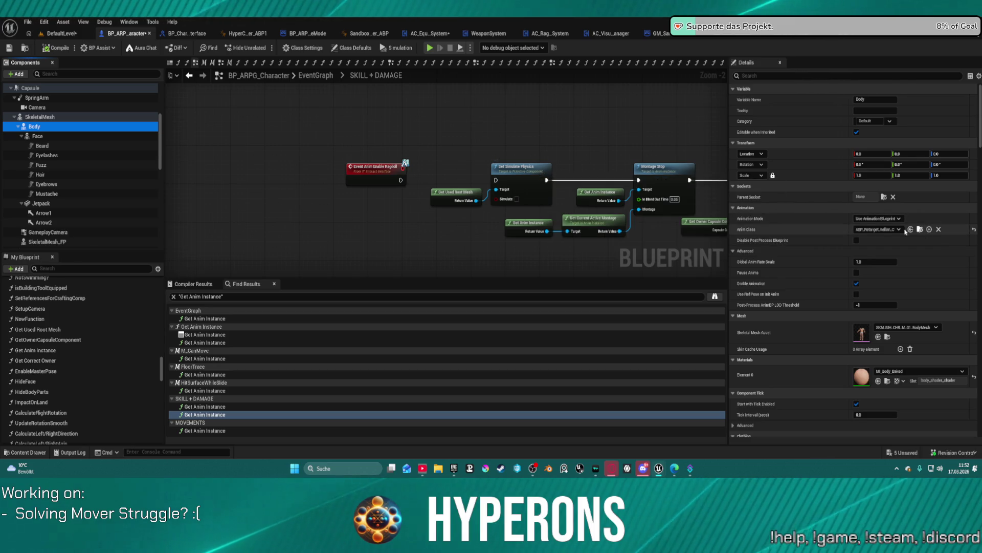
{"action": "left_click", "coordinate": [920, 231]}
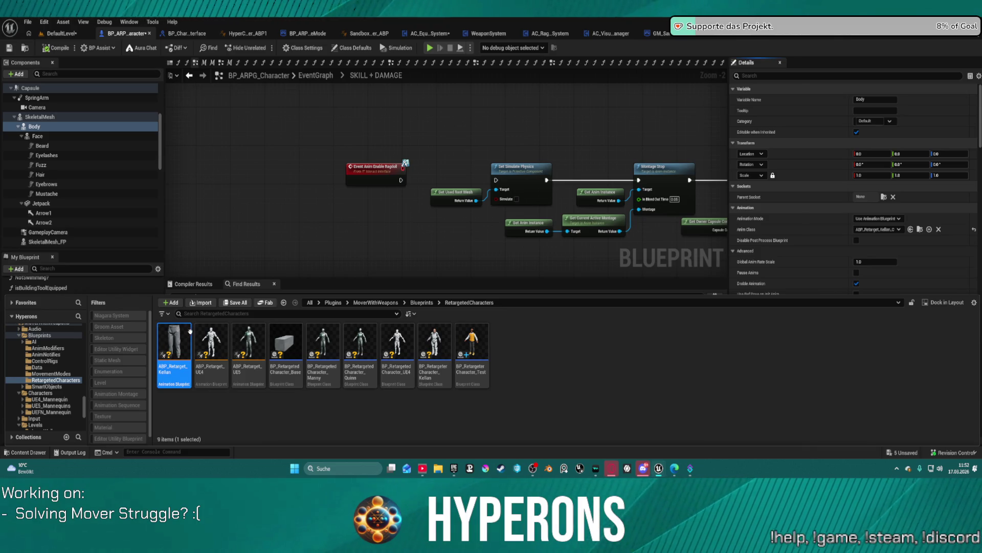
{"action": "key", "text": "ctrl+space"}
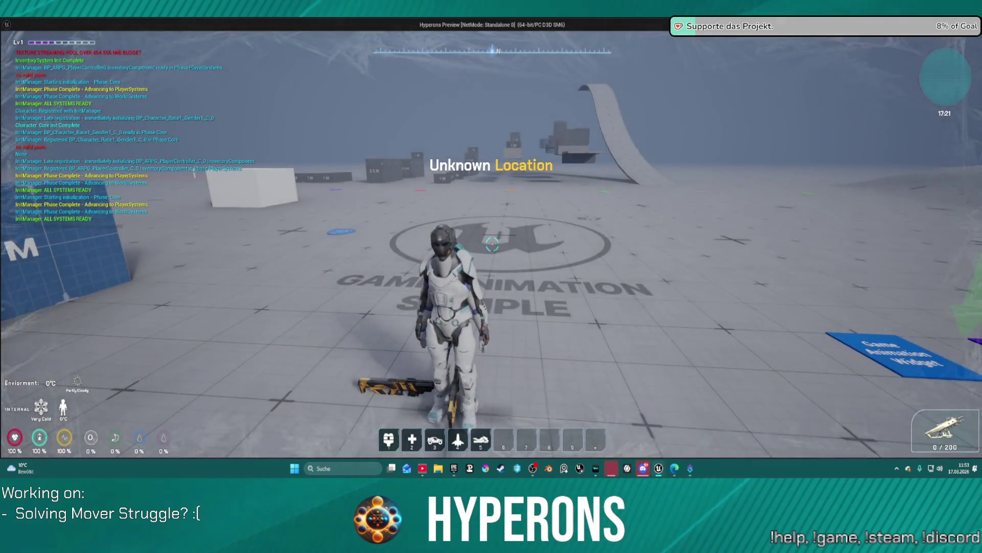
Run the character around the preview scene with W and S
{"action": "key", "text": "w"}
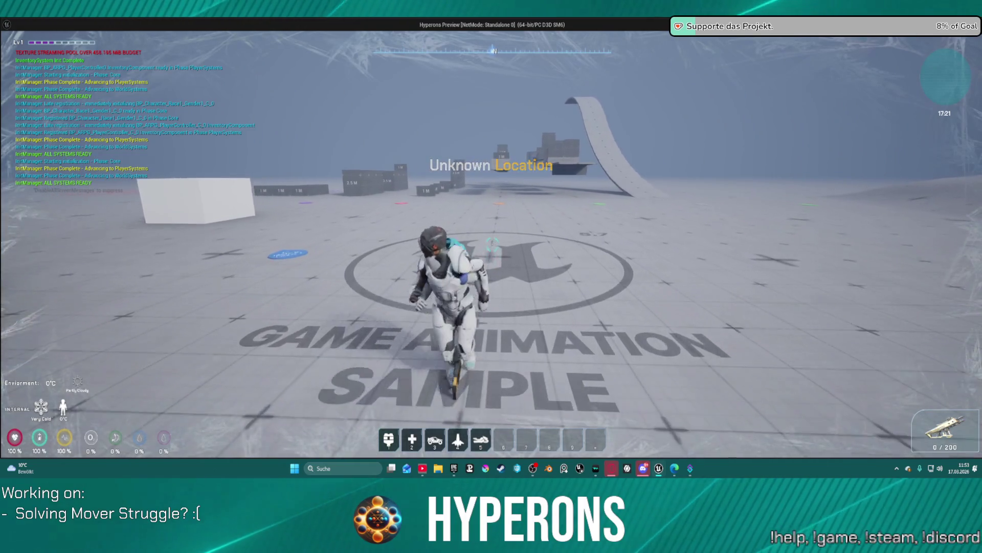
{"action": "key", "text": "s"}
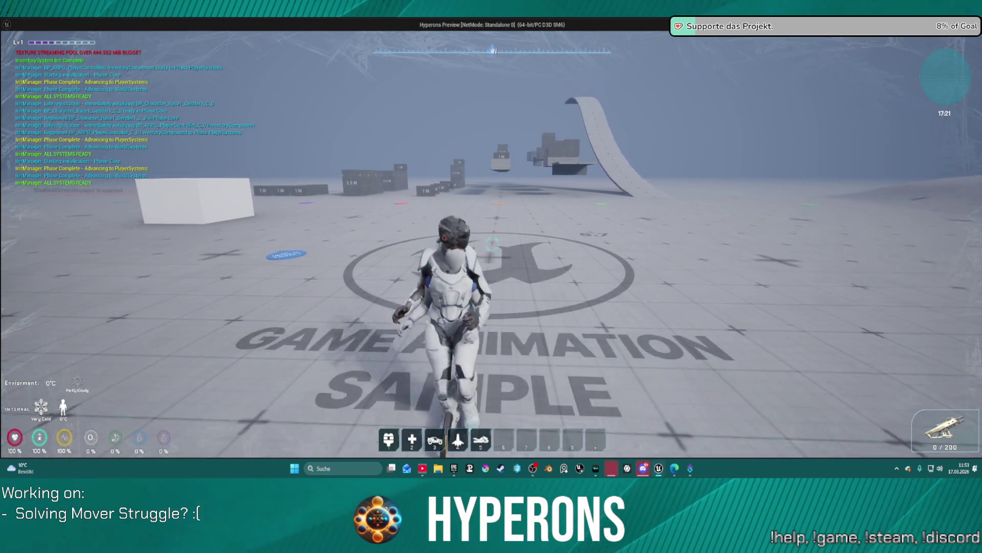
{"action": "key", "text": "s"}
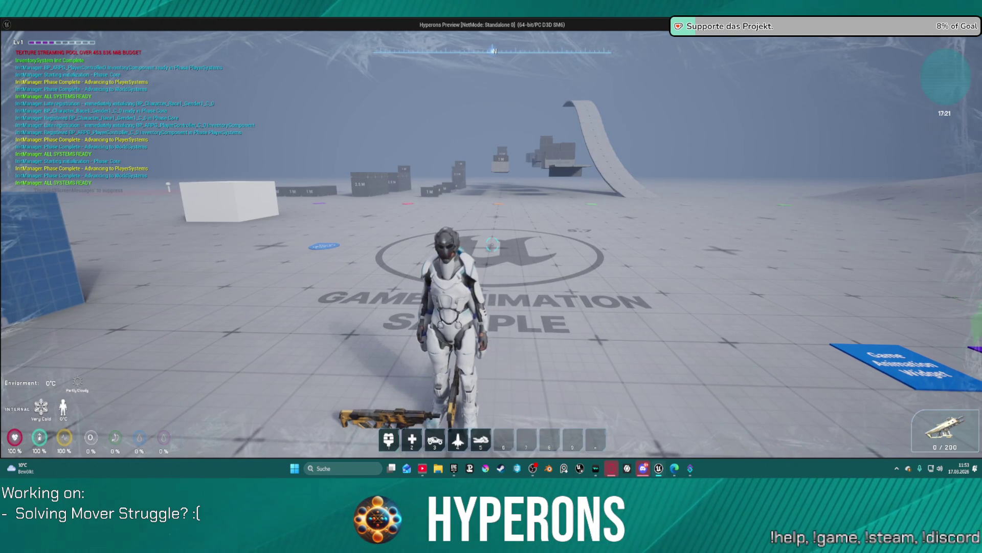
{"action": "key", "text": "w"}
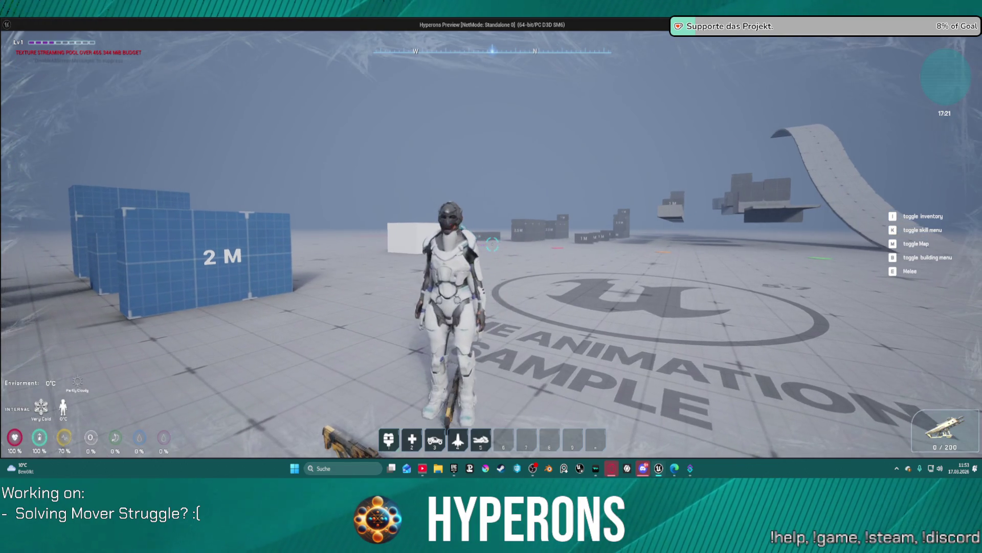
Sprint forward and climb the 2 M block, then switch back to the editor and stop the session
{"action": "key", "text": "space"}
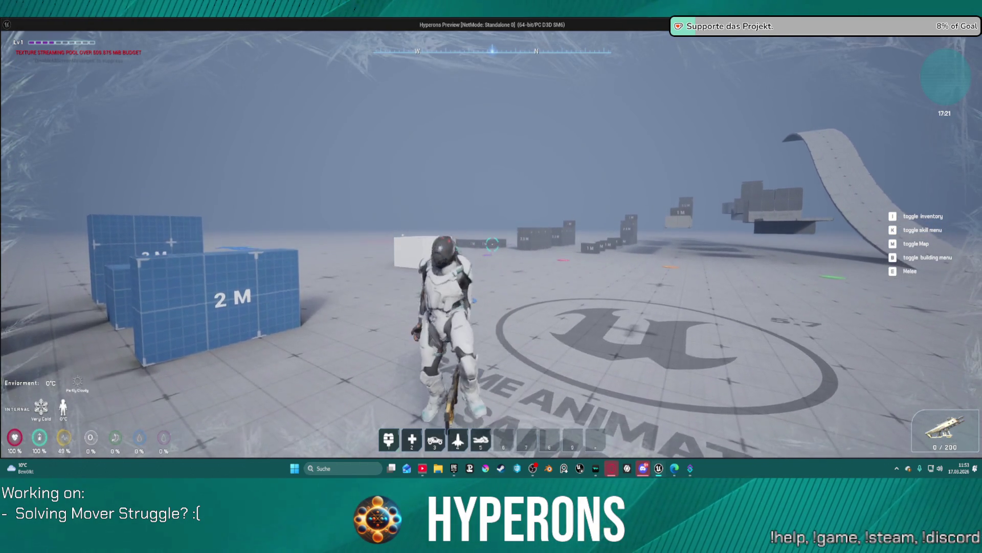
{"action": "key", "text": "space"}
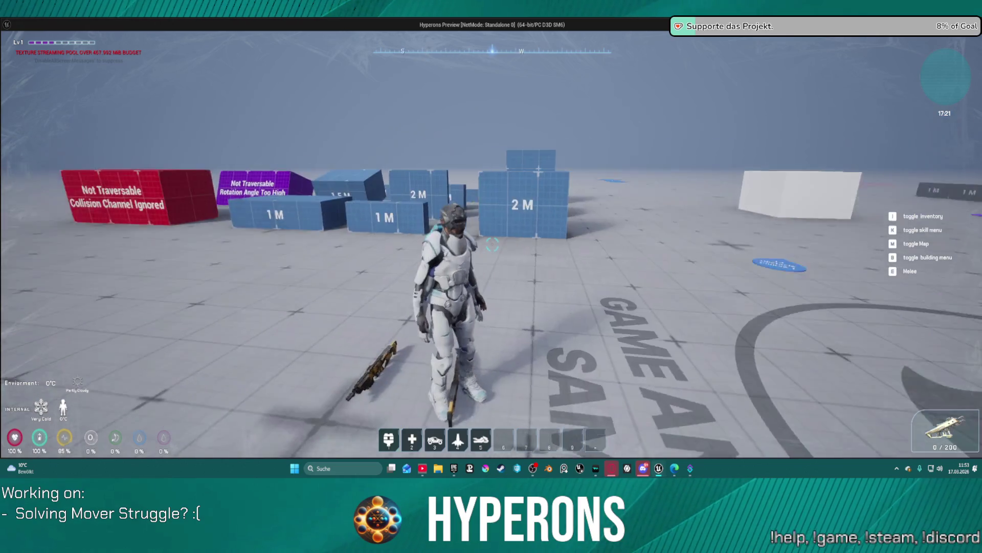
{"action": "key", "text": "w"}
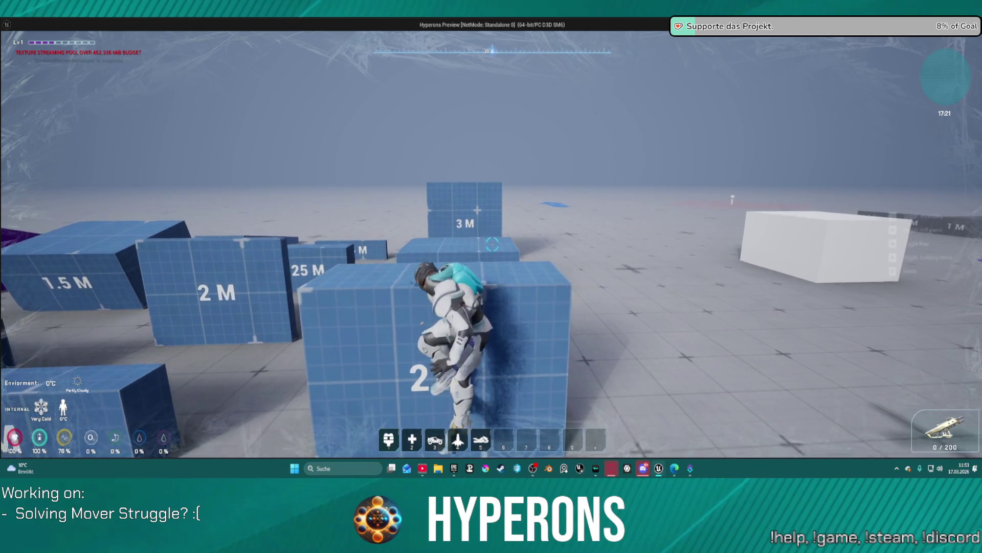
{"action": "key", "text": "w"}
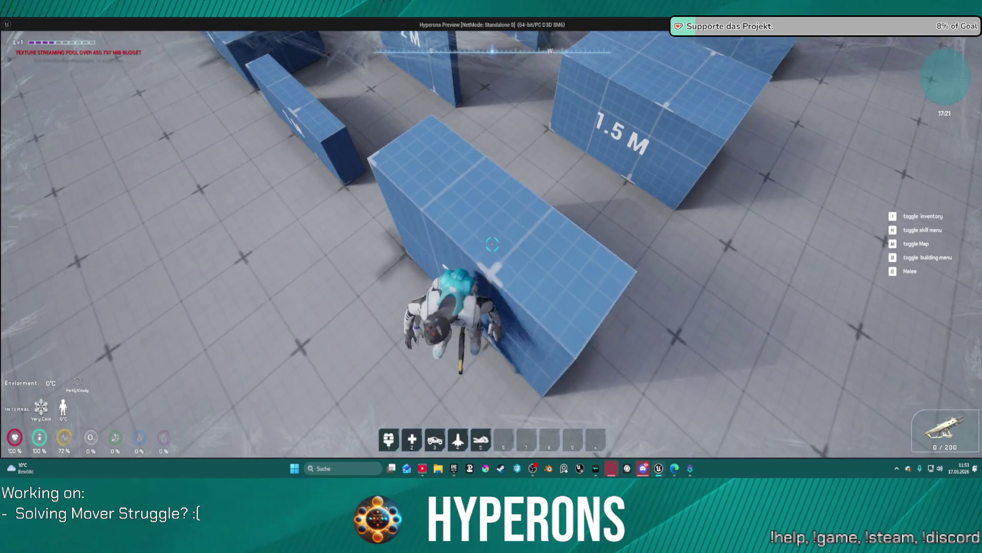
{"action": "key", "text": "alt+Tab"}
{"action": "key", "text": "Escape"}
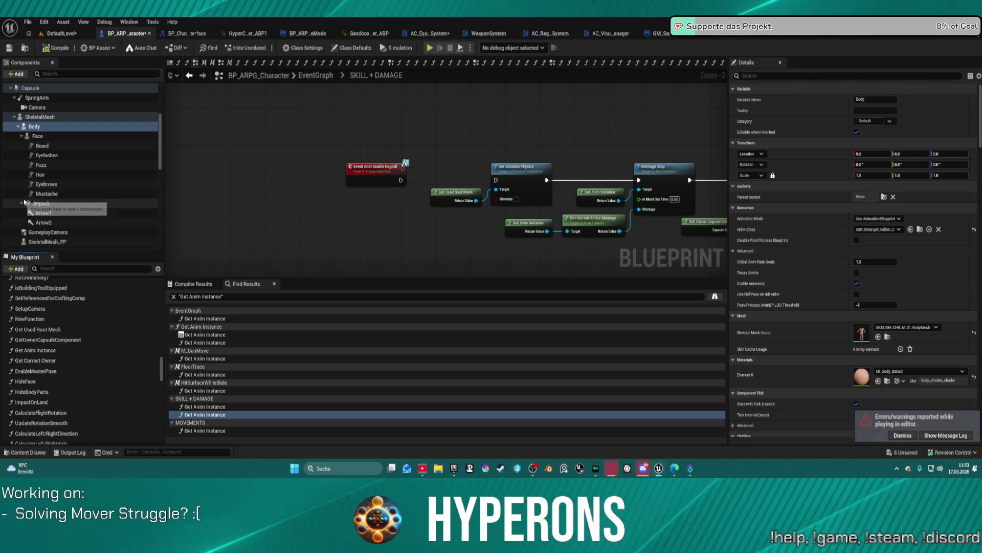
Open the OnPreSimulateTick graph to inspect its Wants To Crouch branch to Crouch or Un Crouch
{"action": "scroll", "coordinate": [88, 215], "scroll_direction": "down", "scroll_amount": 1}
{"action": "scroll", "coordinate": [112, 322], "scroll_direction": "up", "scroll_amount": 10}
{"action": "scroll", "coordinate": [112, 322], "scroll_direction": "up", "scroll_amount": 10}
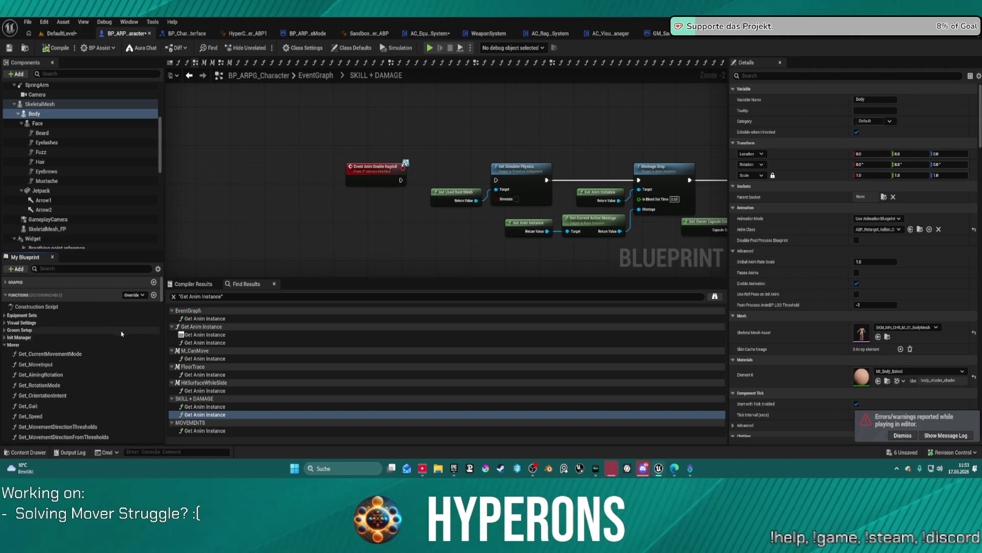
{"action": "scroll", "coordinate": [43, 348], "scroll_direction": "down", "scroll_amount": 5}
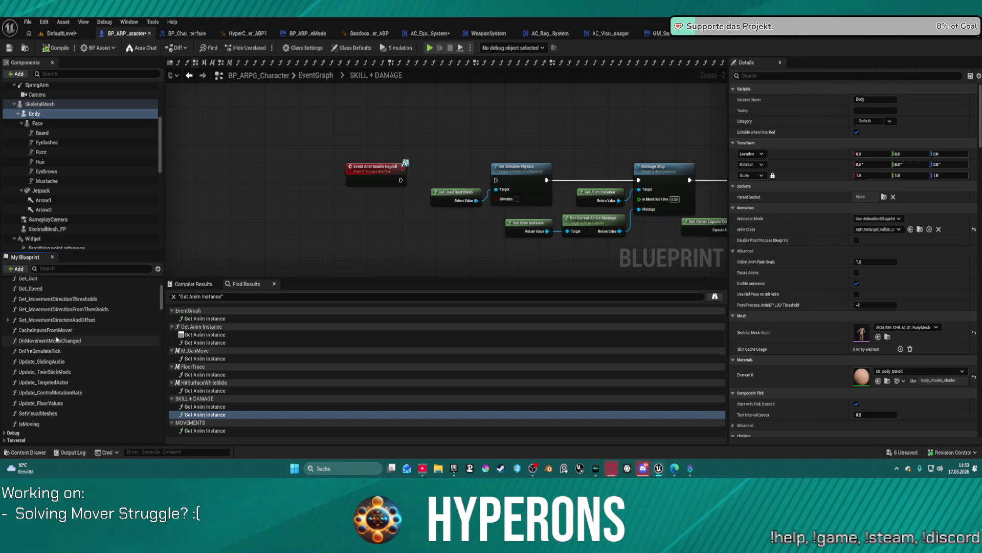
{"action": "double_click", "coordinate": [51, 351]}
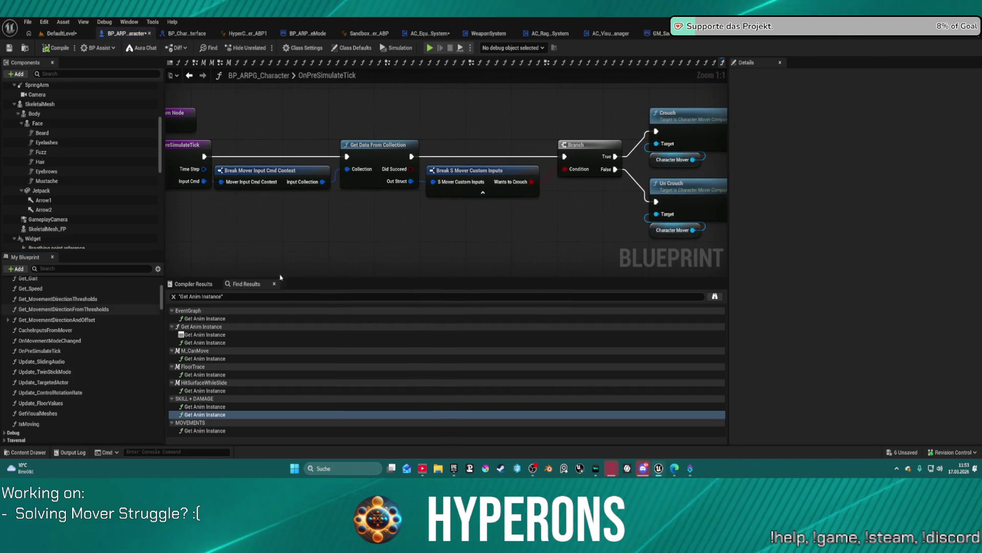
{"action": "mouse_move", "coordinate": [553, 221]}
{"action": "left_mouse_down"}
{"action": "mouse_move", "coordinate": [465, 224]}
{"action": "mouse_move", "coordinate": [557, 230]}
{"action": "mouse_move", "coordinate": [511, 238]}
{"action": "mouse_move", "coordinate": [718, 244]}
{"action": "mouse_move", "coordinate": [401, 245]}
{"action": "mouse_move", "coordinate": [686, 241]}
{"action": "mouse_move", "coordinate": [559, 242]}
{"action": "left_mouse_up"}
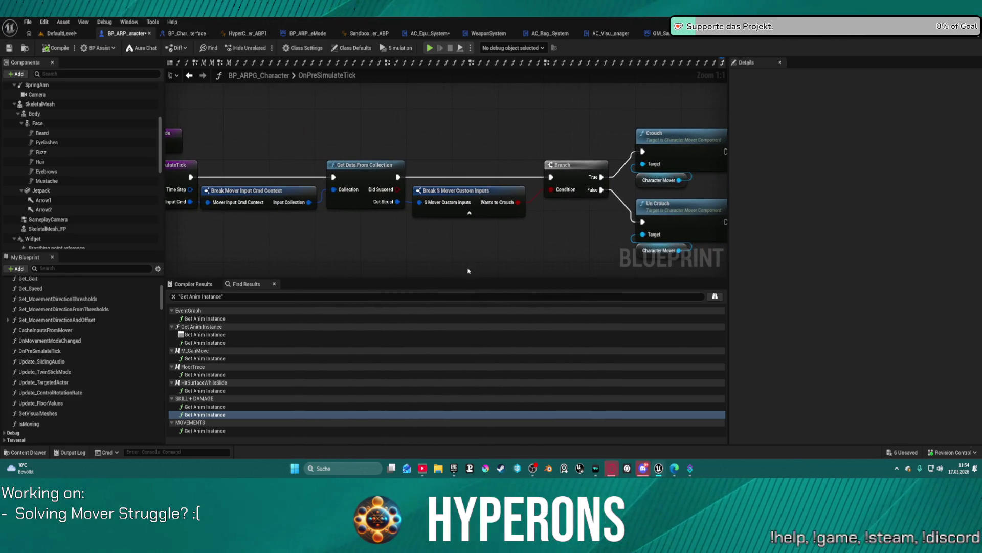
{"action": "left_click", "coordinate": [67, 342]}
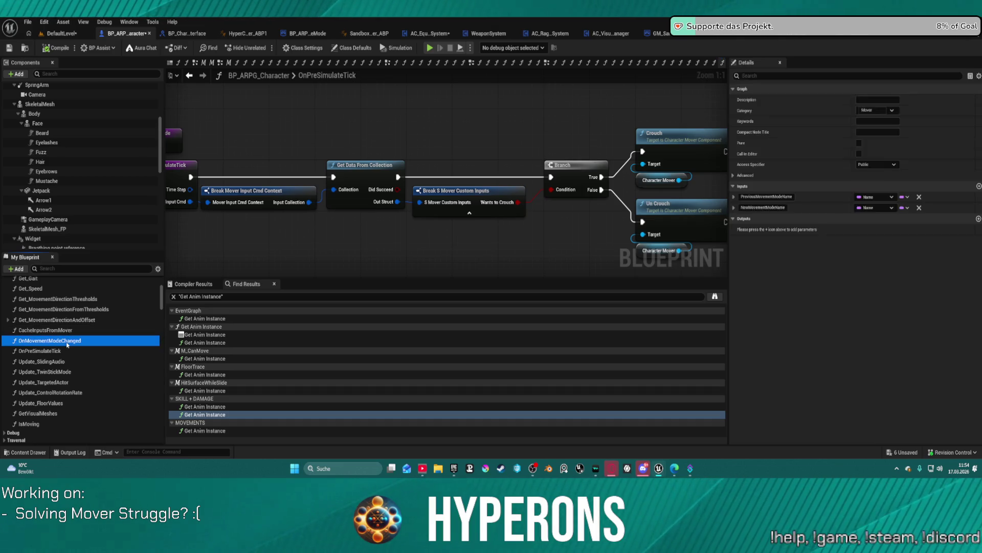
{"action": "double_click", "coordinate": [67, 342]}
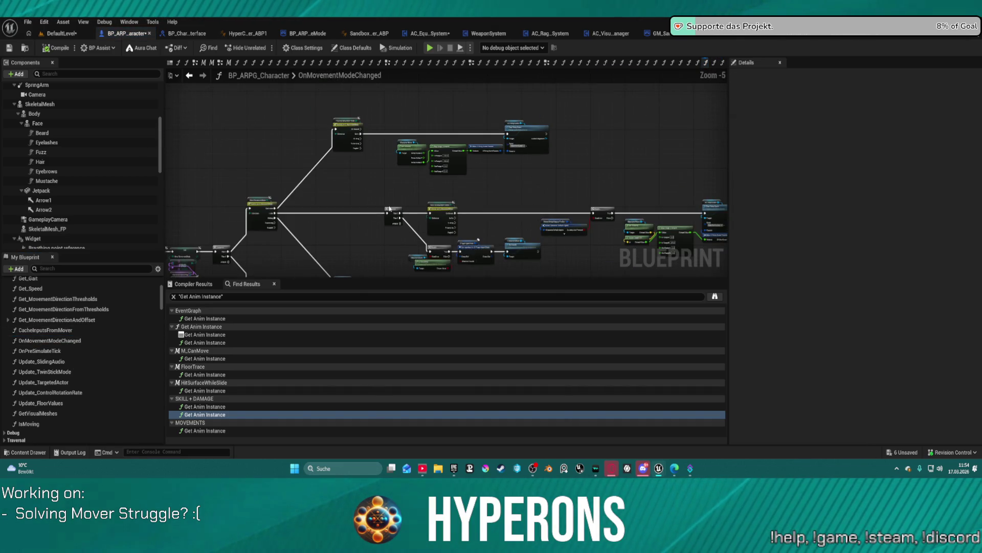
{"action": "scroll", "coordinate": [444, 175], "scroll_direction": "up", "scroll_amount": 3}
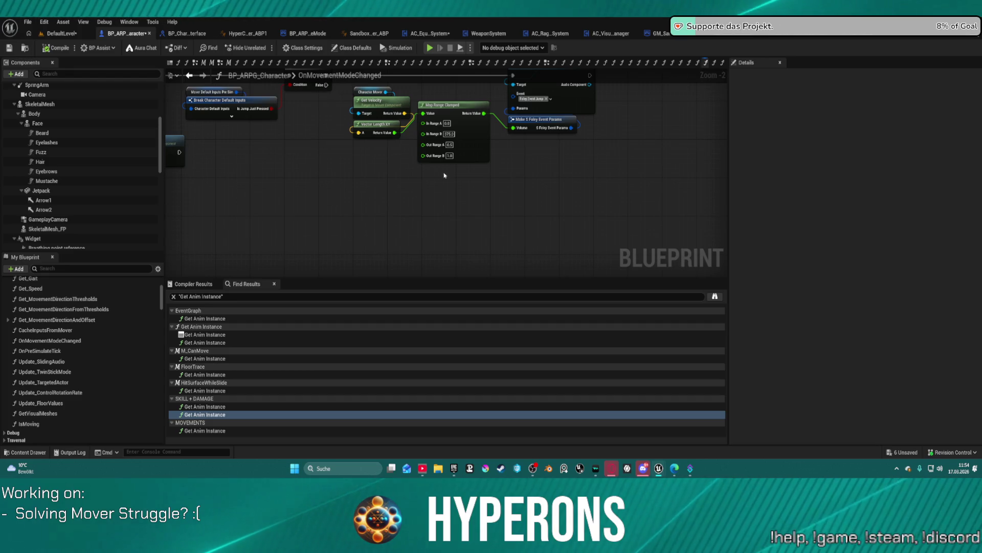
{"action": "mouse_move", "coordinate": [401, 201]}
{"action": "left_mouse_down"}
{"action": "mouse_move", "coordinate": [357, 234]}
{"action": "mouse_move", "coordinate": [348, 227]}
{"action": "mouse_move", "coordinate": [341, 281]}
{"action": "left_mouse_up"}
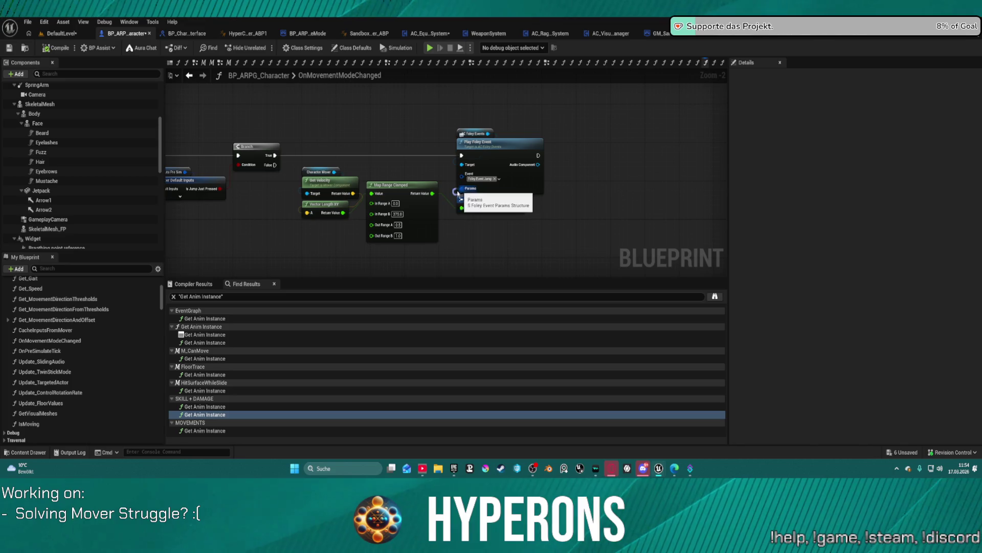
{"action": "mouse_move", "coordinate": [340, 270]}
{"action": "left_mouse_down"}
{"action": "mouse_move", "coordinate": [544, 213]}
{"action": "mouse_move", "coordinate": [531, 188]}
{"action": "left_mouse_up"}
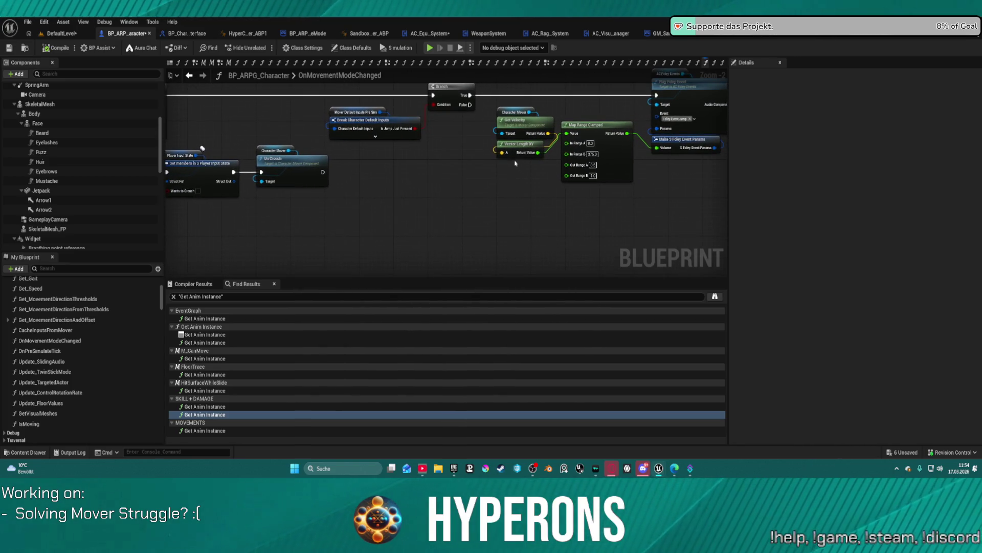
{"action": "mouse_move", "coordinate": [202, 148]}
{"action": "left_mouse_down"}
{"action": "mouse_move", "coordinate": [447, 231]}
{"action": "mouse_move", "coordinate": [514, 151]}
{"action": "mouse_move", "coordinate": [519, 93]}
{"action": "mouse_move", "coordinate": [460, 148]}
{"action": "mouse_move", "coordinate": [542, 169]}
{"action": "mouse_move", "coordinate": [545, 102]}
{"action": "mouse_move", "coordinate": [395, 106]}
{"action": "mouse_move", "coordinate": [360, 136]}
{"action": "mouse_move", "coordinate": [349, 180]}
{"action": "mouse_move", "coordinate": [279, 213]}
{"action": "mouse_move", "coordinate": [394, 226]}
{"action": "mouse_move", "coordinate": [336, 193]}
{"action": "mouse_move", "coordinate": [376, 143]}
{"action": "mouse_move", "coordinate": [460, 94]}
{"action": "mouse_move", "coordinate": [523, 99]}
{"action": "left_mouse_up"}
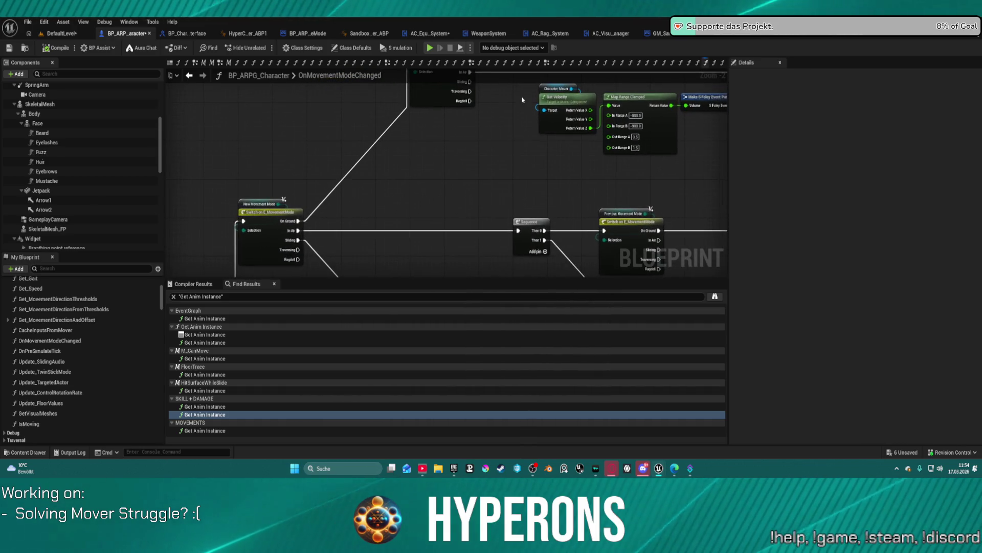
{"action": "mouse_move", "coordinate": [413, 164]}
{"action": "left_mouse_down"}
{"action": "mouse_move", "coordinate": [171, 147]}
{"action": "mouse_move", "coordinate": [176, 204]}
{"action": "mouse_move", "coordinate": [396, 167]}
{"action": "mouse_move", "coordinate": [377, 176]}
{"action": "left_mouse_up"}
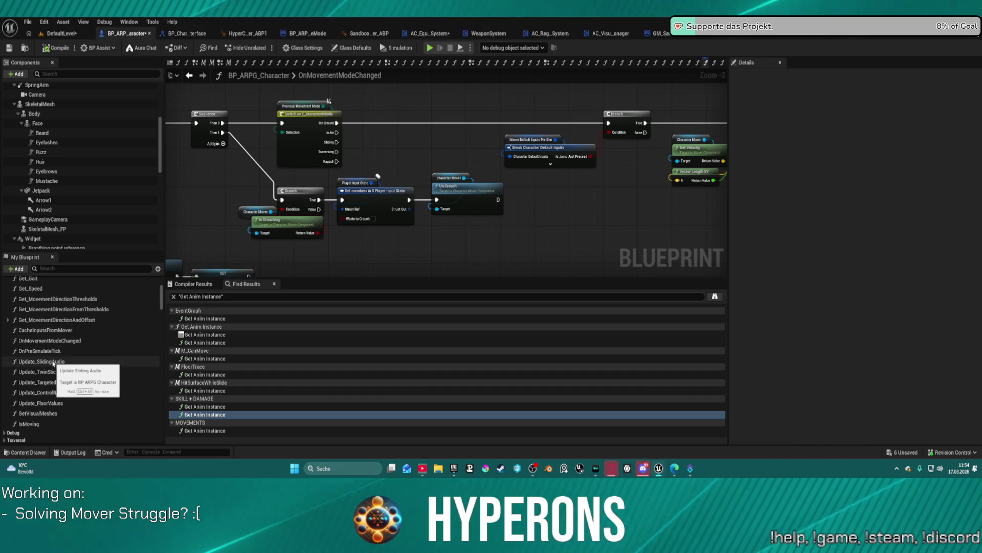
Open the Update_TwinStickMode function graph and zoom in on its entry node
{"action": "left_click", "coordinate": [80, 375]}
{"action": "double_click", "coordinate": [80, 372]}
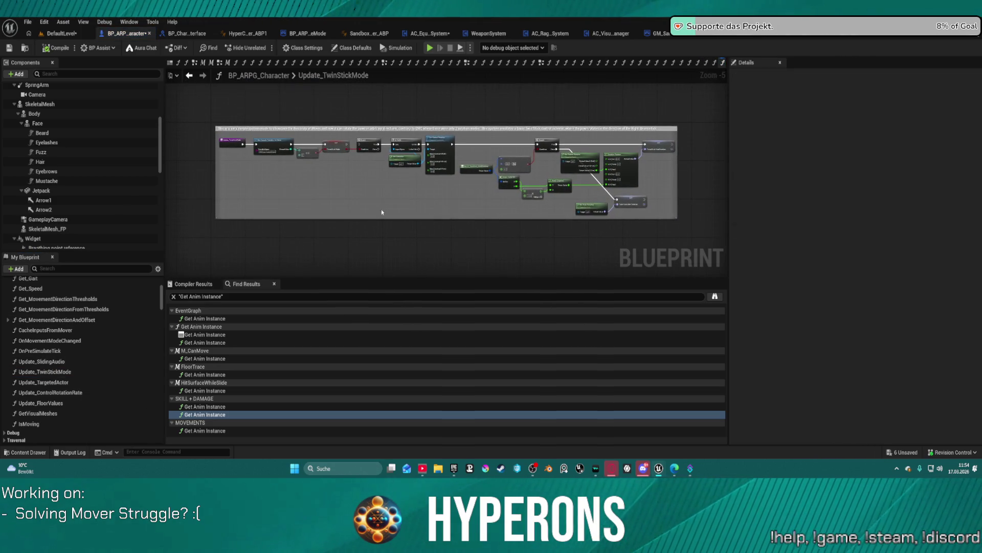
{"action": "scroll", "coordinate": [431, 176], "scroll_direction": "up", "scroll_amount": 2}
{"action": "mouse_move", "coordinate": [432, 176]}
{"action": "left_mouse_down"}
{"action": "mouse_move", "coordinate": [412, 211]}
{"action": "mouse_move", "coordinate": [453, 218]}
{"action": "mouse_move", "coordinate": [621, 195]}
{"action": "left_mouse_up"}
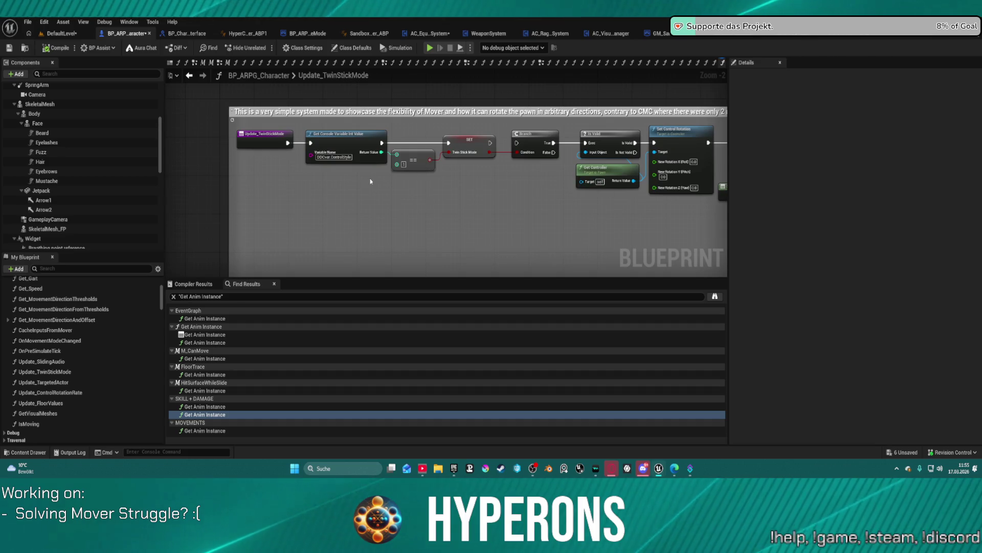
{"action": "left_click", "coordinate": [297, 146]}
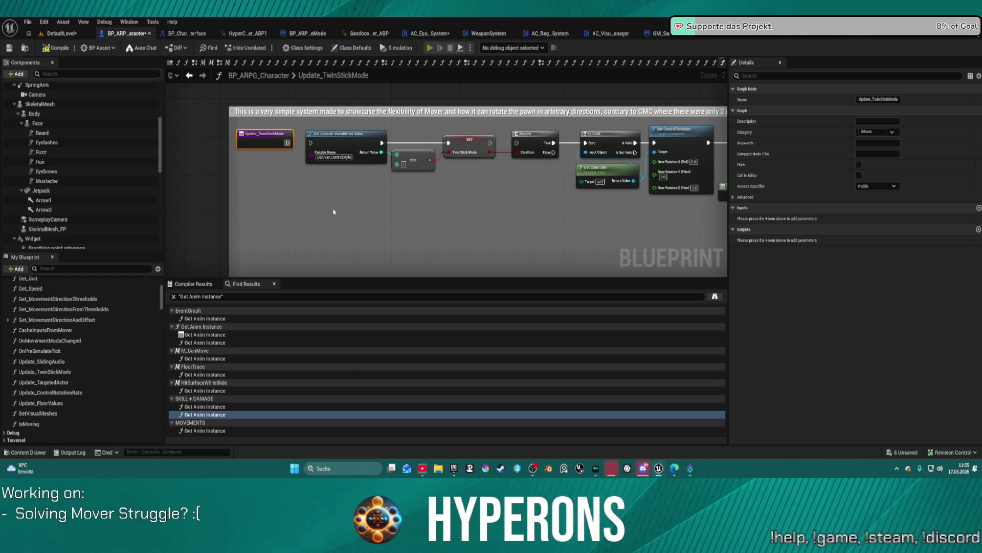
Run a brief play-test despite compile errors, then view the Twin Stick Aim Rotation nodes
{"action": "key", "text": "F7"}
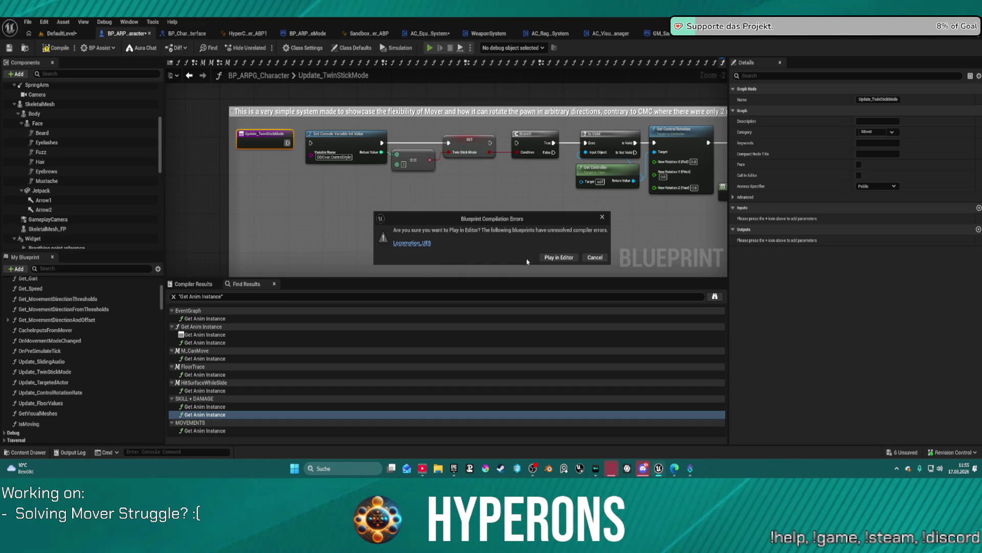
{"action": "left_click", "coordinate": [558, 257]}
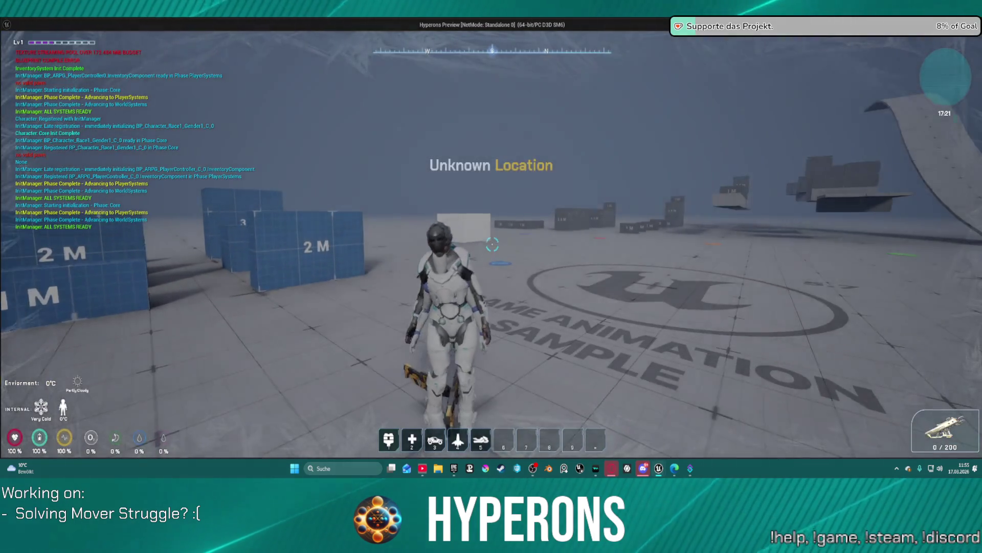
{"action": "key", "text": "Escape"}
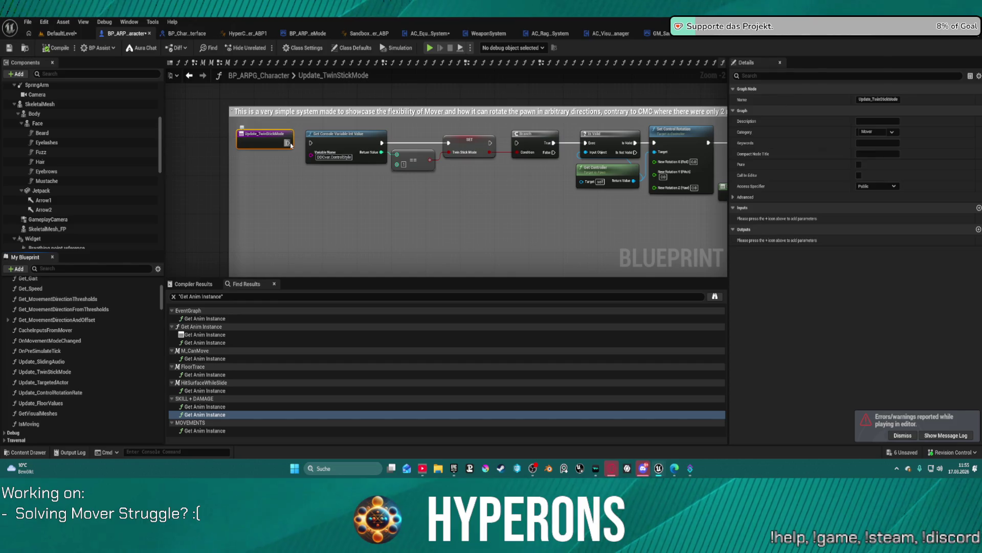
{"action": "mouse_move", "coordinate": [579, 237]}
{"action": "left_mouse_down"}
{"action": "mouse_move", "coordinate": [167, 197]}
{"action": "mouse_move", "coordinate": [469, 179]}
{"action": "left_mouse_up"}
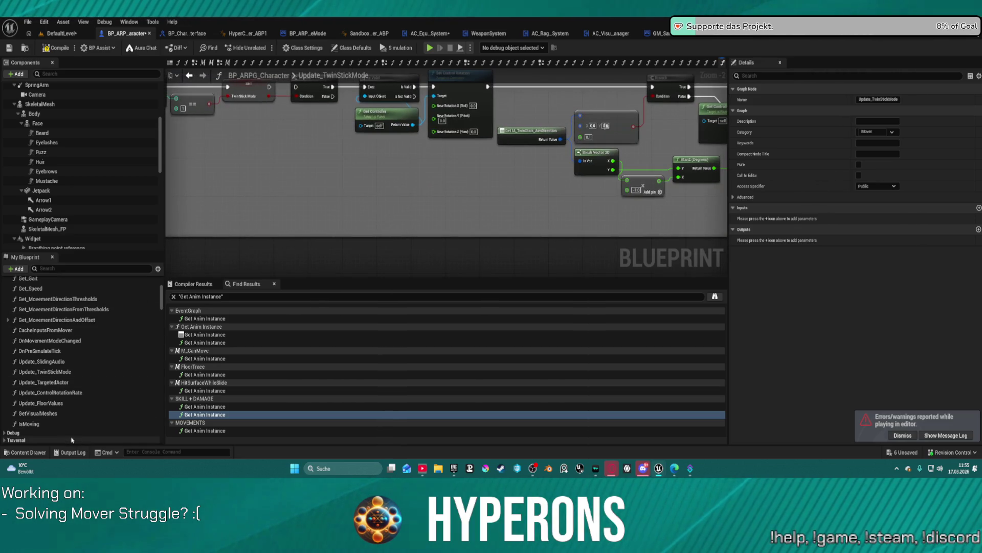
{"action": "left_click", "coordinate": [82, 393]}
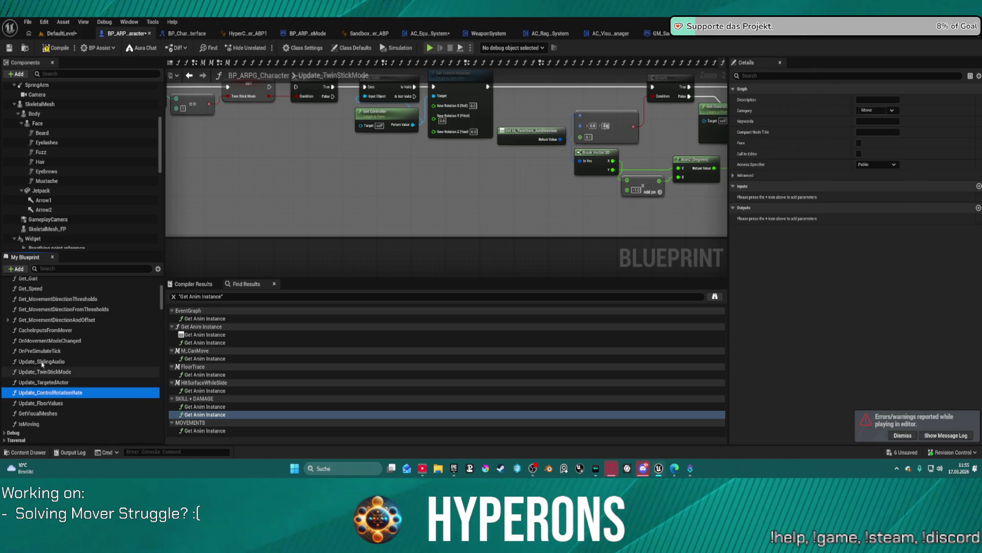
Open the Update_ControlRotationRate graph and nudge its divide node slightly right
{"action": "double_click", "coordinate": [52, 392]}
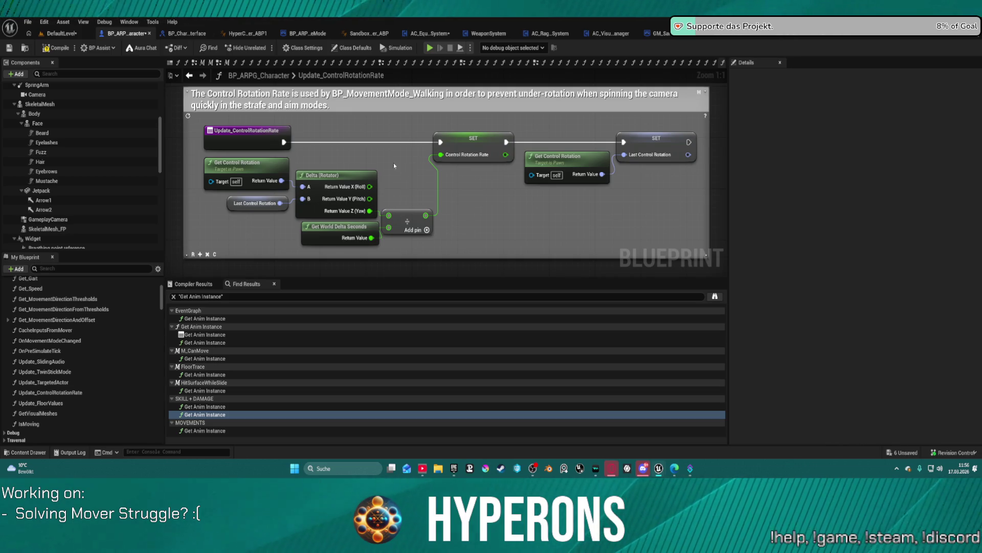
{"action": "left_click_drag", "start_coordinate": [401, 224], "coordinate": [426, 221]}
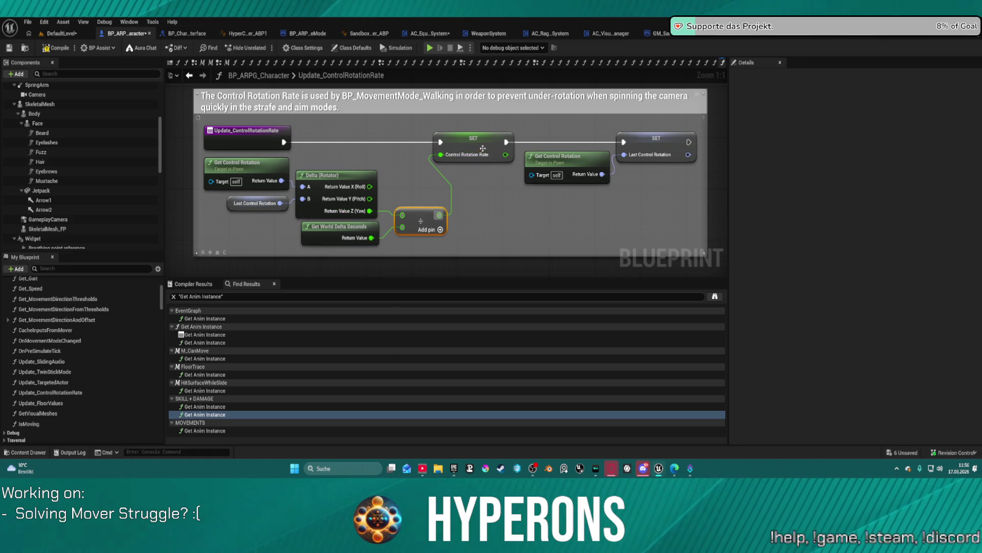
{"action": "left_click", "coordinate": [481, 184]}
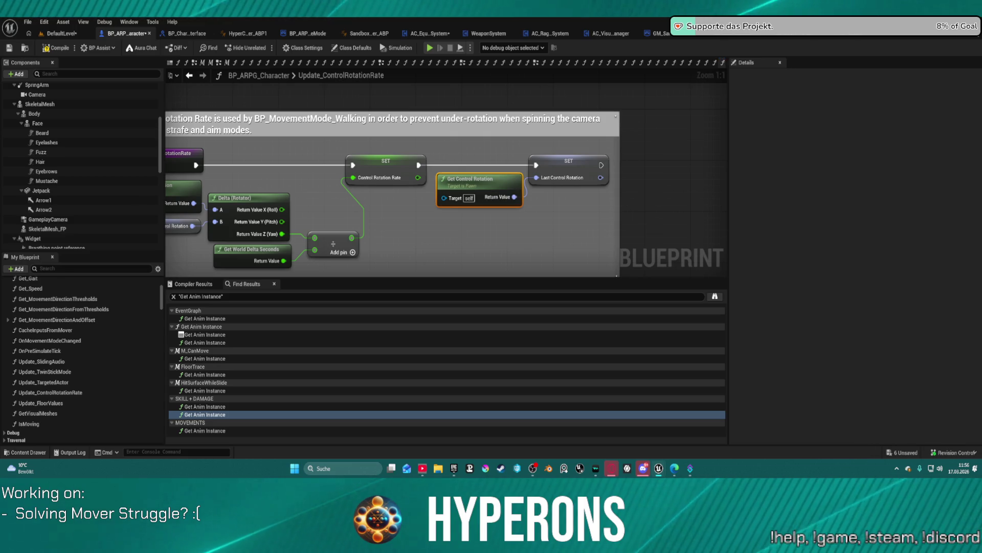
Bring up BP_ARPG_Character's class default properties beside the rotation-rate graph
{"action": "left_click_drag", "start_coordinate": [437, 225], "coordinate": [606, 212]}
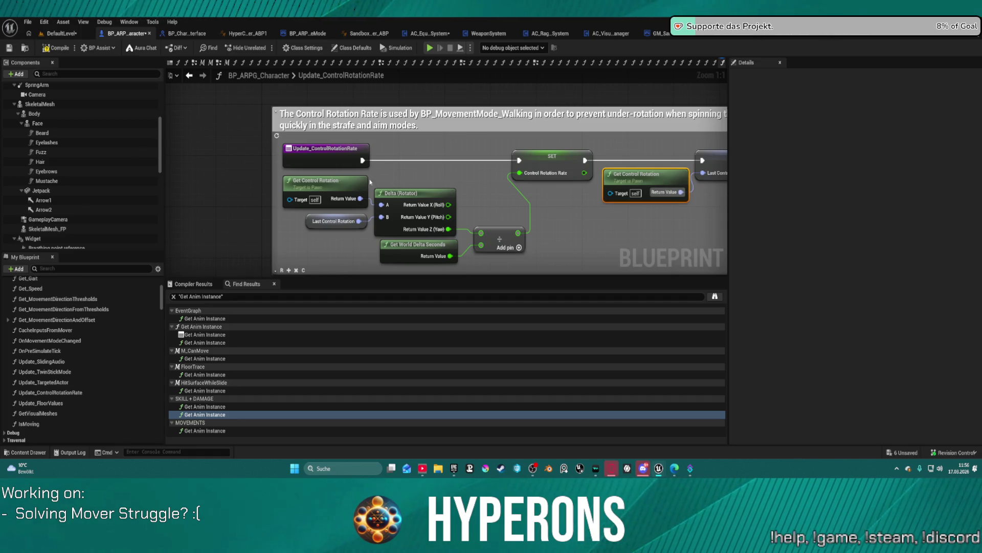
{"action": "scroll", "coordinate": [76, 154], "scroll_direction": "up", "scroll_amount": 5}
{"action": "left_click", "coordinate": [41, 87]}
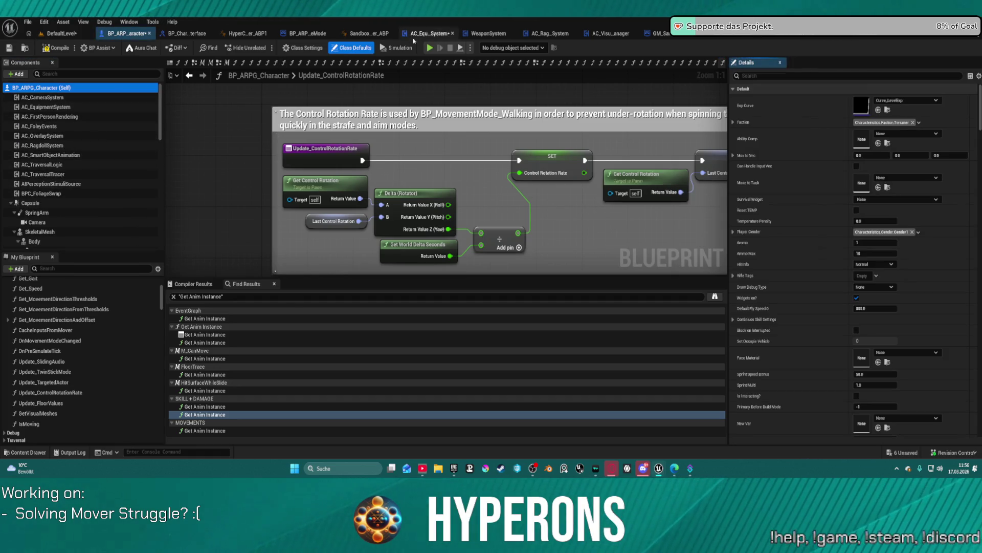
Check the property matrix and AC_PreCMCTick blueprint, then return to BP_ARPG_Character
{"action": "left_click", "coordinate": [970, 75]}
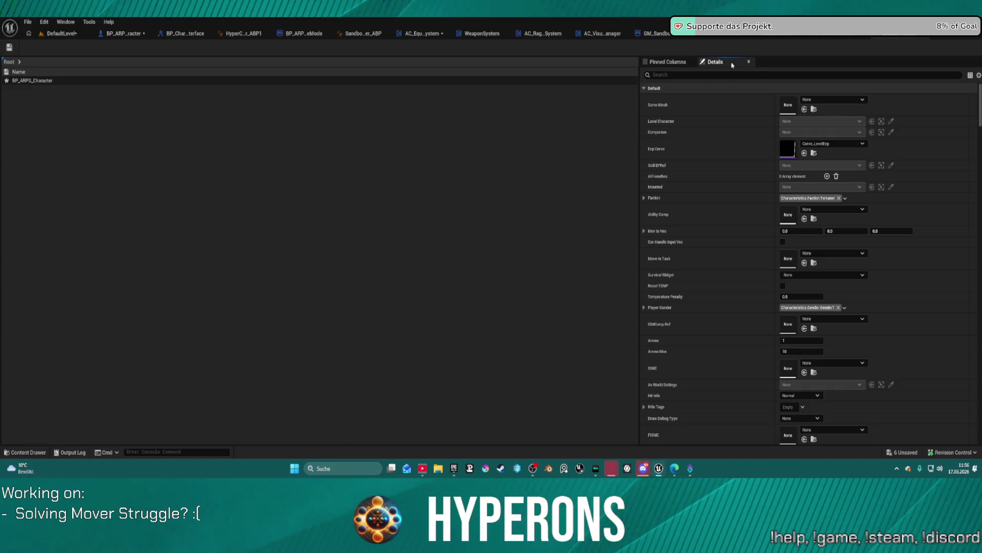
{"action": "left_click", "coordinate": [908, 36]}
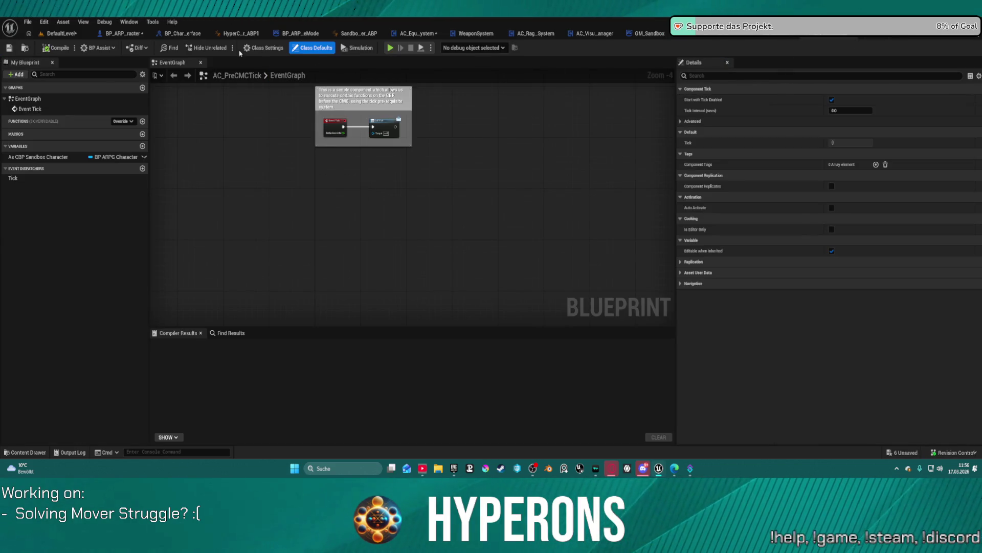
{"action": "left_click", "coordinate": [108, 33]}
{"action": "type", "text": "rotat"}
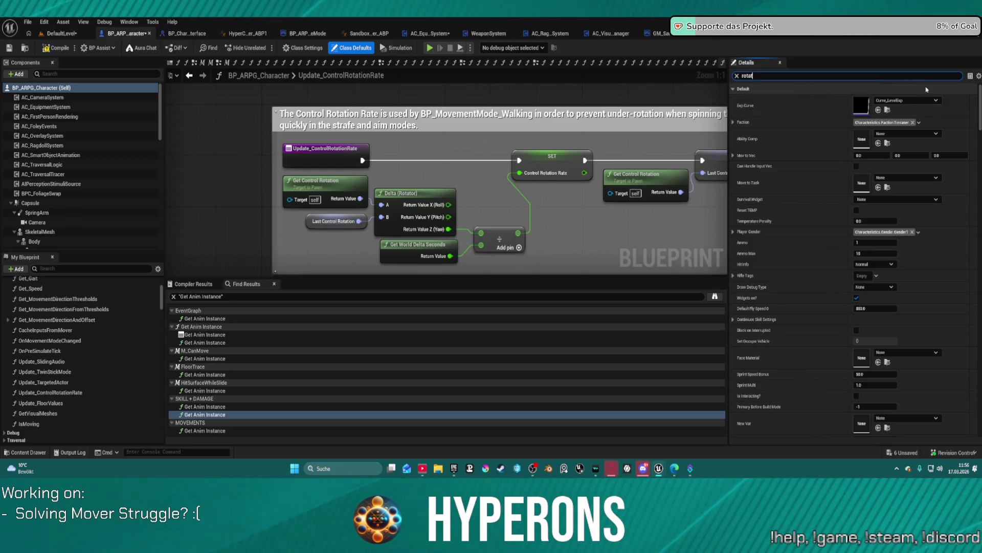
Filter class defaults by 'rotation', review the results, and open the Update_FloorValues graph
{"action": "type", "text": "ion"}
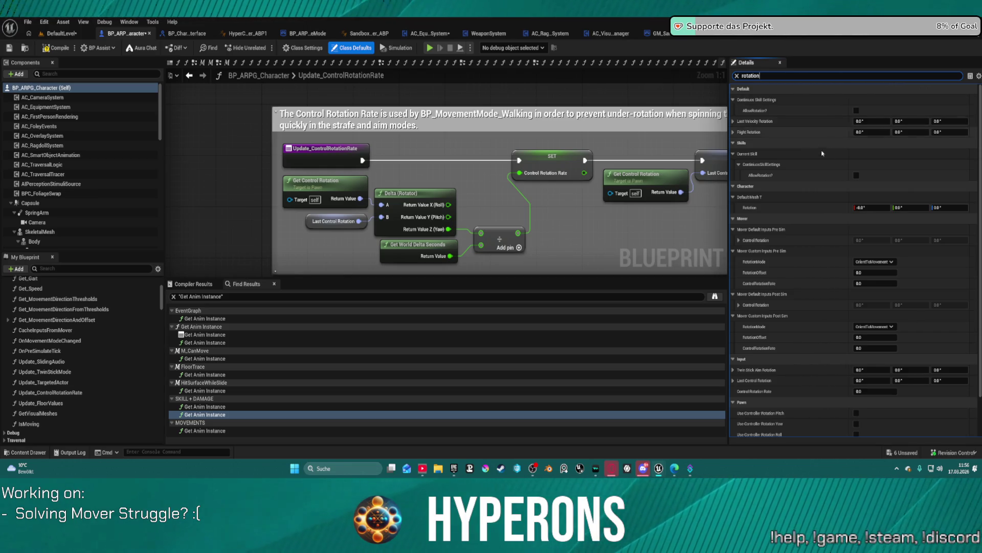
{"action": "scroll", "coordinate": [825, 210], "scroll_direction": "down", "scroll_amount": 2}
{"action": "scroll", "coordinate": [824, 210], "scroll_direction": "down", "scroll_amount": 2}
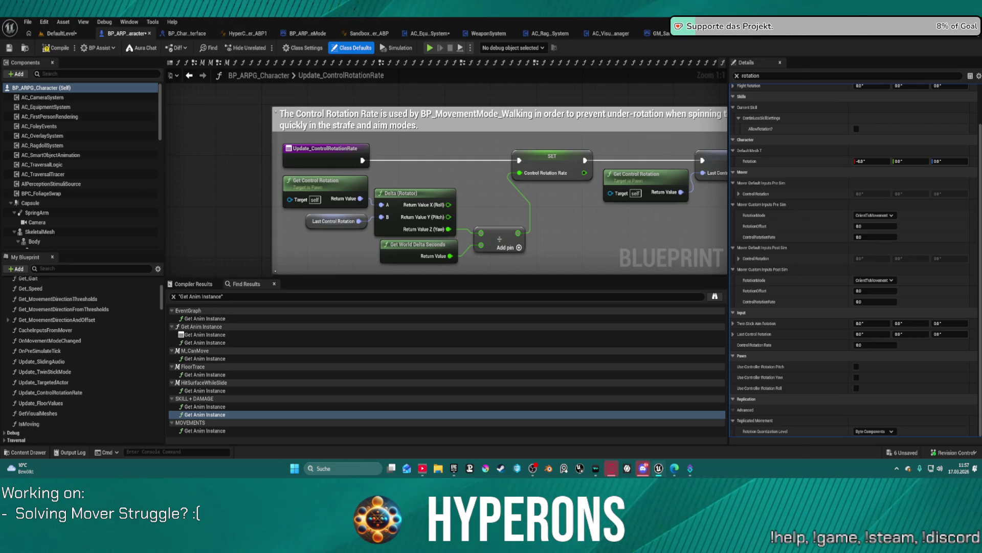
{"action": "scroll", "coordinate": [795, 98], "scroll_direction": "up", "scroll_amount": 3}
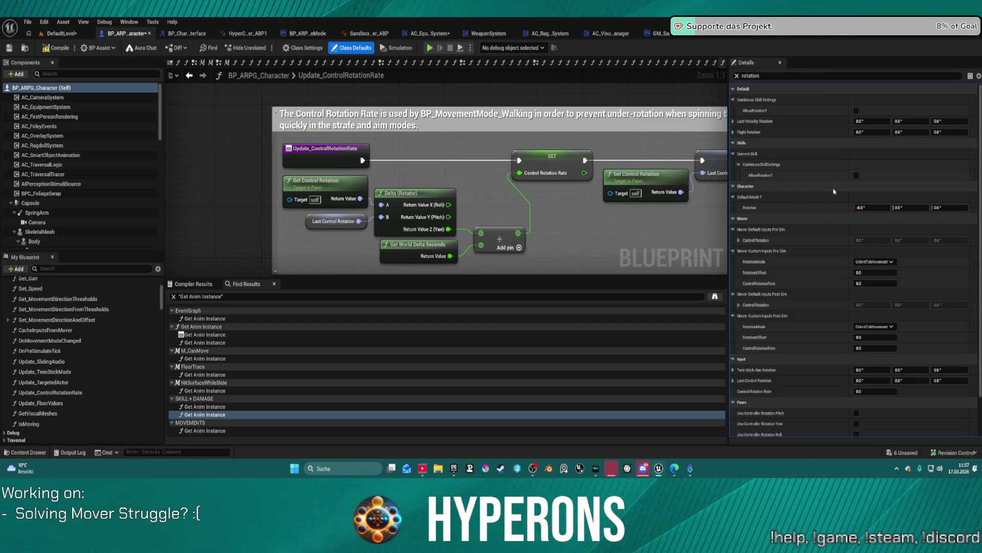
{"action": "scroll", "coordinate": [888, 432], "scroll_direction": "down", "scroll_amount": 3}
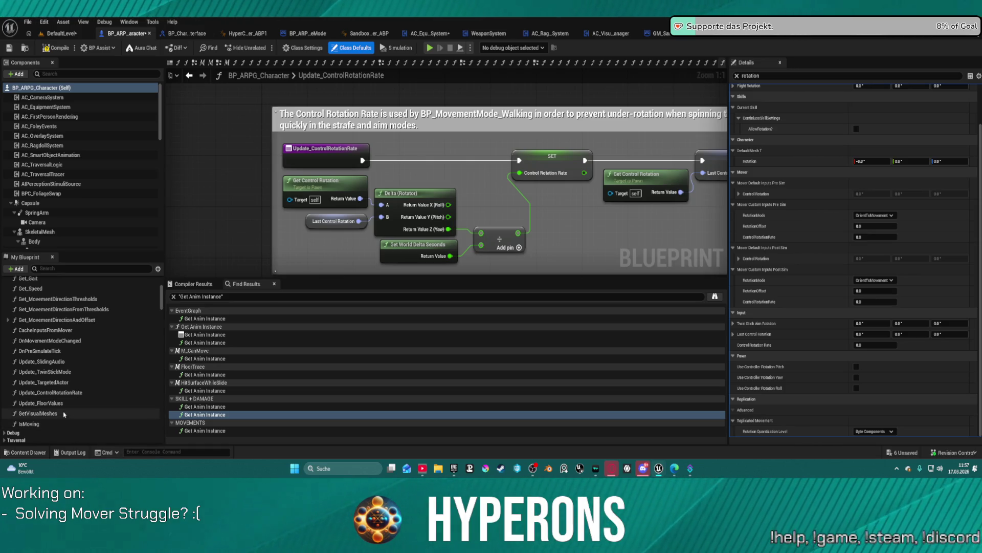
{"action": "double_click", "coordinate": [64, 403]}
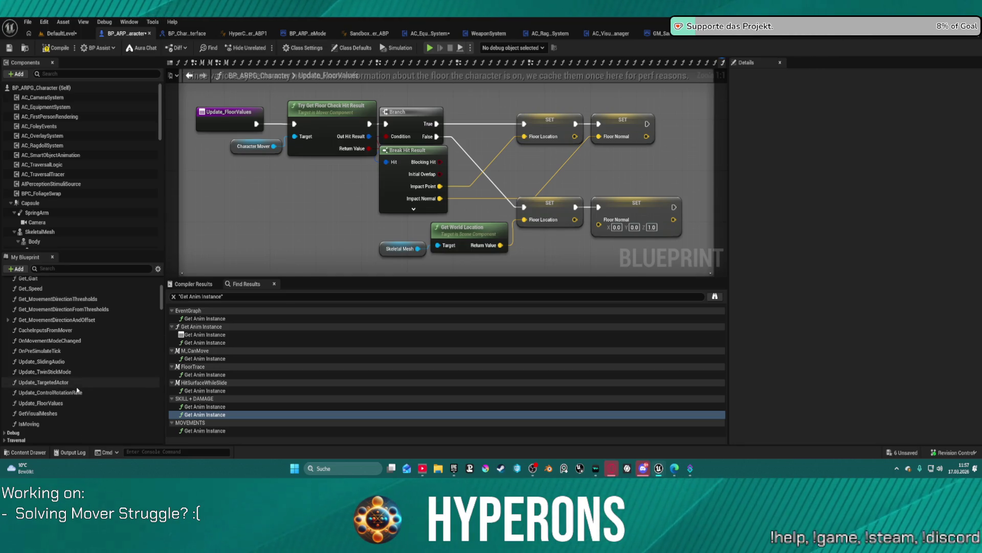
For SkeletalMesh, clear the Details filter and search Anim Class choices for 'hyper'
{"action": "left_click", "coordinate": [47, 232]}
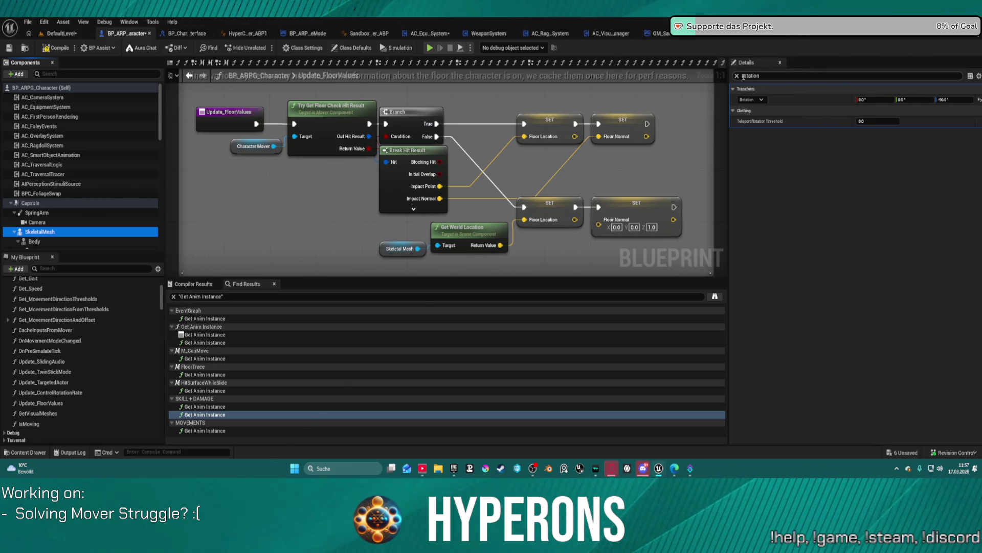
{"action": "left_click", "coordinate": [737, 76]}
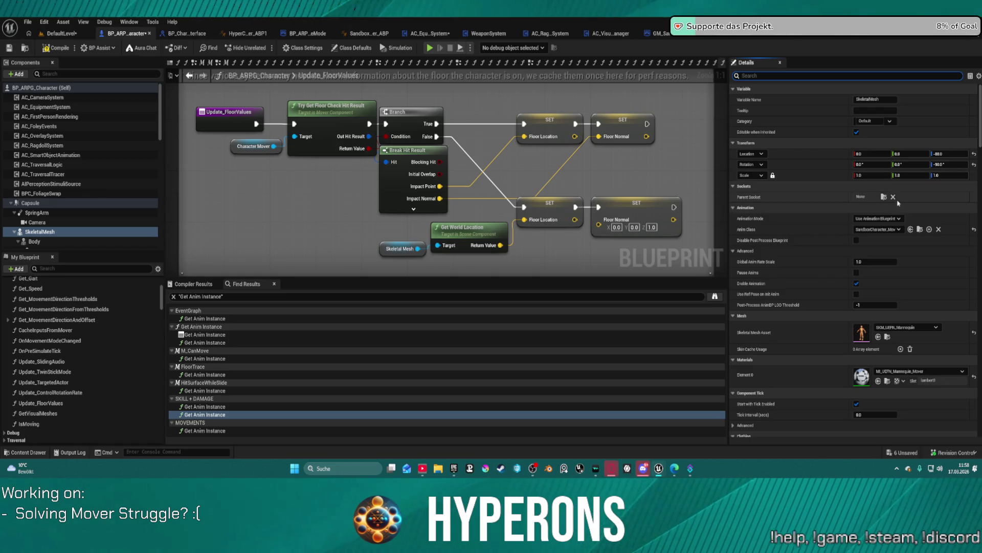
{"action": "left_click", "coordinate": [876, 229]}
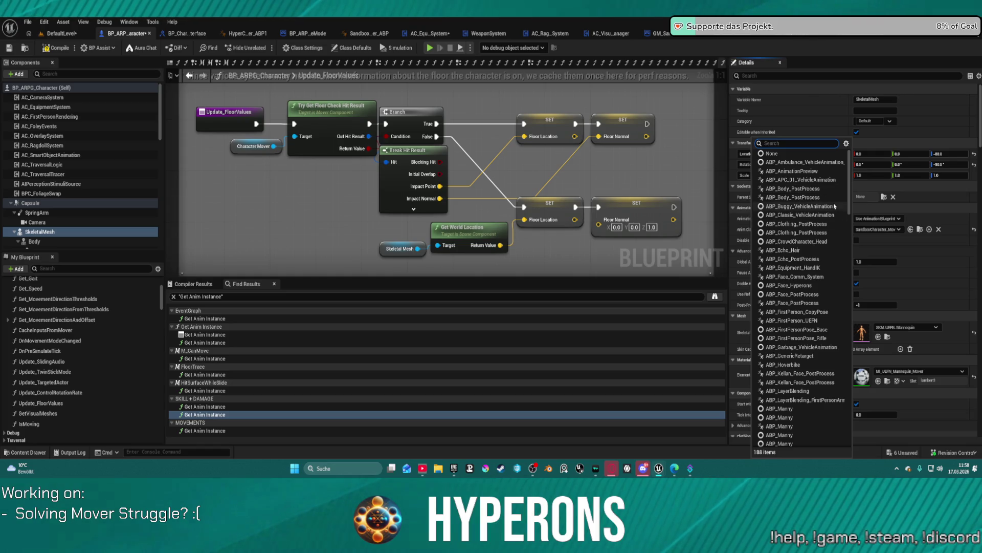
{"action": "type", "text": "hyer"}
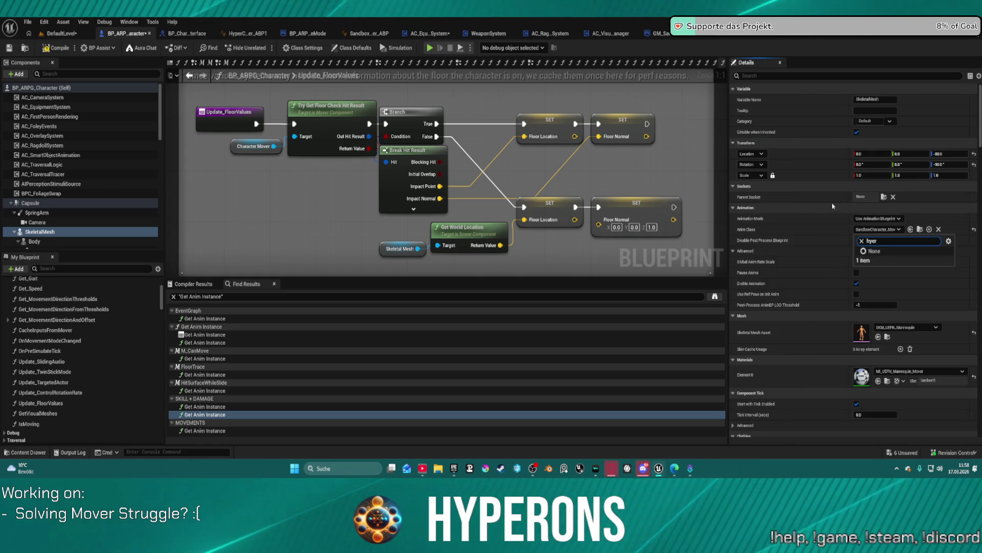
{"action": "key", "text": "BackSpace"}
{"action": "type", "text": "pe"}
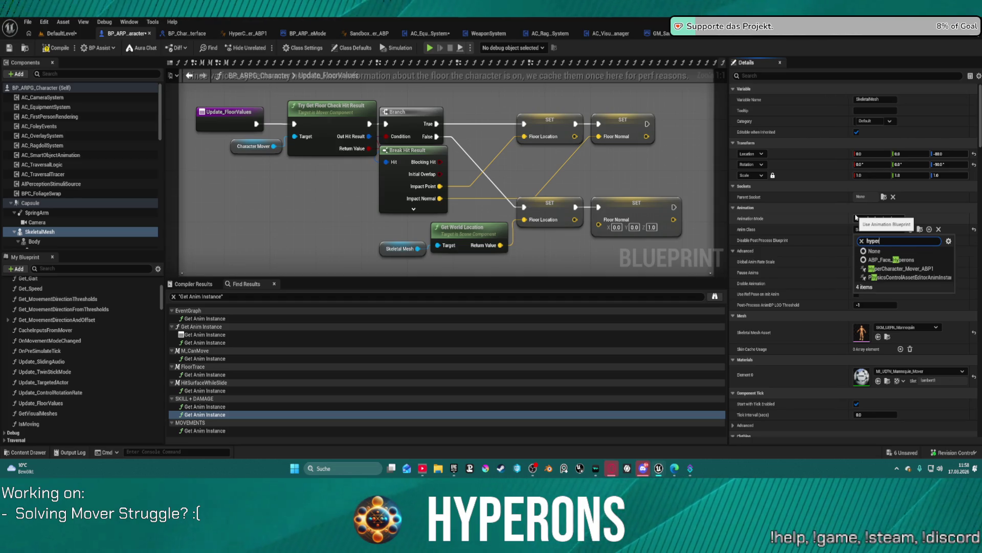